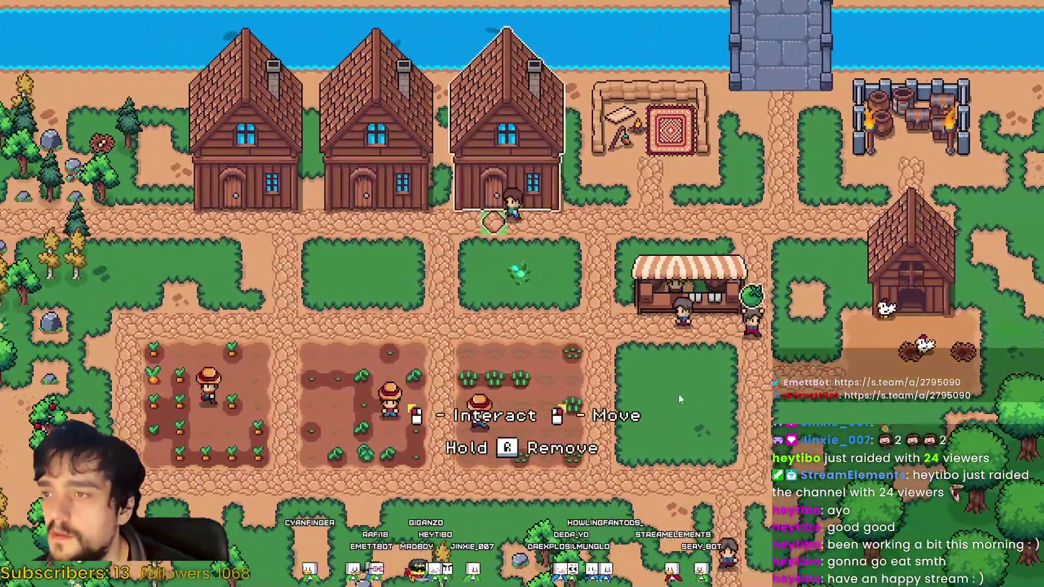
Check the house's hirable workers, opening and closing the house window twice.
click(588, 399)
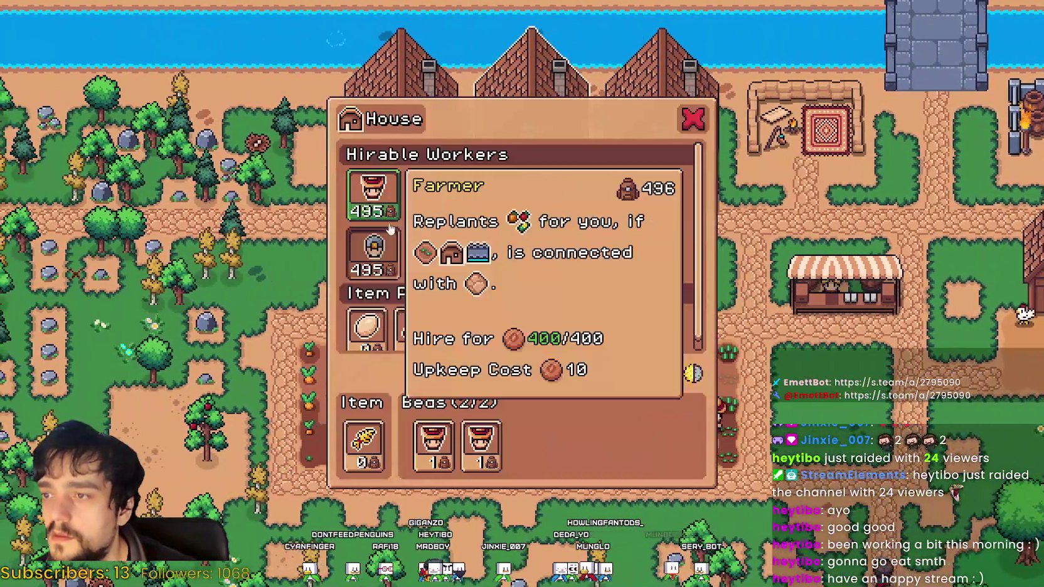
key(Escape)
click(417, 286)
key(Escape)
Harvest a ripe carrot, then bring up the Crafting panel and Advancements overview.
right_click(609, 393)
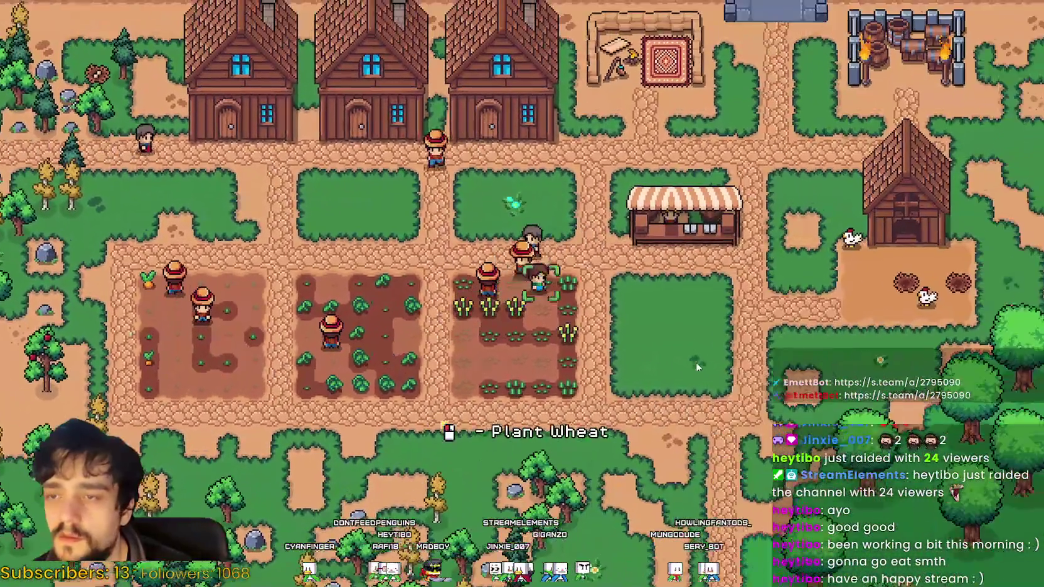
key(c)
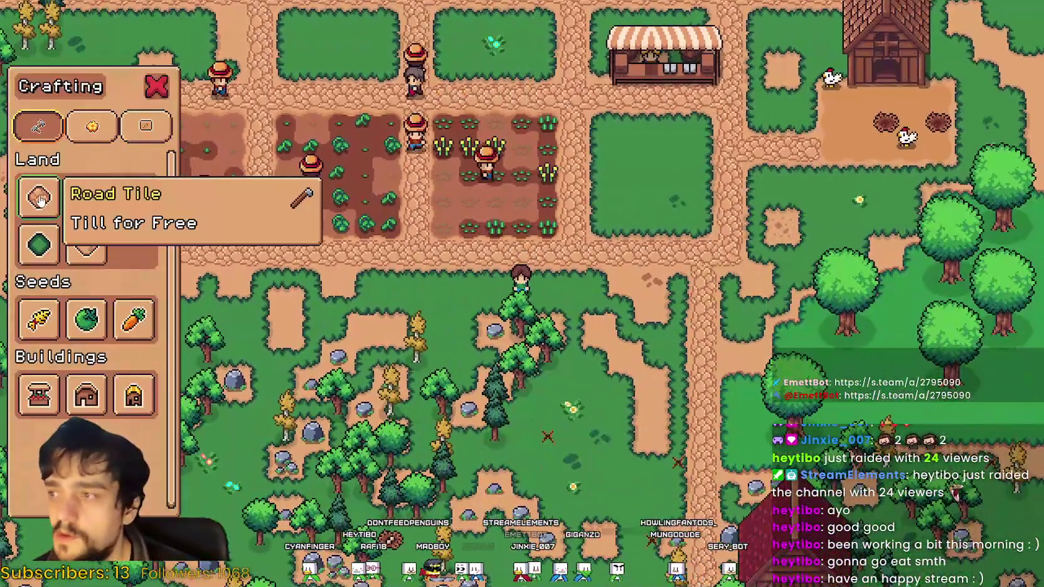
key(Tab)
key(Tab)
key(Tab)
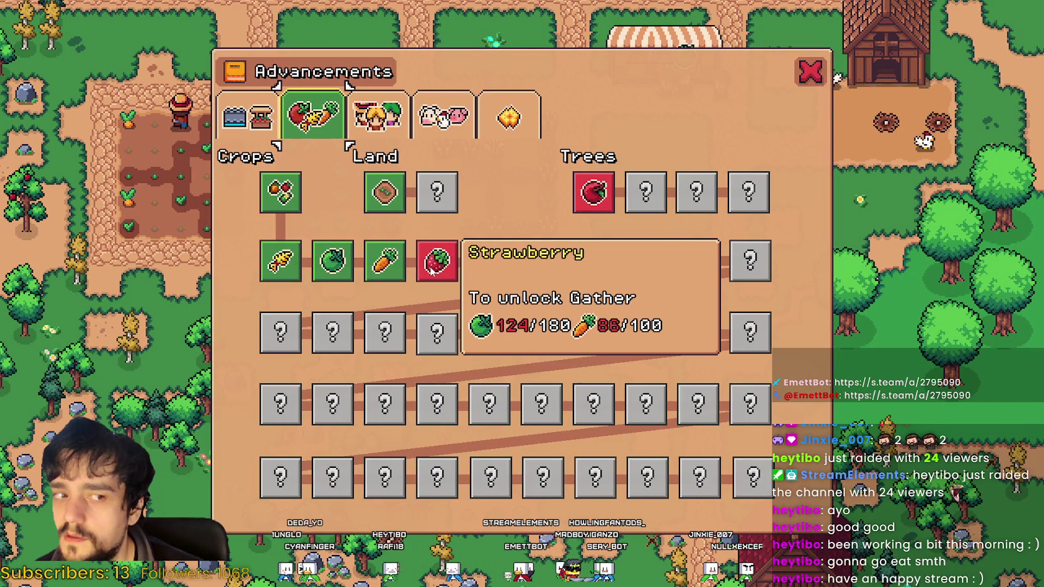
Return to Crafting and till soil tiles along the ground below the fields.
key(c)
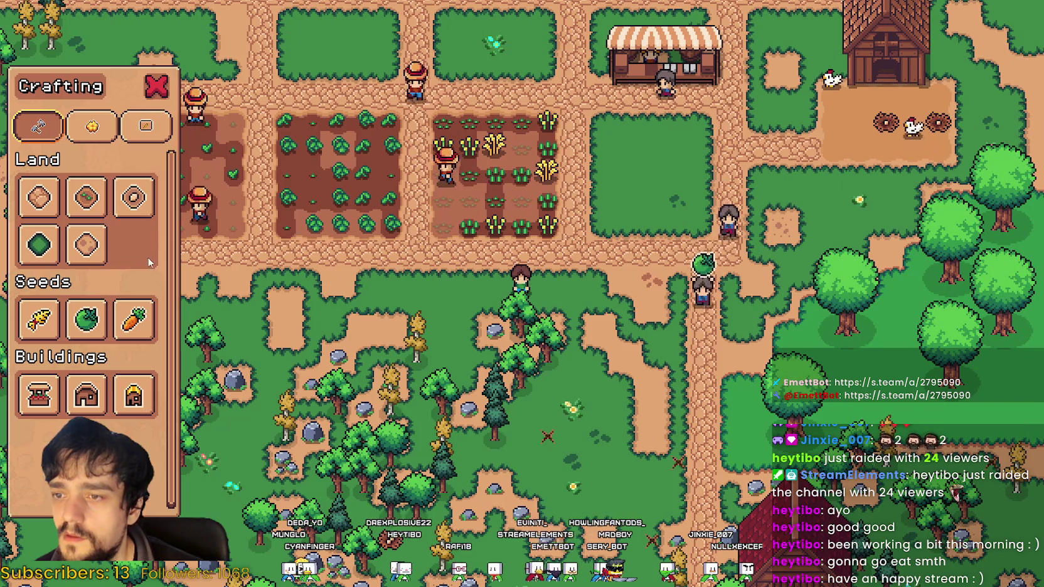
key(w)
key(a)
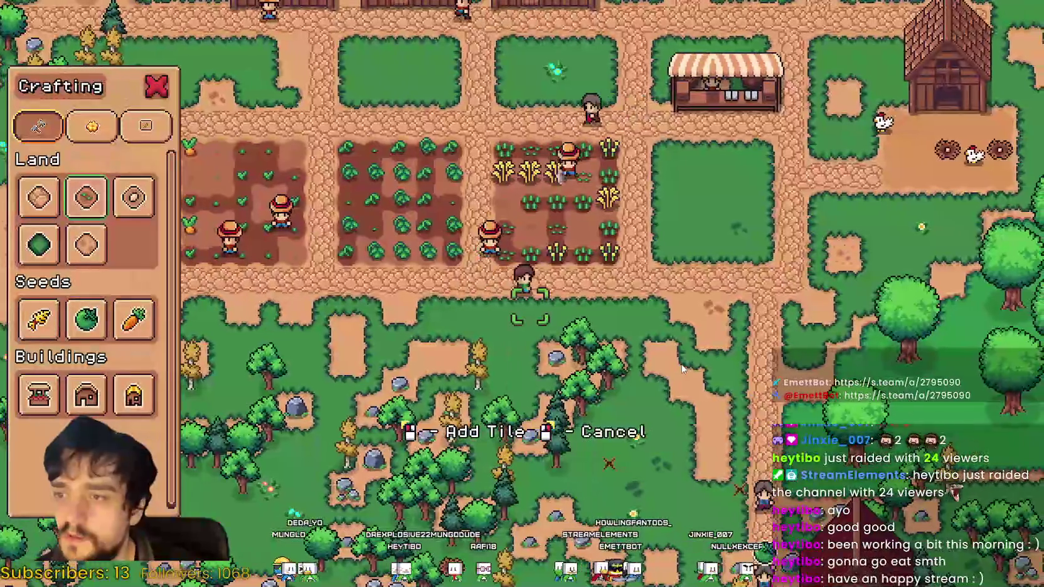
key(d)
key(s)
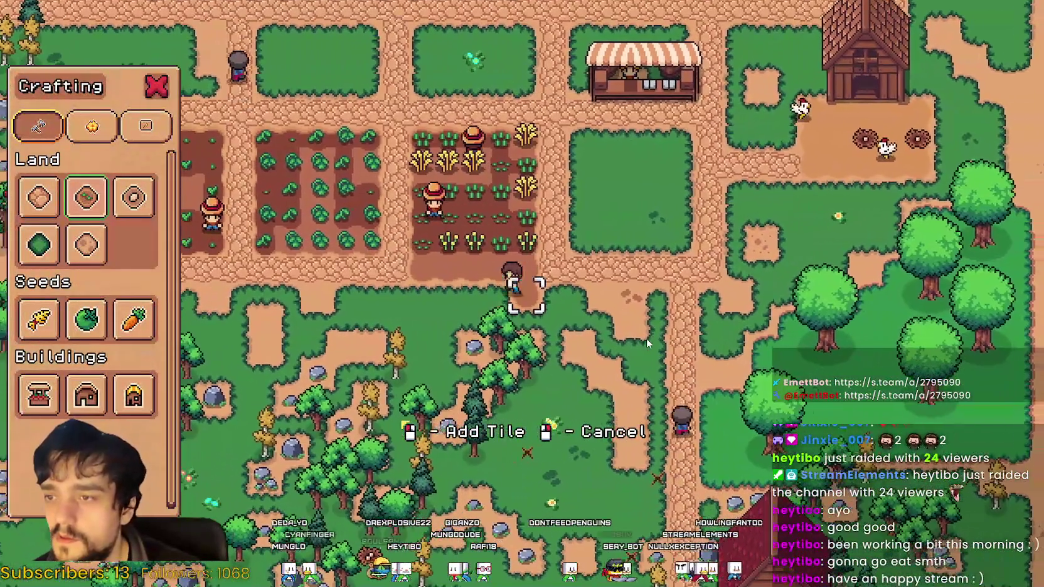
key(a)
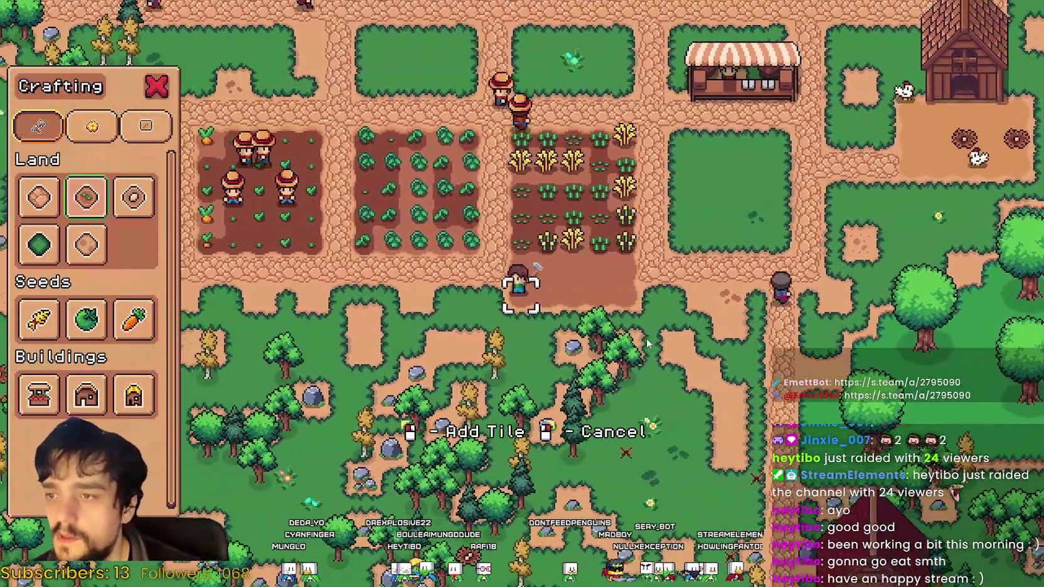
key(s)
key(d)
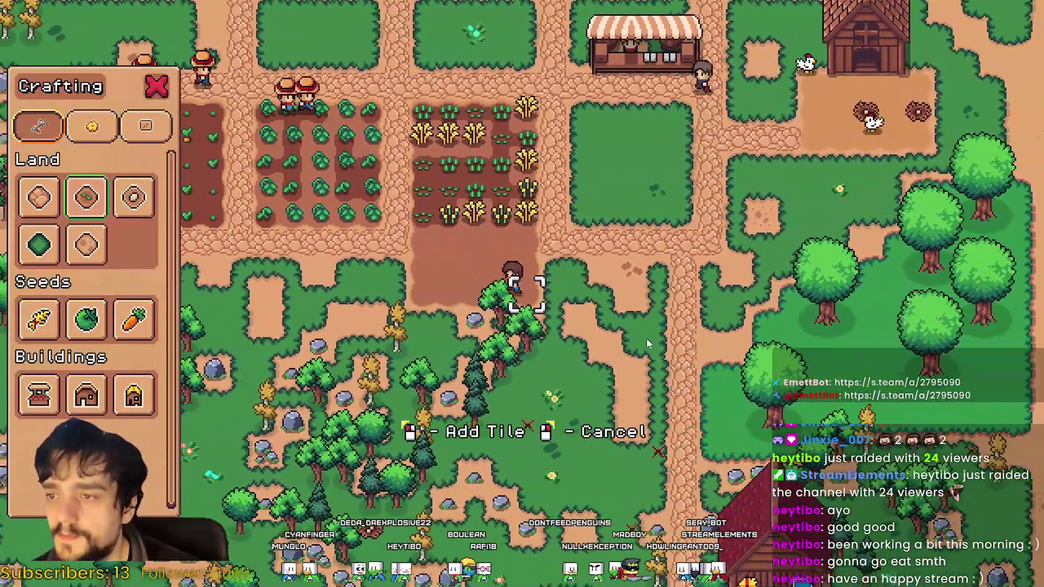
key(a)
key(w)
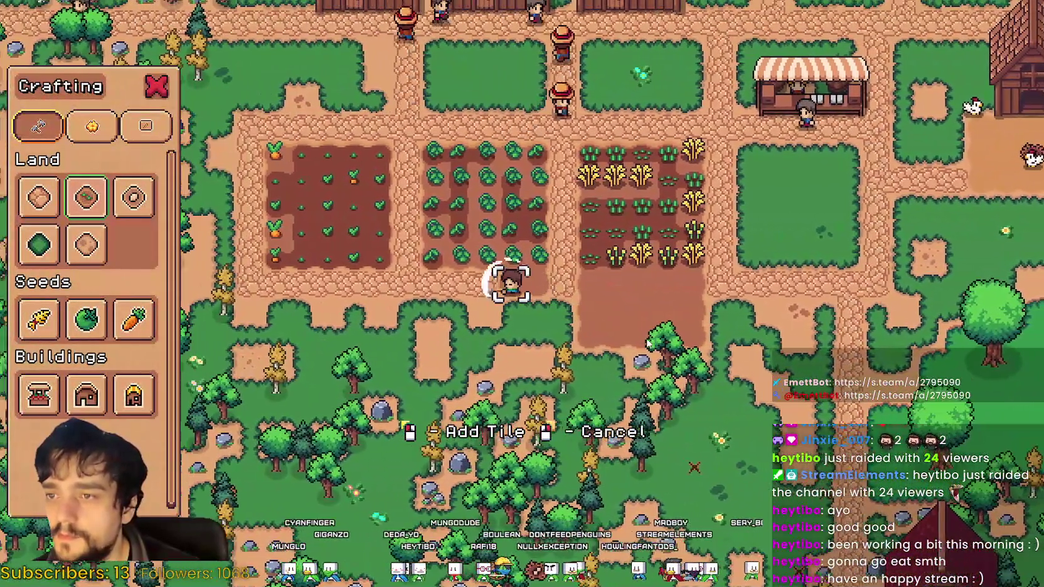
key(a)
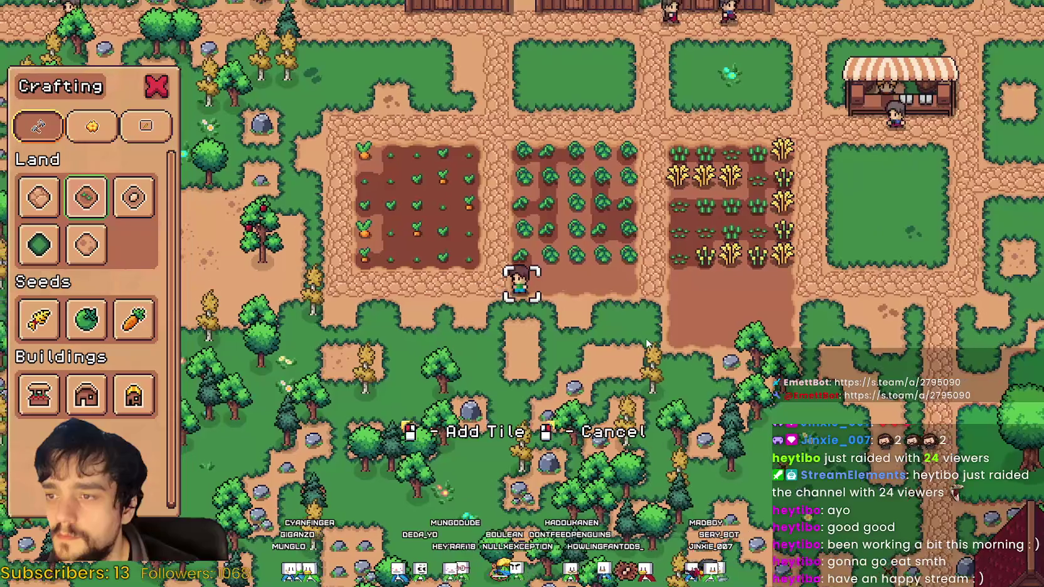
key(s)
key(d)
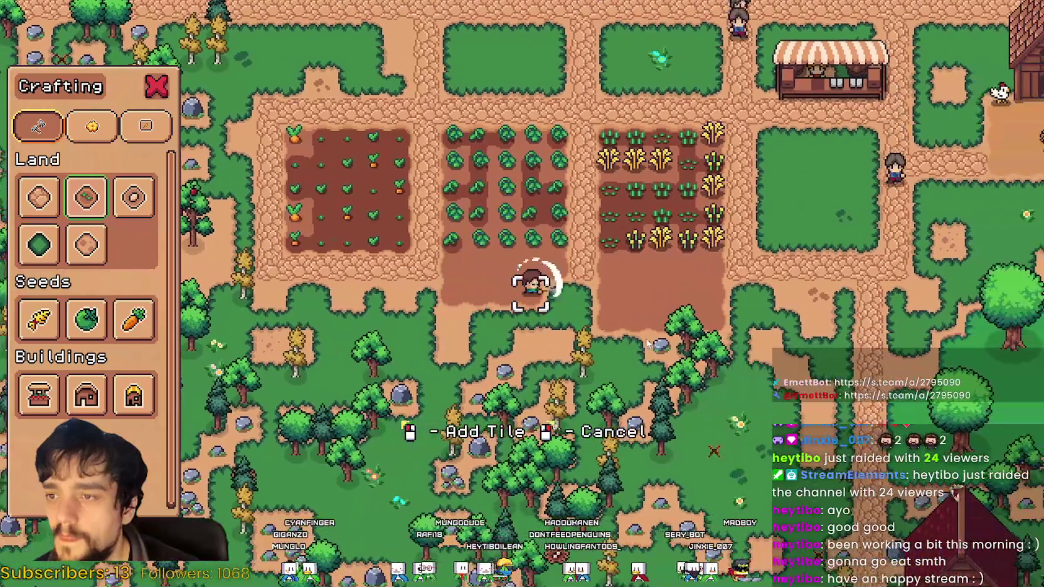
Extend the tilled plot further down and to the right beneath the fields.
key(s)
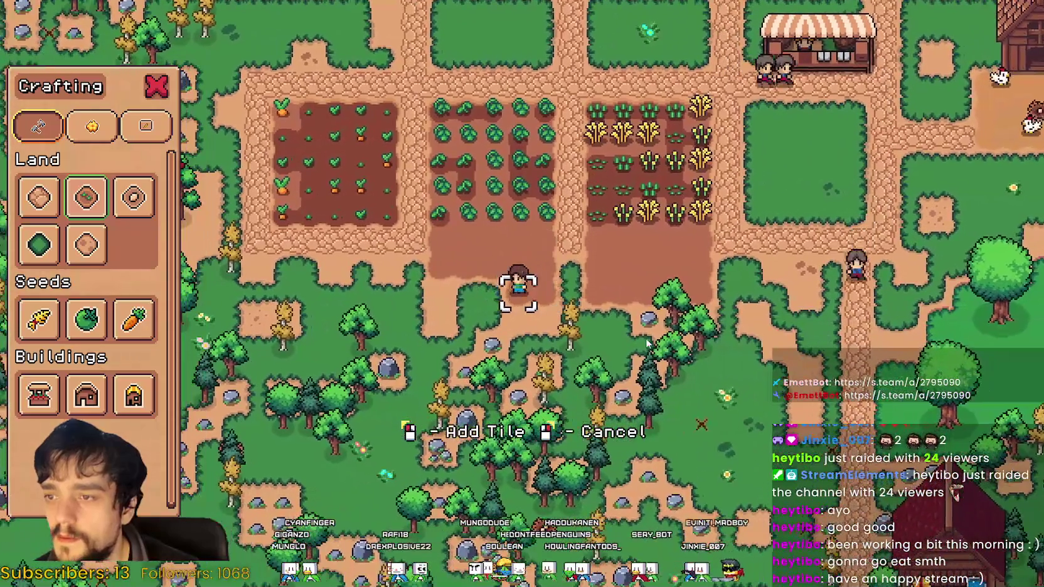
key(a)
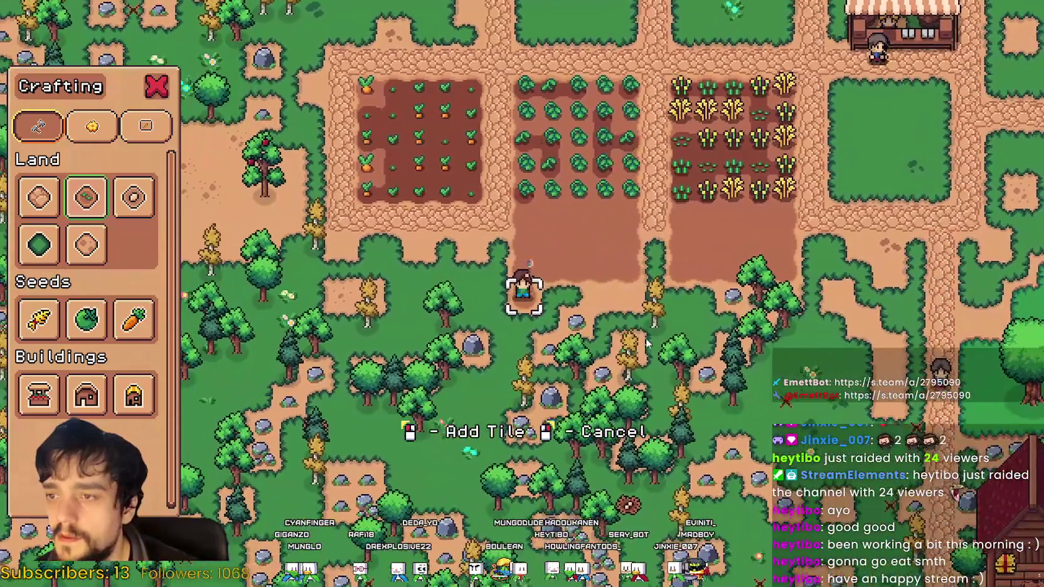
key(d)
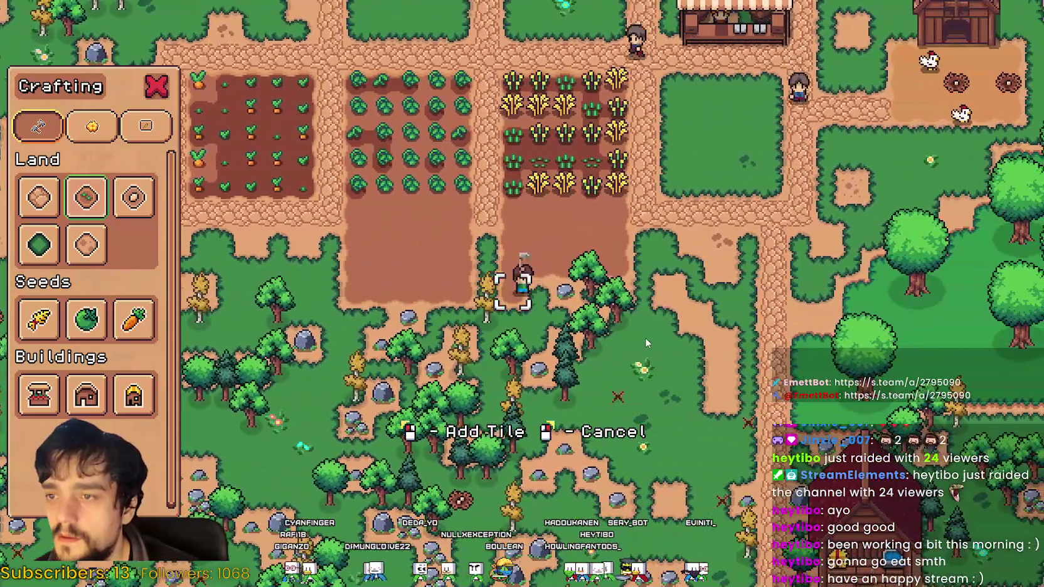
key(d)
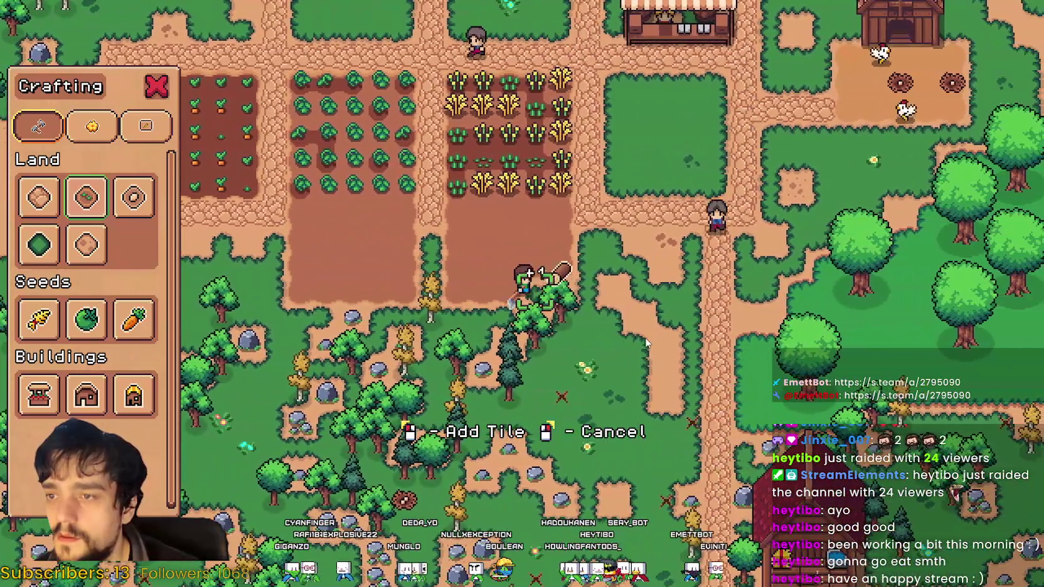
key(a)
key(a)
key(w)
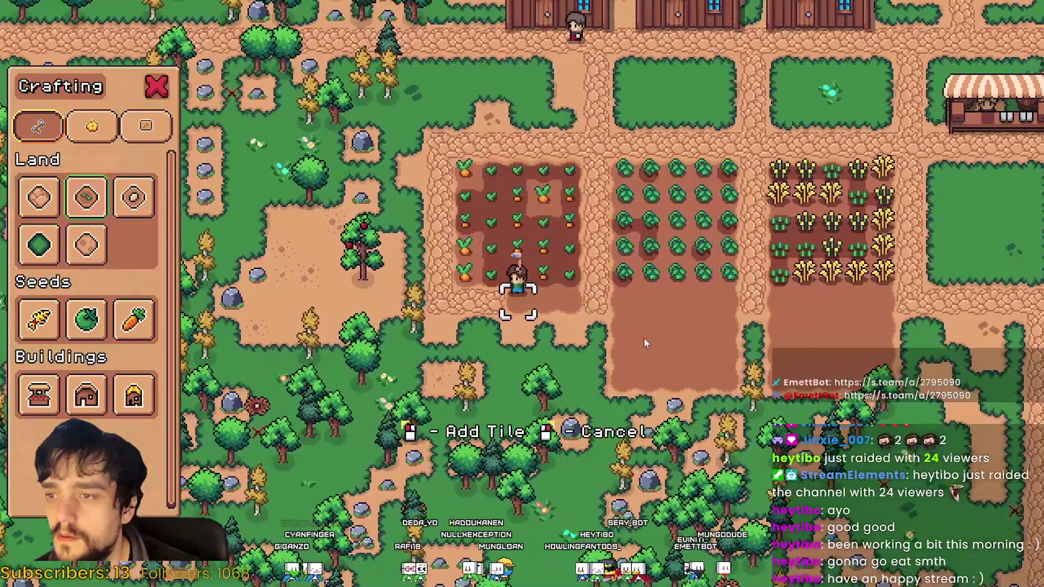
key(s)
key(d)
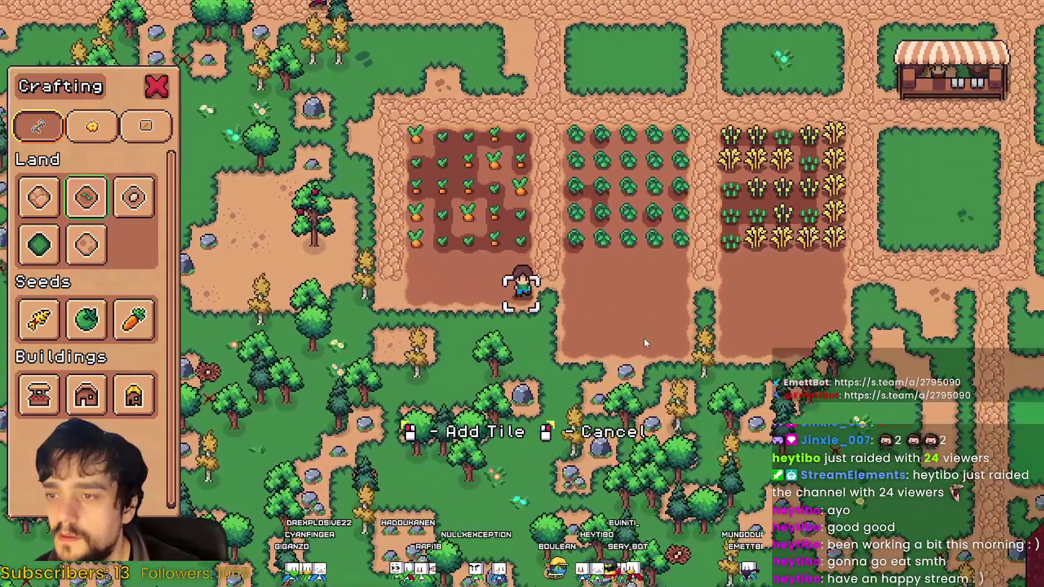
key(a)
key(s)
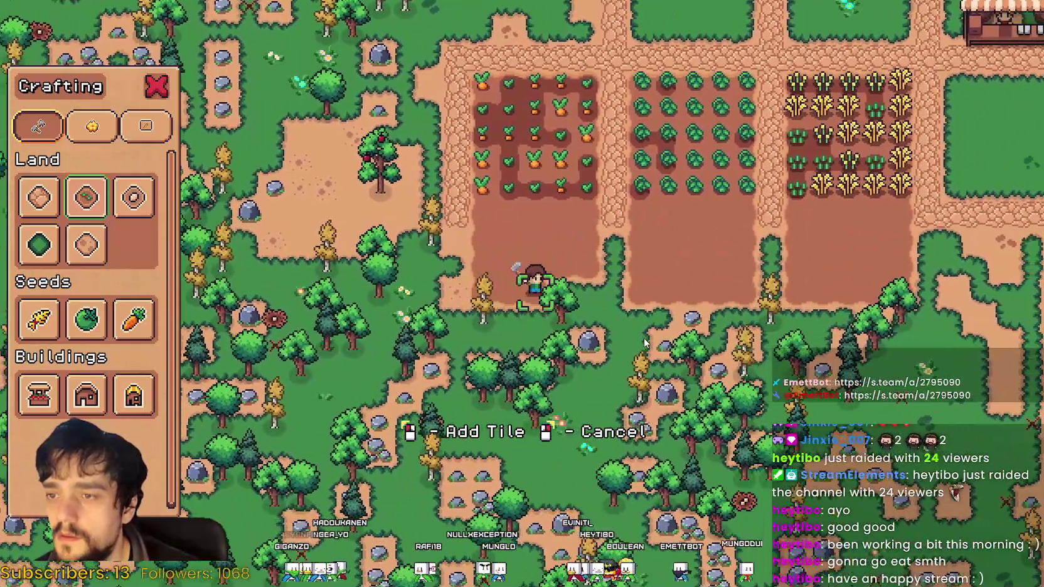
key(d)
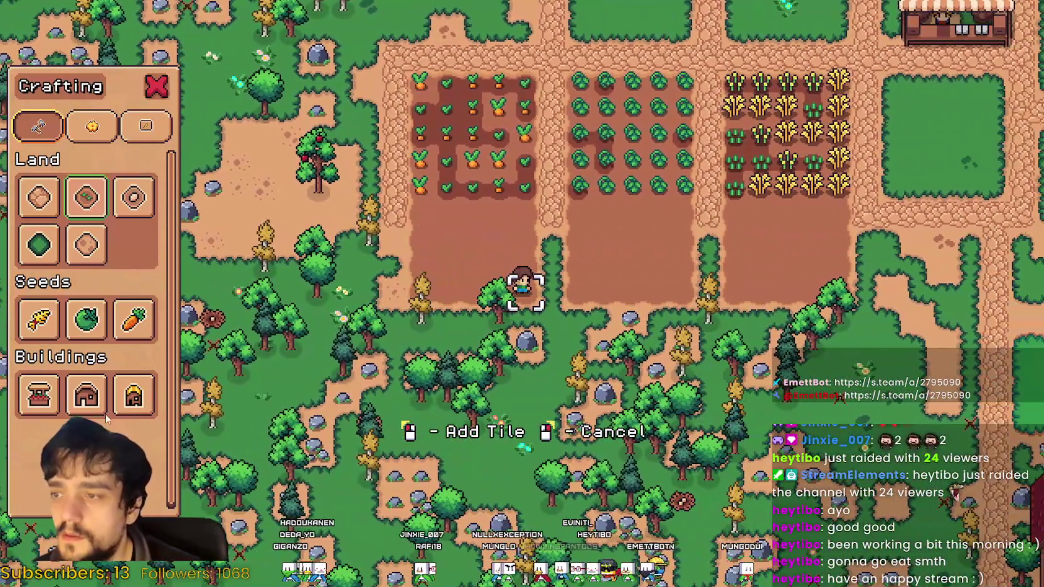
Select Carrot seeds and plant the first carrot in the new plot.
click(126, 329)
key(w)
key(a)
click(672, 329)
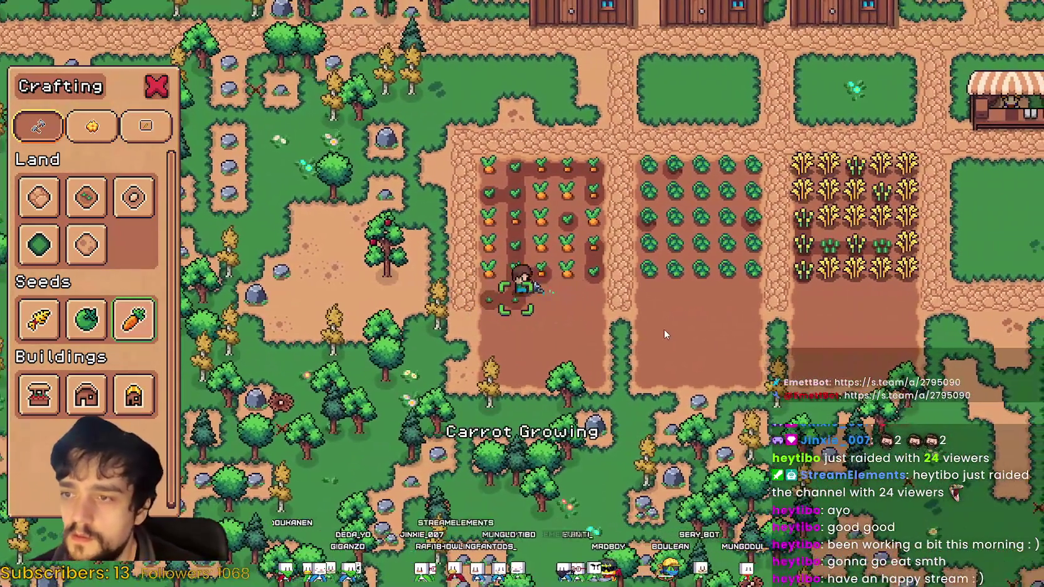
Plant and water carrots along the rows of the new carrot plot.
click(663, 329)
key(d)
click(640, 314)
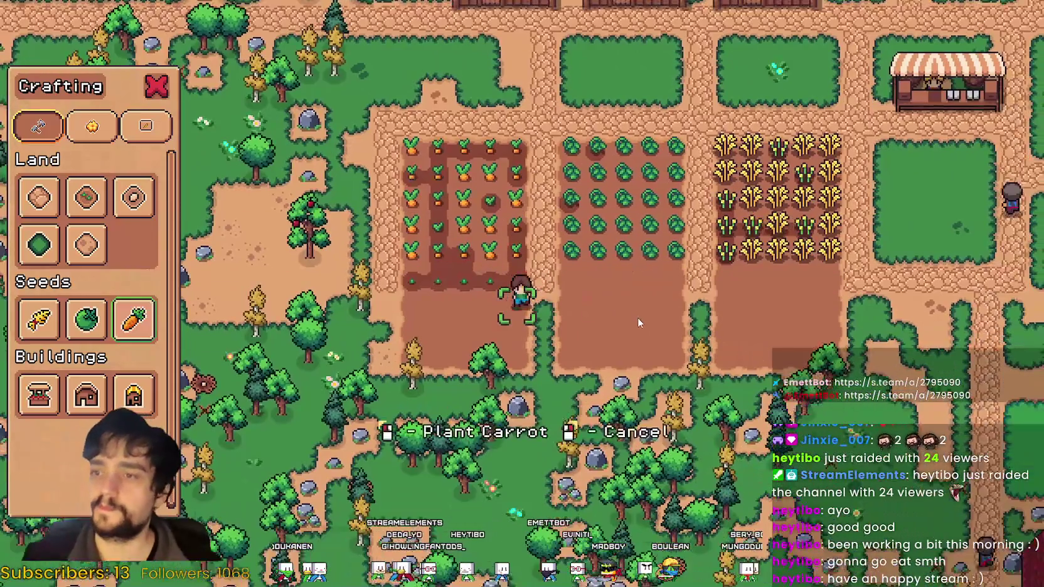
key(s)
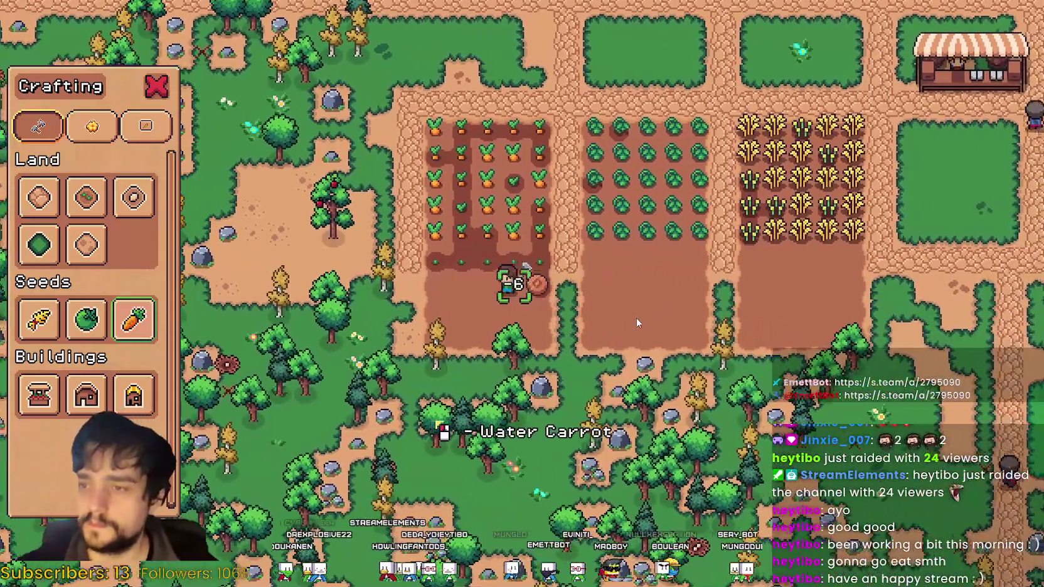
key(a)
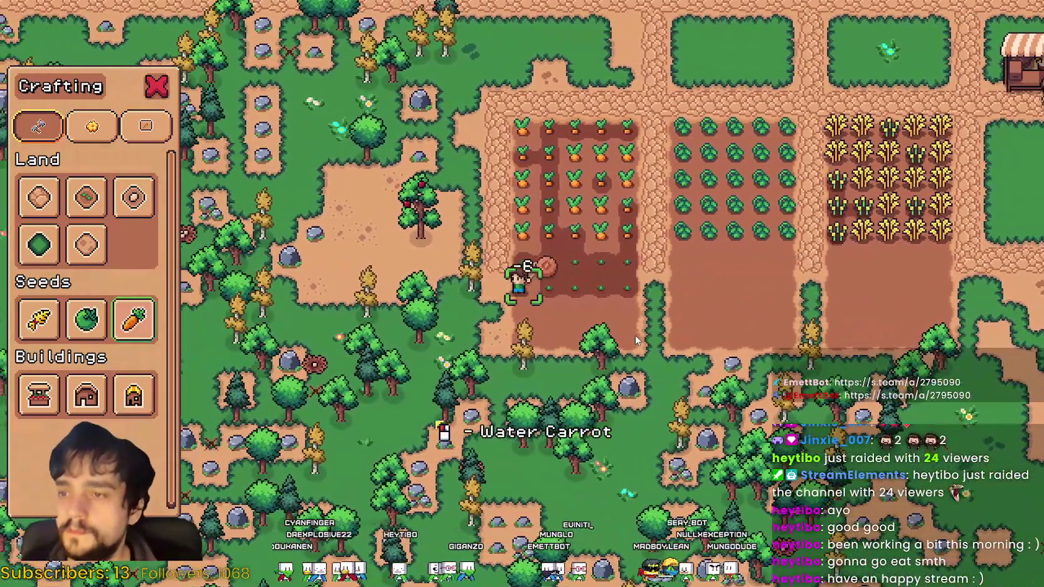
key(s)
key(d)
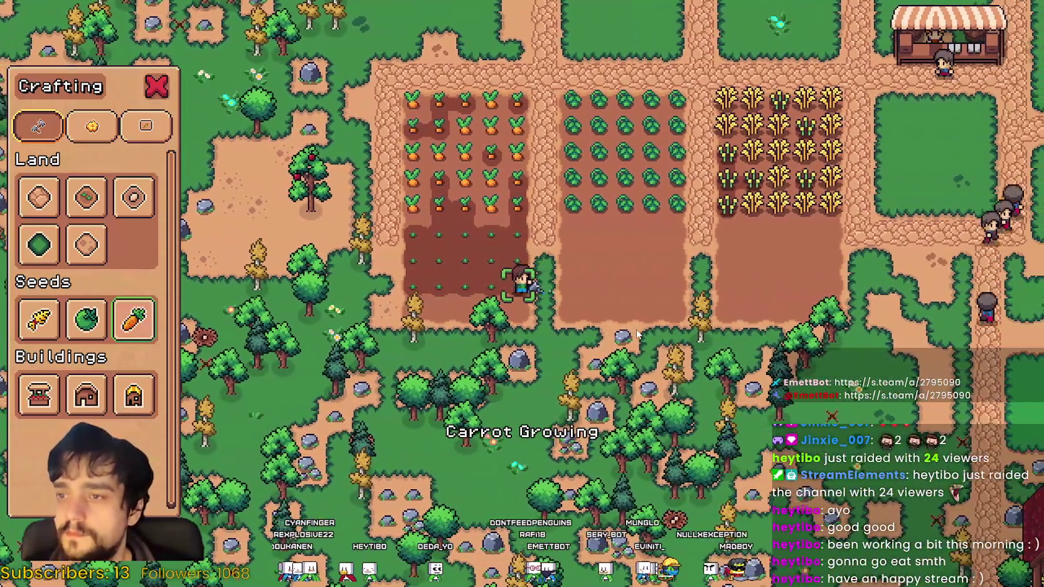
key(s)
key(a)
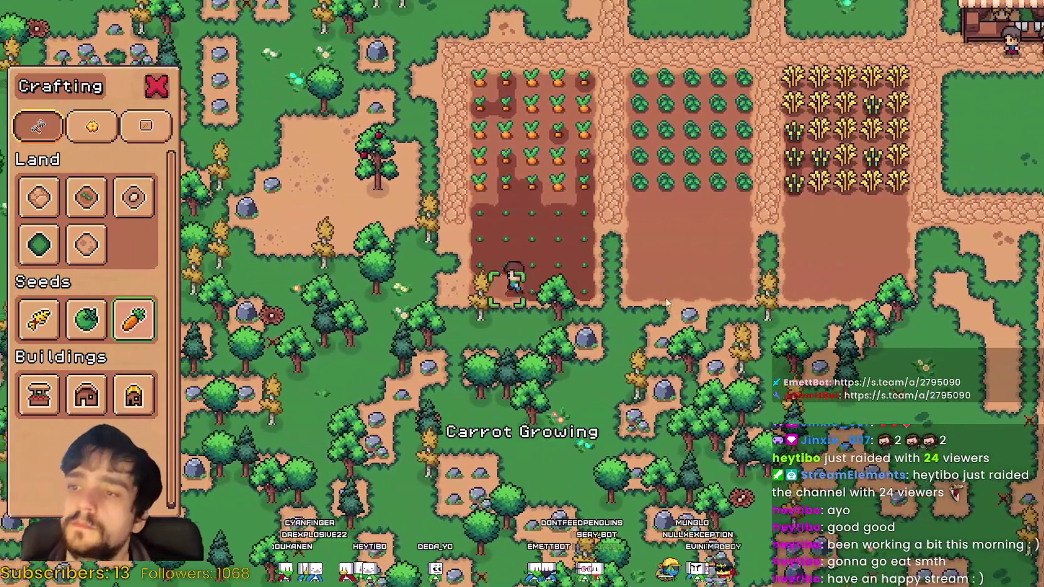
click(672, 301)
Select Green Tomato seeds and plant and water the first tomato rows.
key(d)
key(w)
click(86, 319)
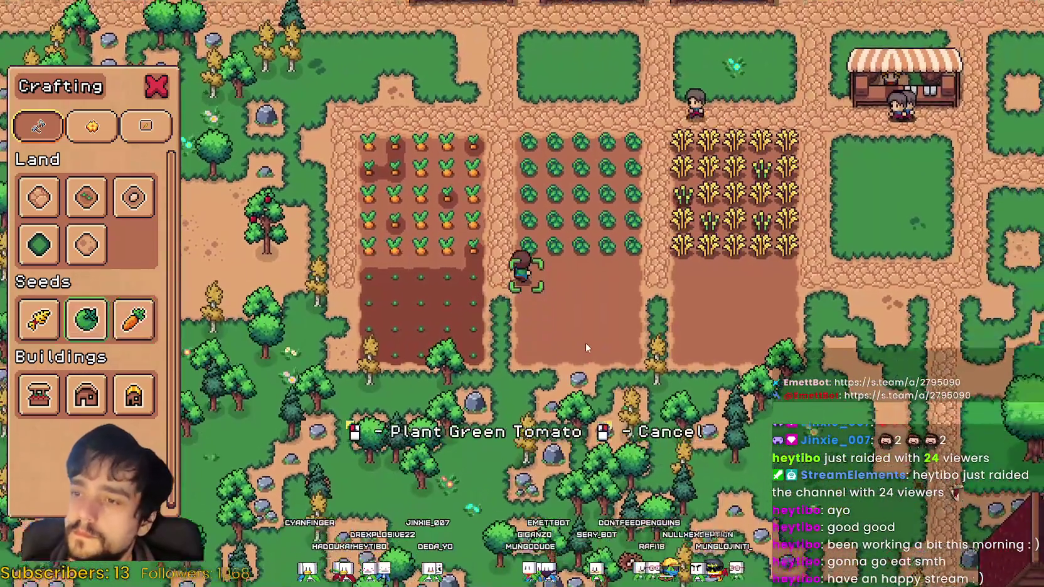
click(581, 338)
key(d)
click(581, 338)
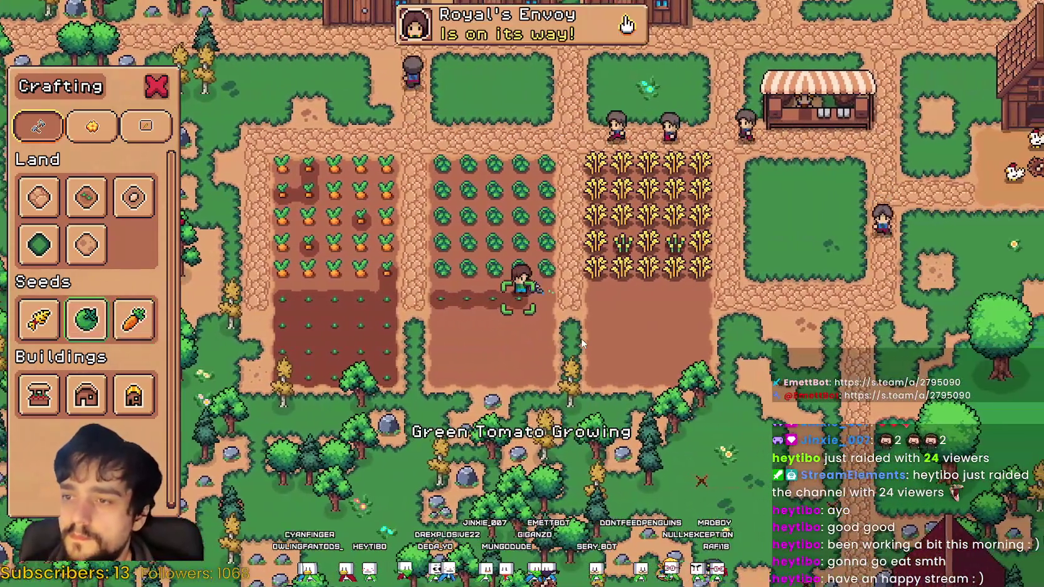
key(s)
key(a)
click(580, 336)
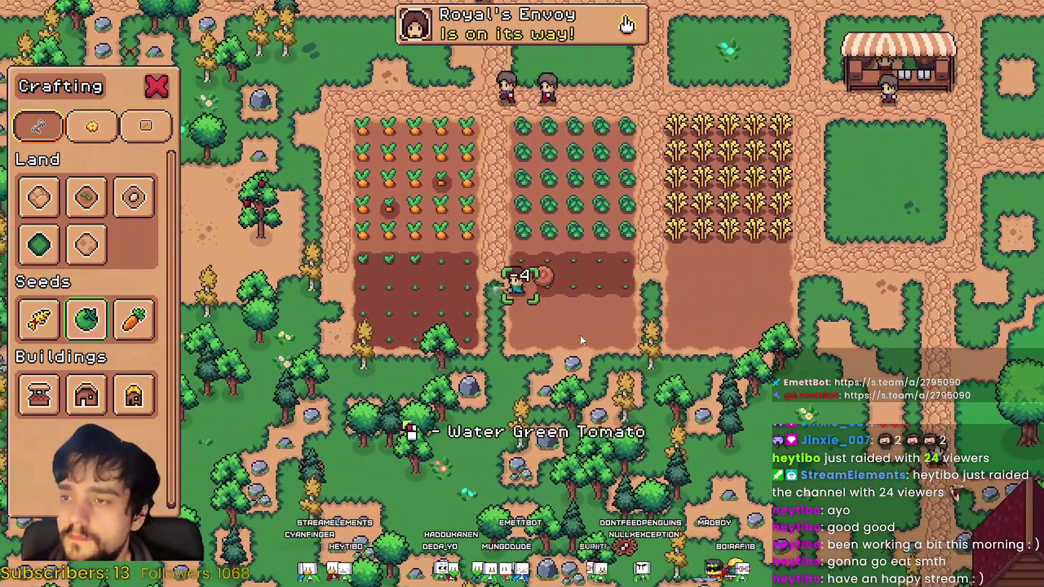
Plant two more rows of green tomatoes in the tomato plot.
key(s)
key(d)
click(580, 334)
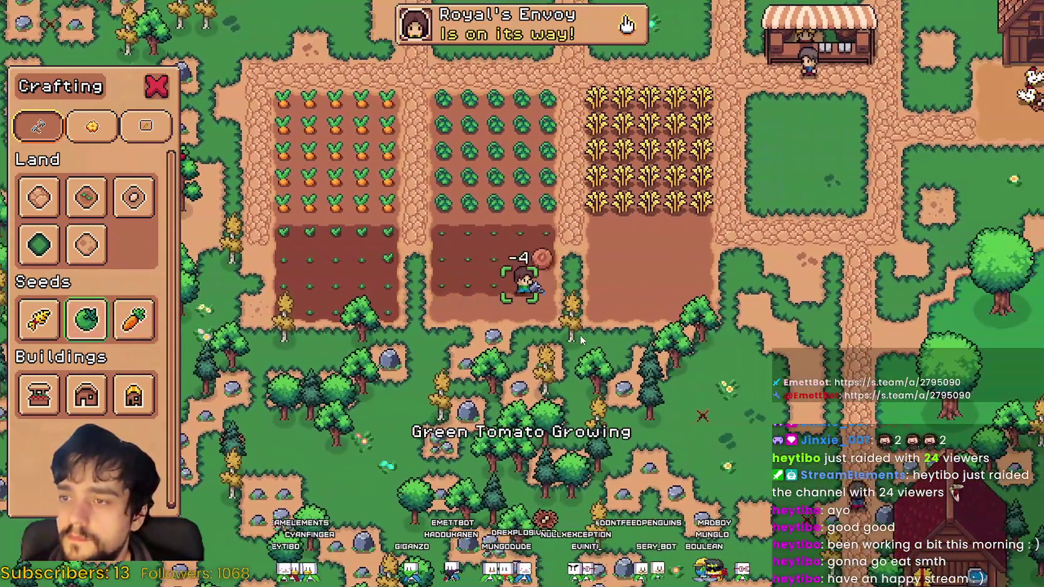
key(s)
key(a)
click(580, 334)
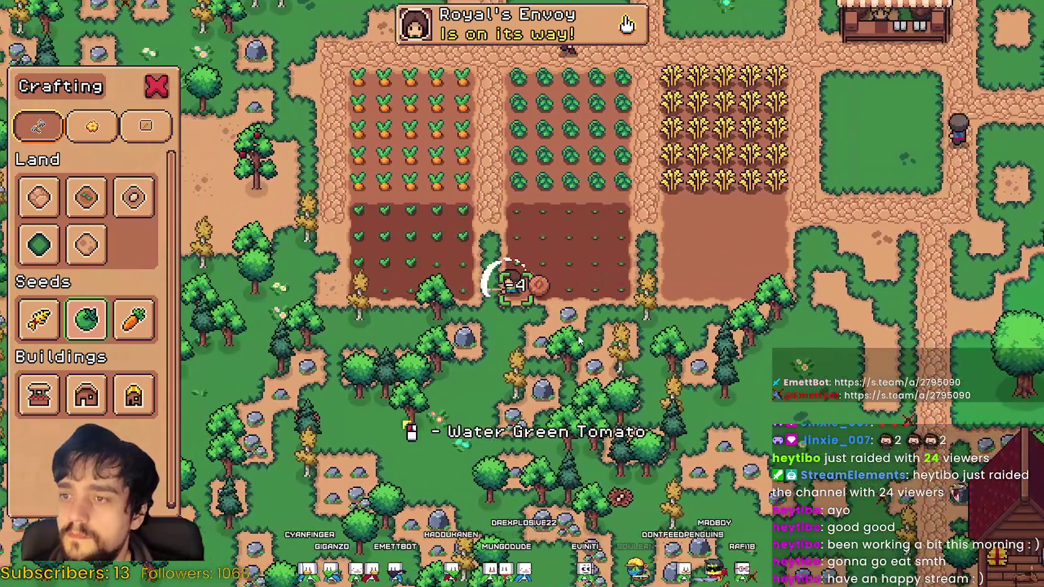
Select Wheat seeds and plant the first rows of the empty wheat plot.
key(d)
key(w)
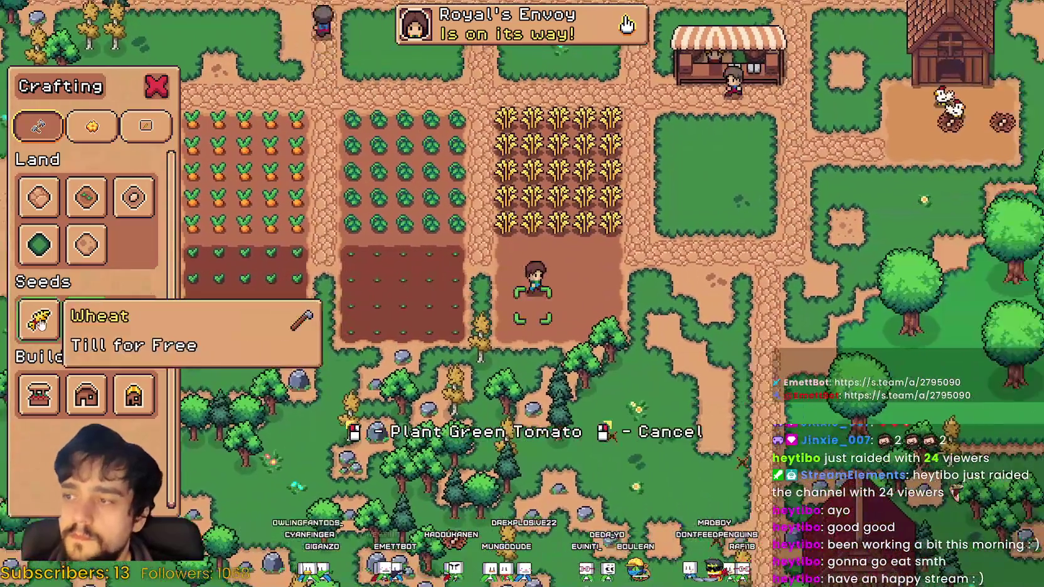
click(39, 319)
key(d)
click(578, 316)
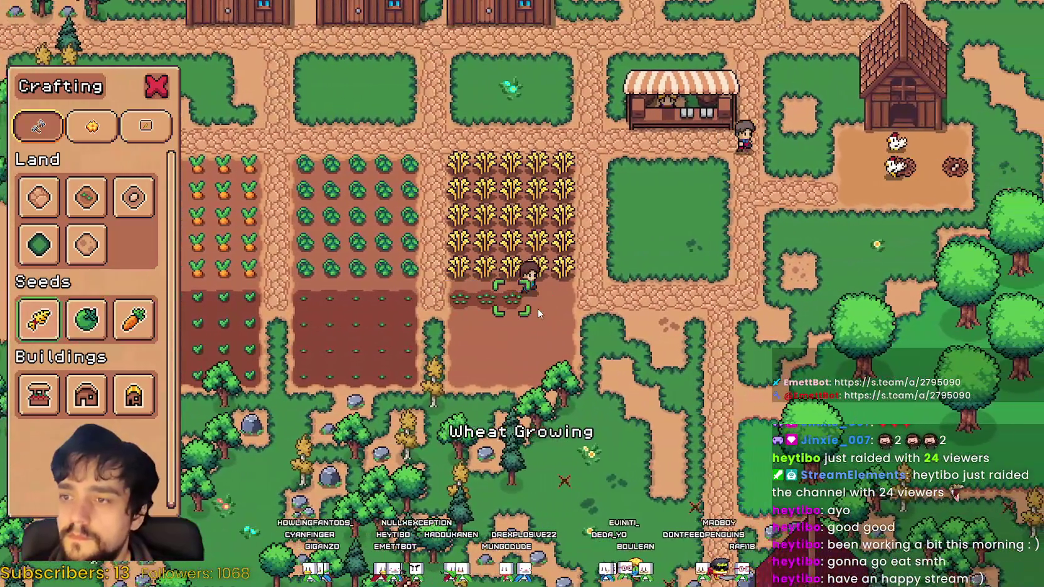
key(d)
click(564, 295)
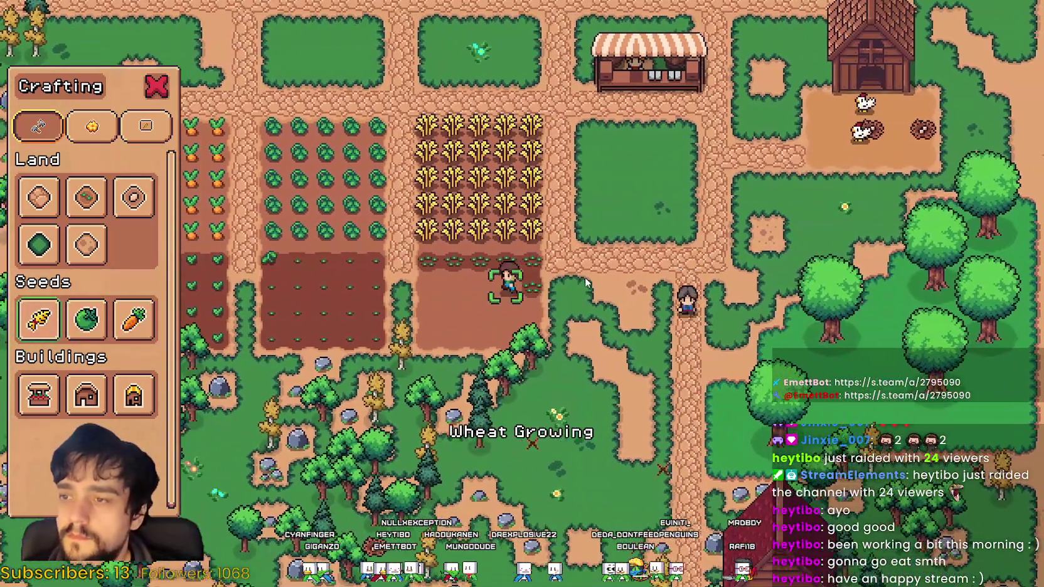
Plant wheat seedlings in the second and bottom wheat rows.
key(s)
key(a)
click(585, 283)
key(s)
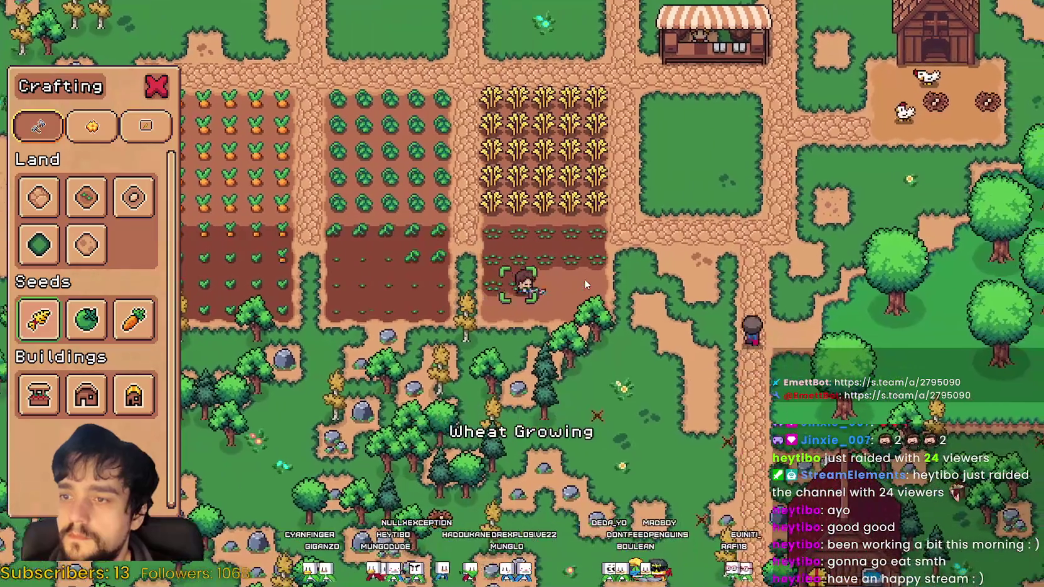
key(d)
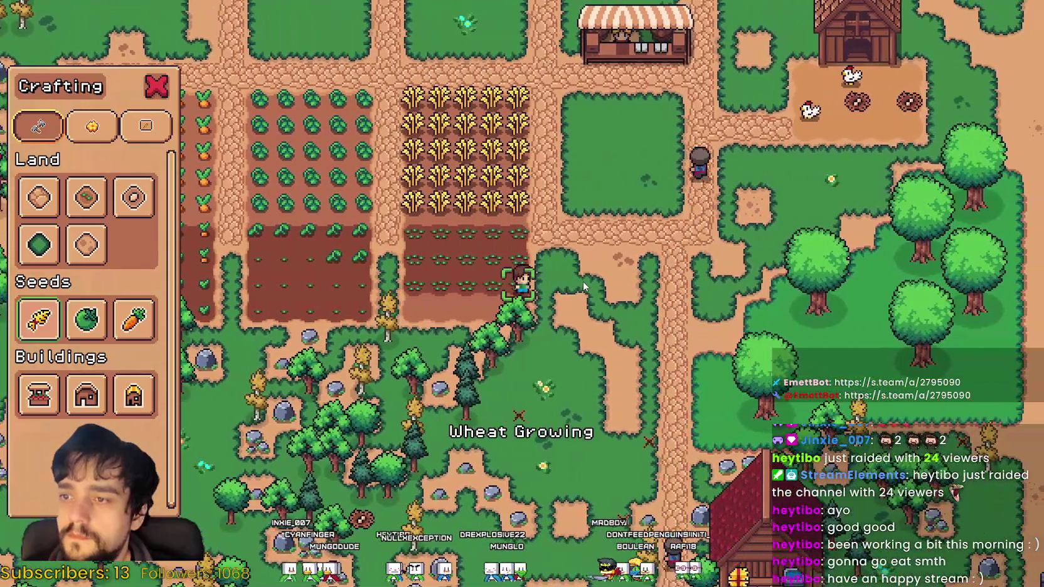
key(a)
click(584, 286)
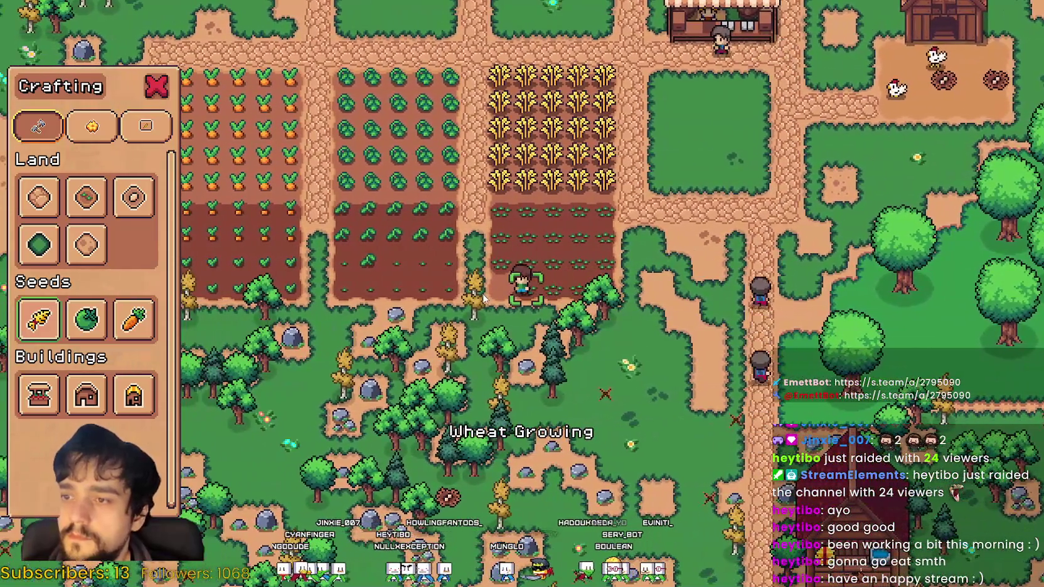
Start laying Road Tile paths beside the fields, then cancel road placement.
click(39, 196)
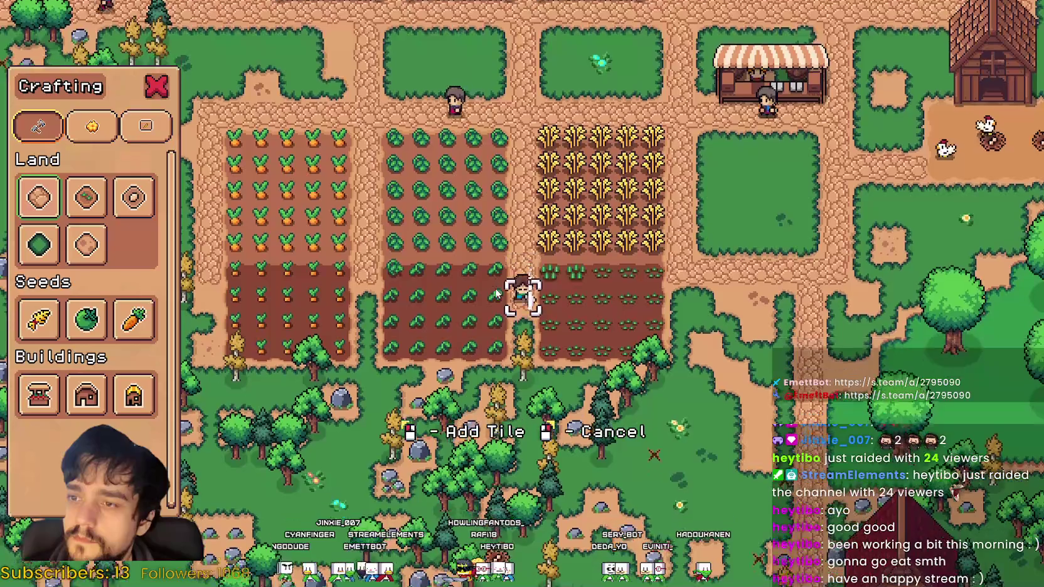
key(s)
key(d)
key(w)
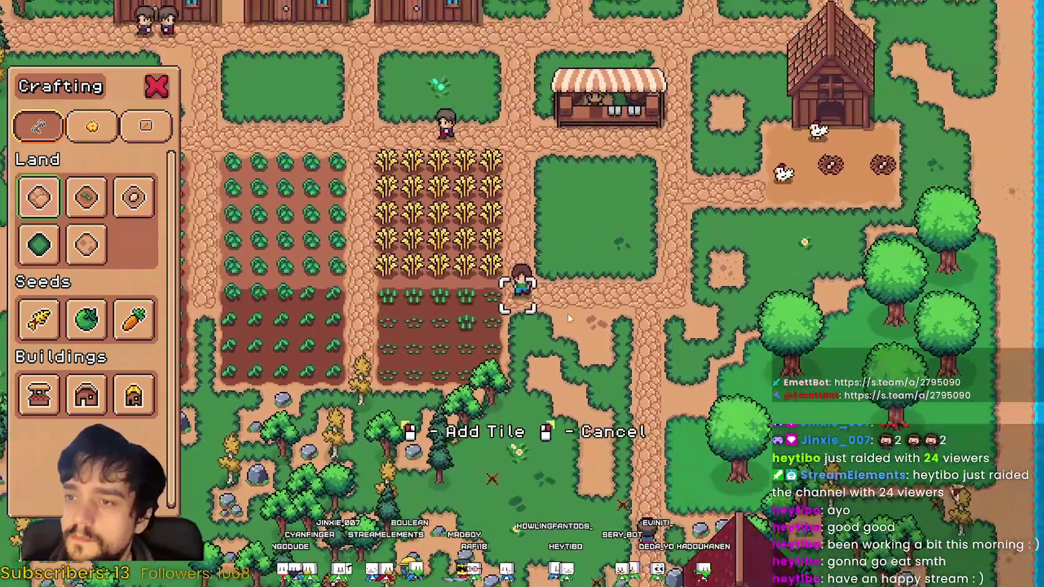
key(a)
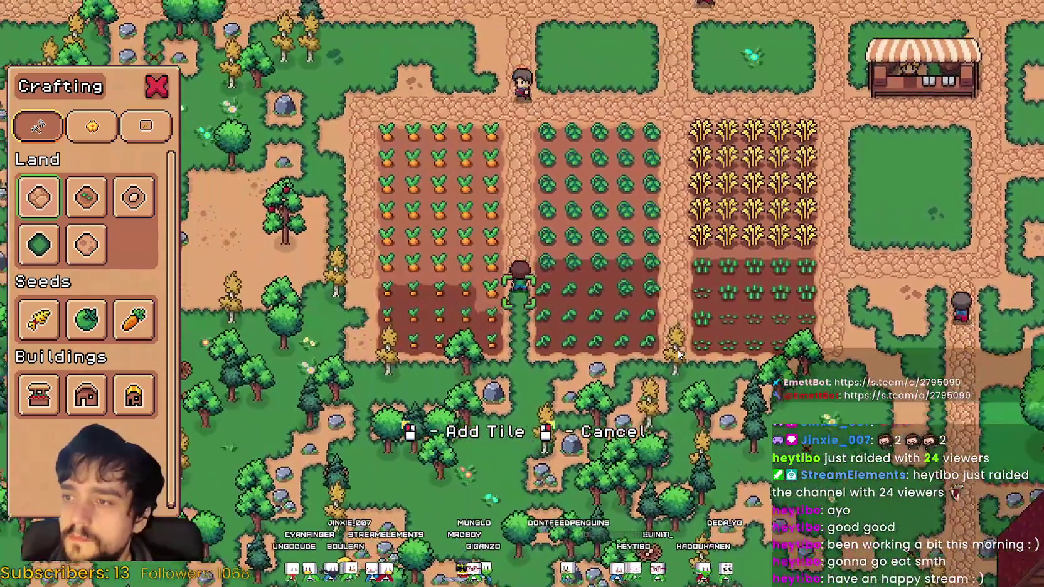
right_click(680, 348)
key(d)
Harvest the top rows of ripe carrots and wheat.
key(w)
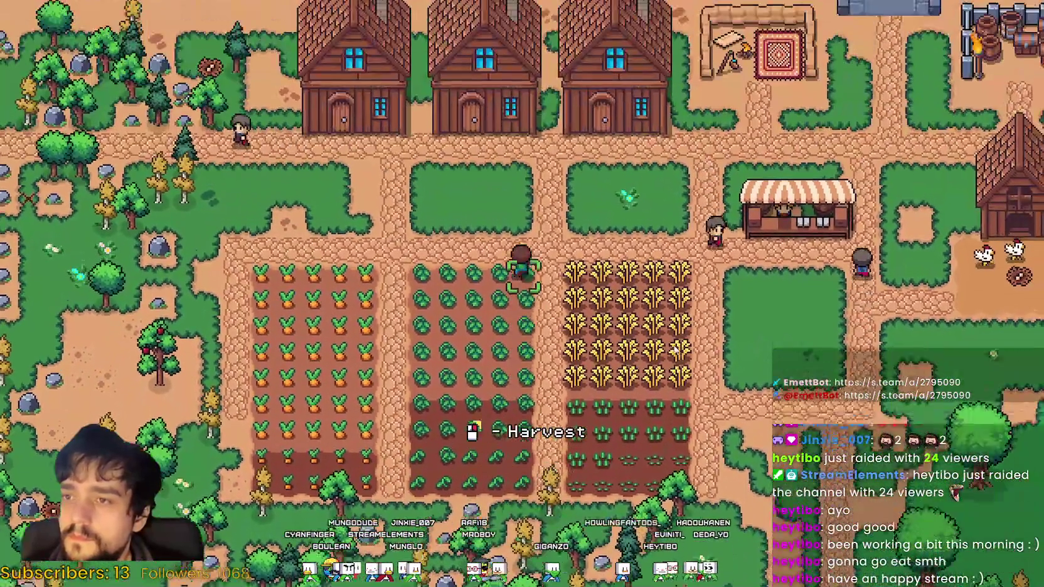
key(a)
click(675, 349)
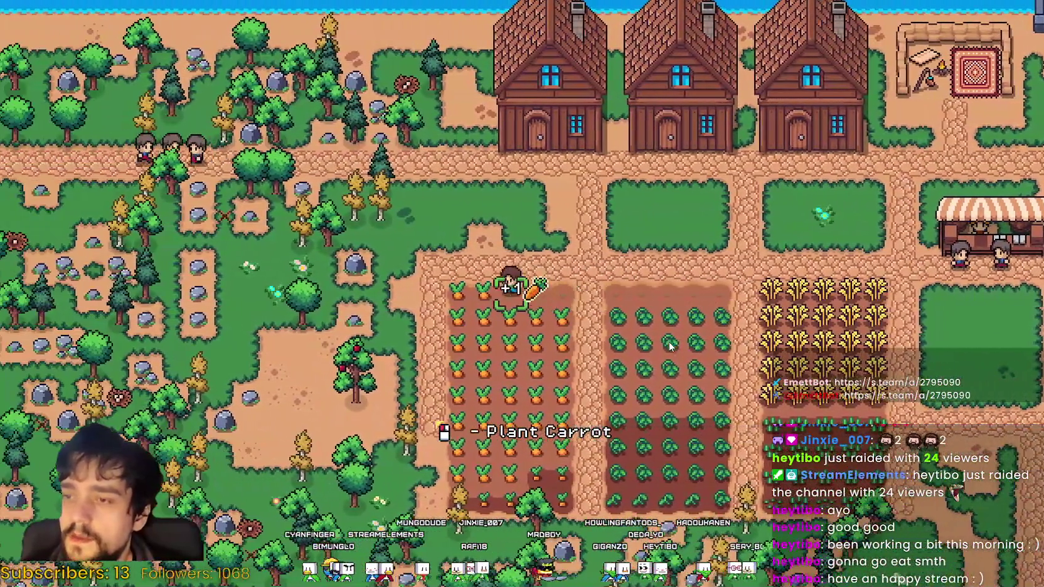
key(d)
click(670, 345)
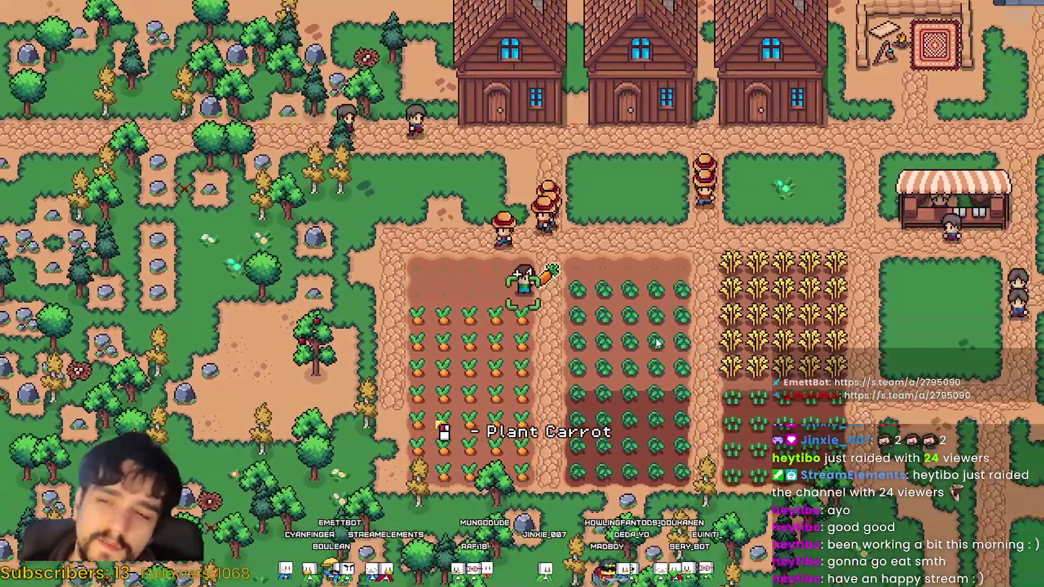
key(d)
click(656, 342)
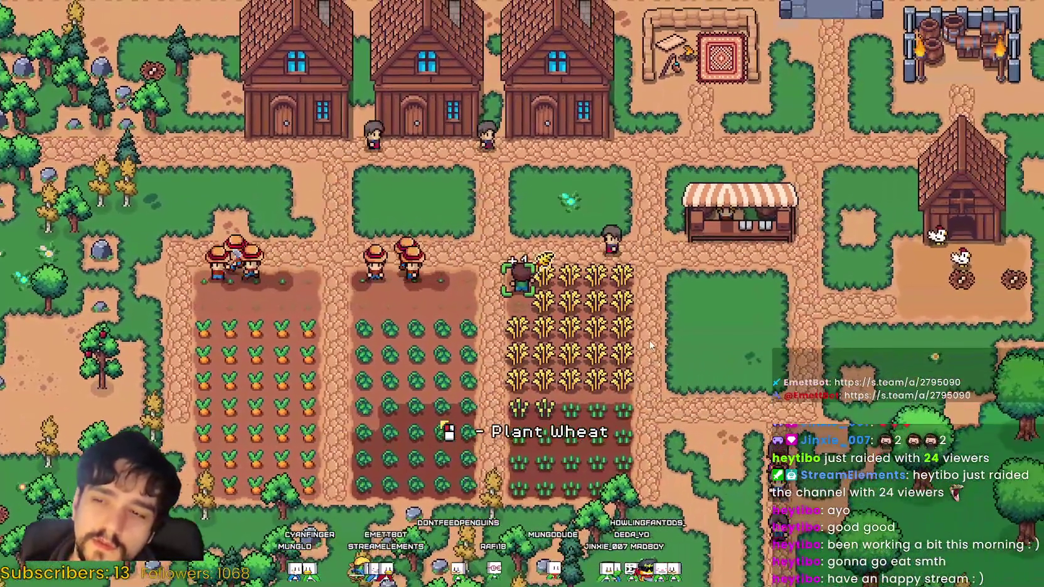
key(d)
click(648, 343)
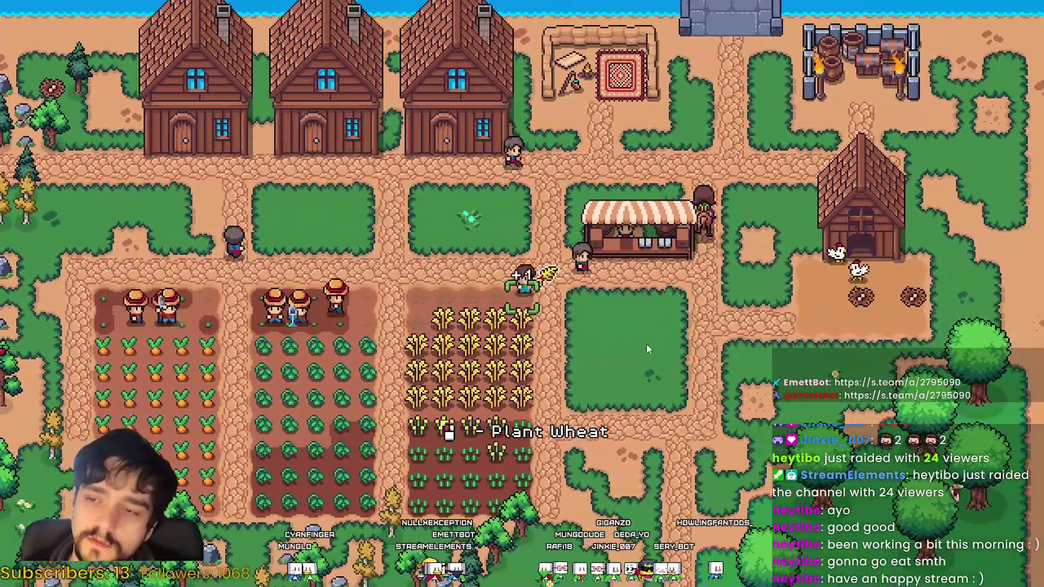
Harvest through the cabbage, carrot and wheat fields, then pause the game.
key(a)
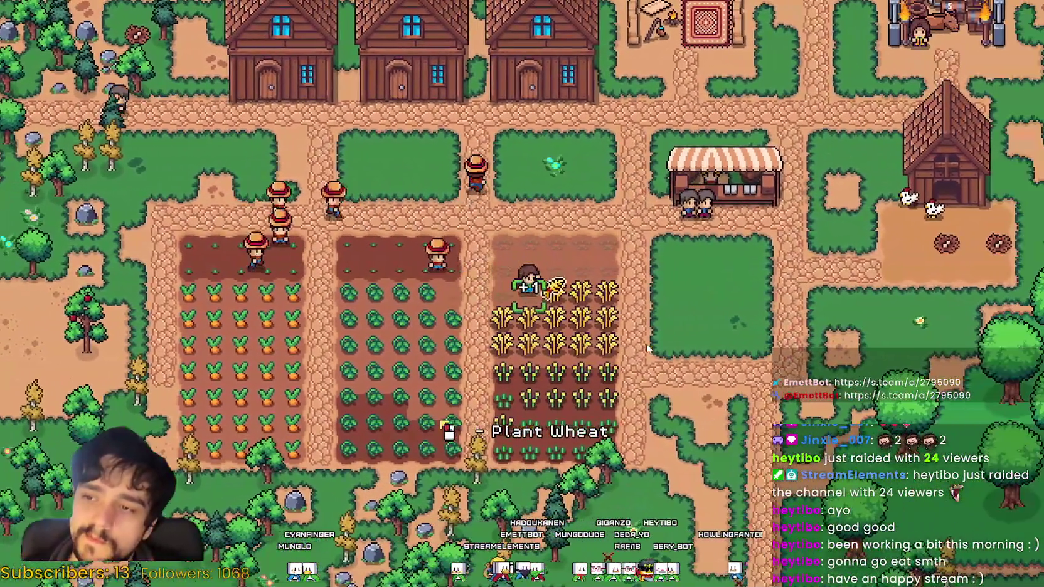
key(a)
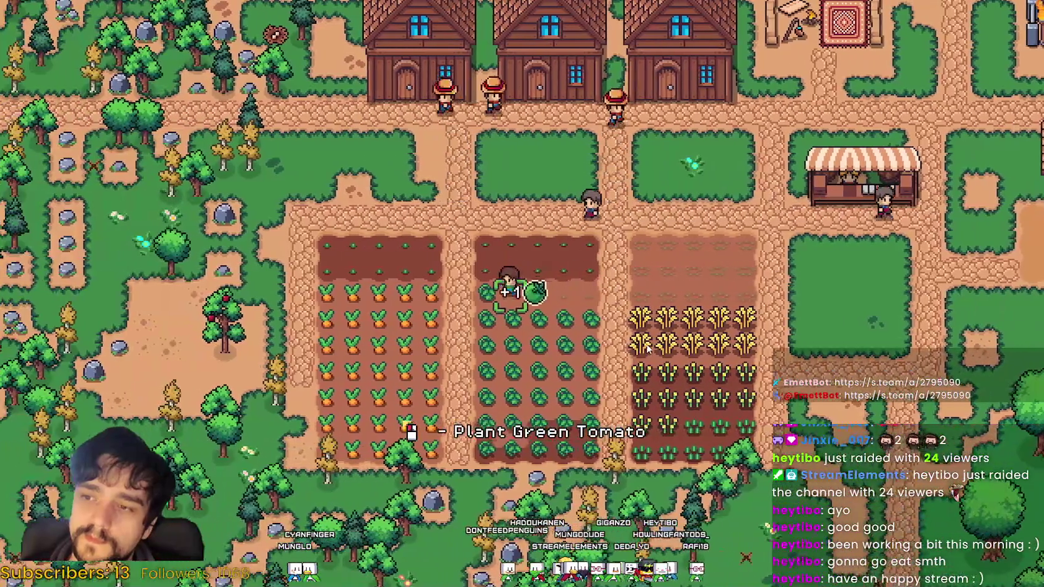
key(a)
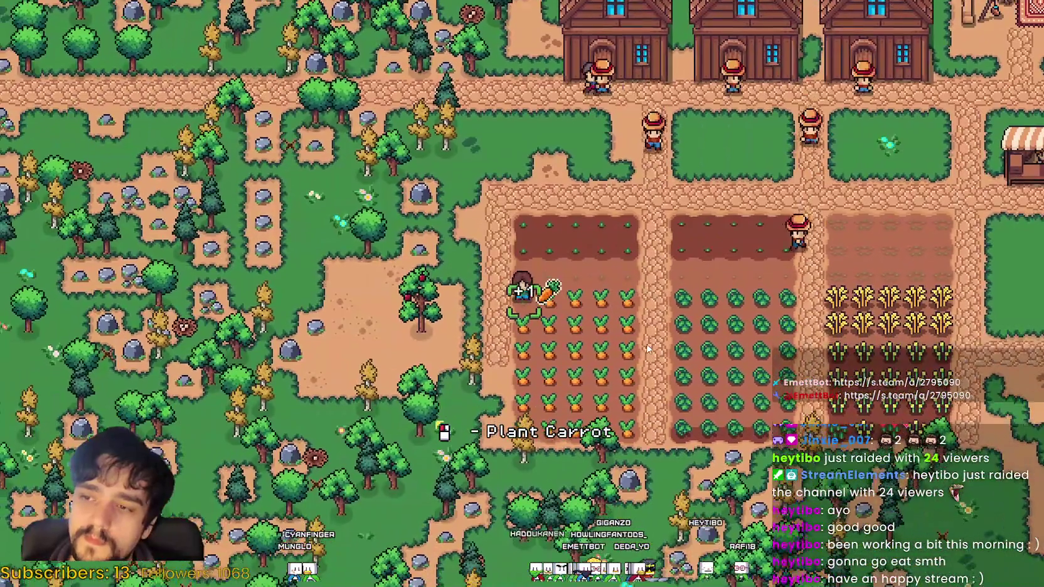
key(d)
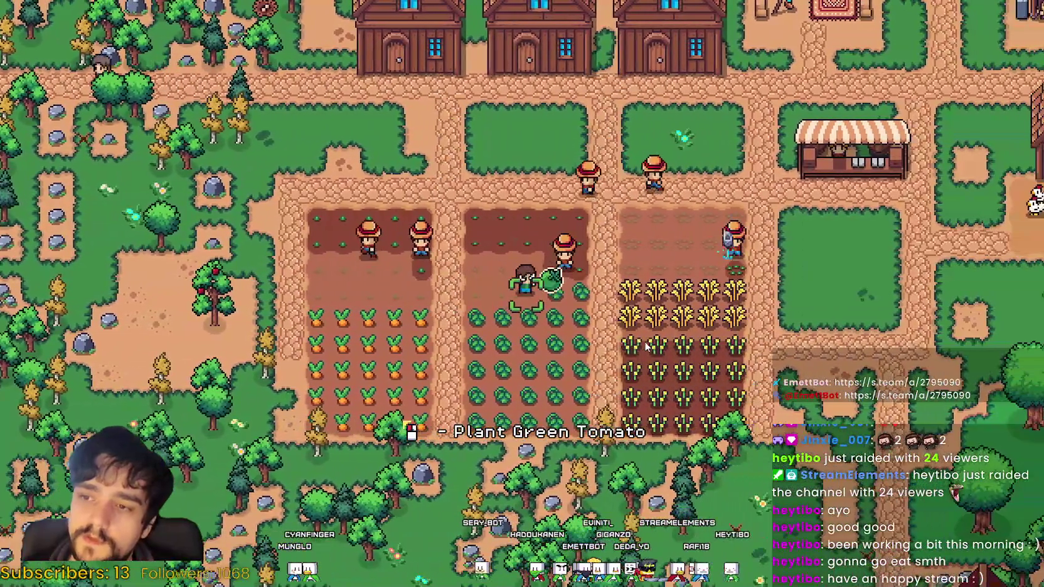
key(d)
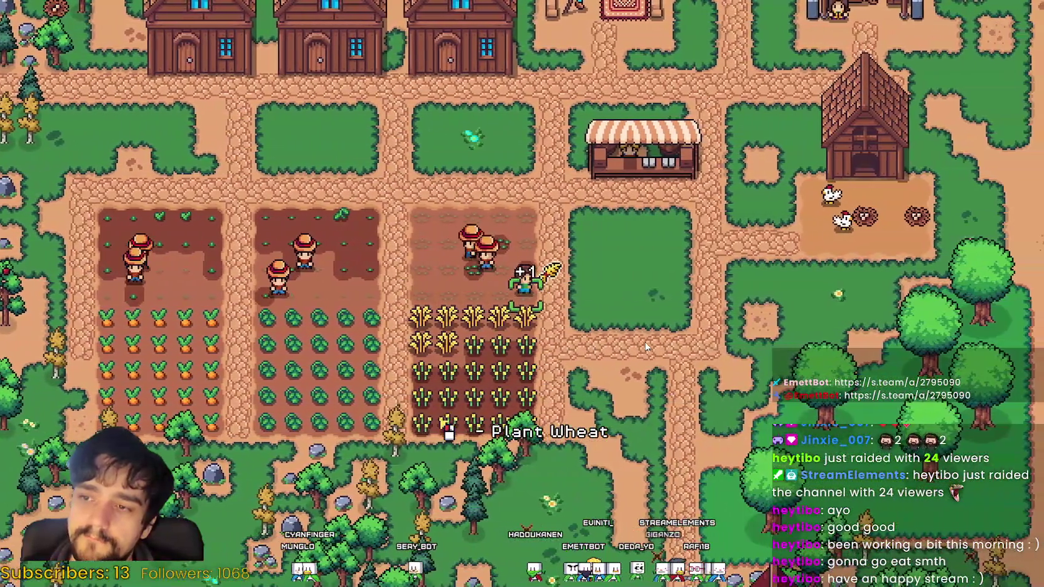
key(a)
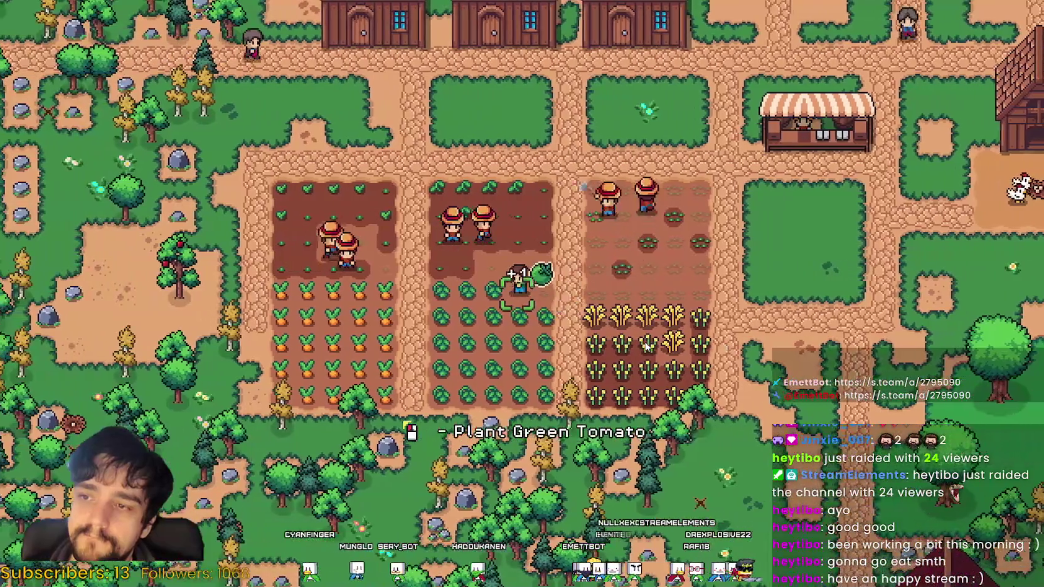
key(a)
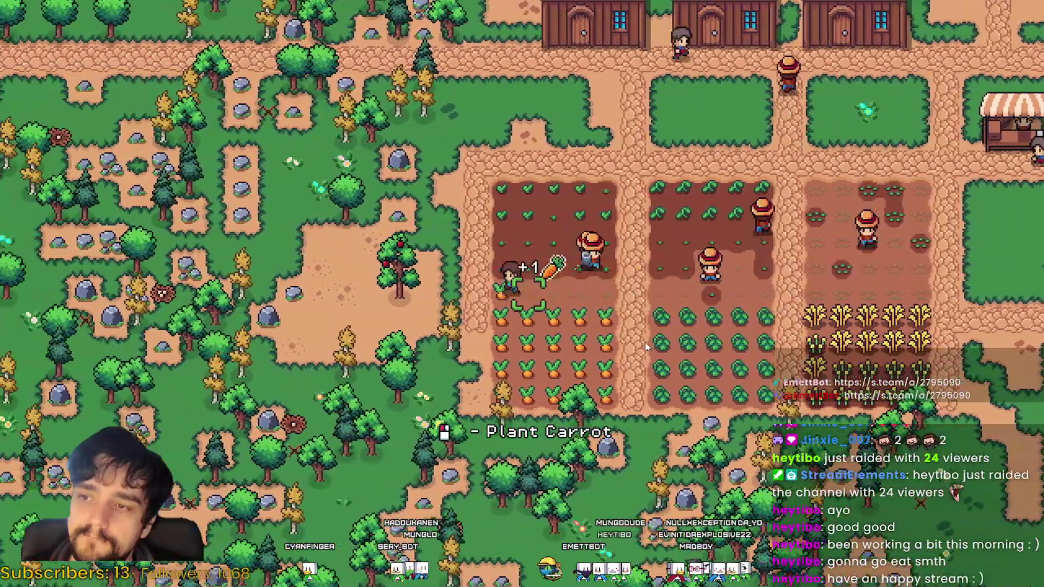
key(d)
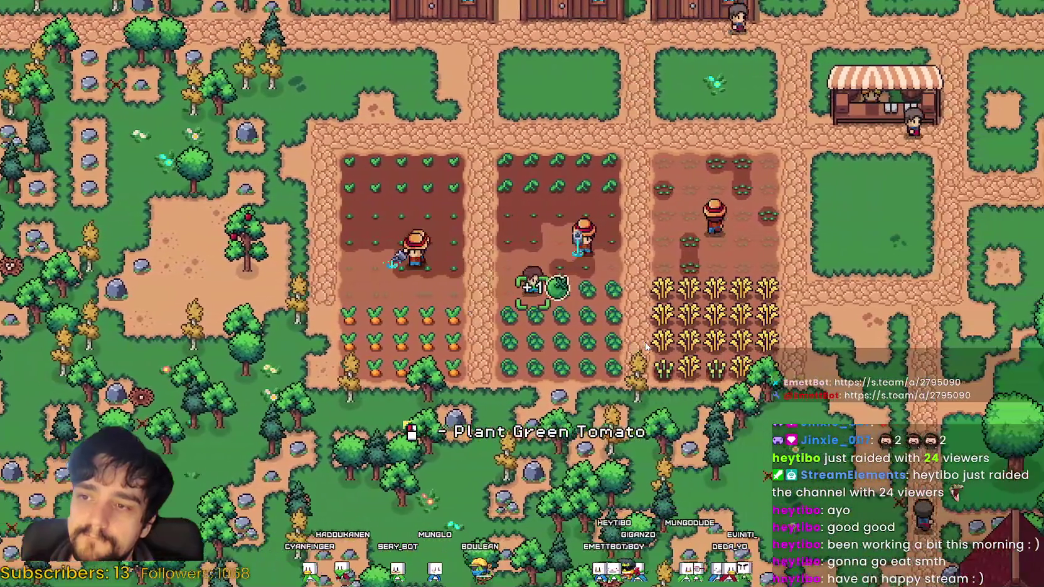
key(d)
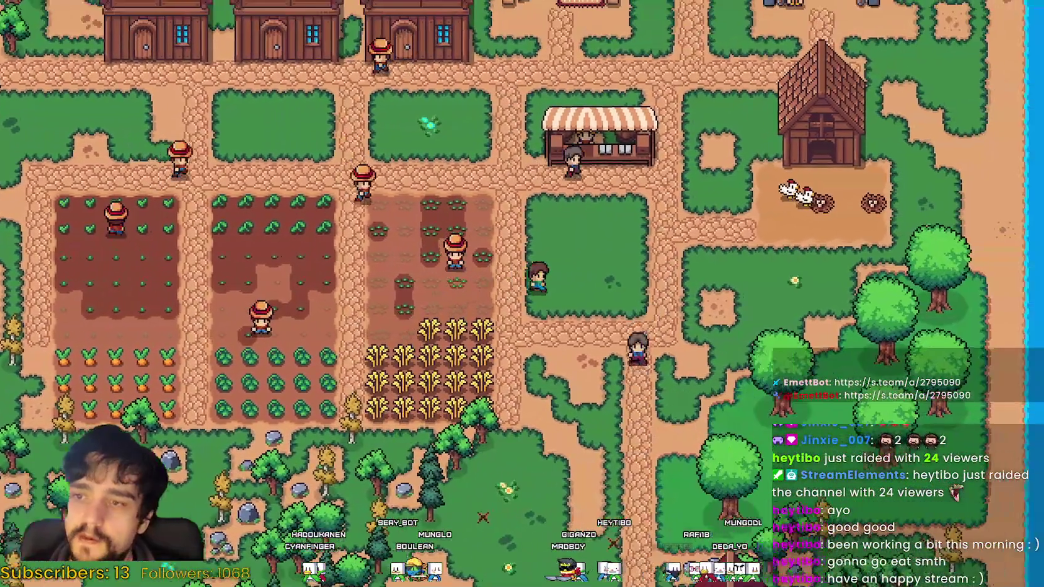
key(d)
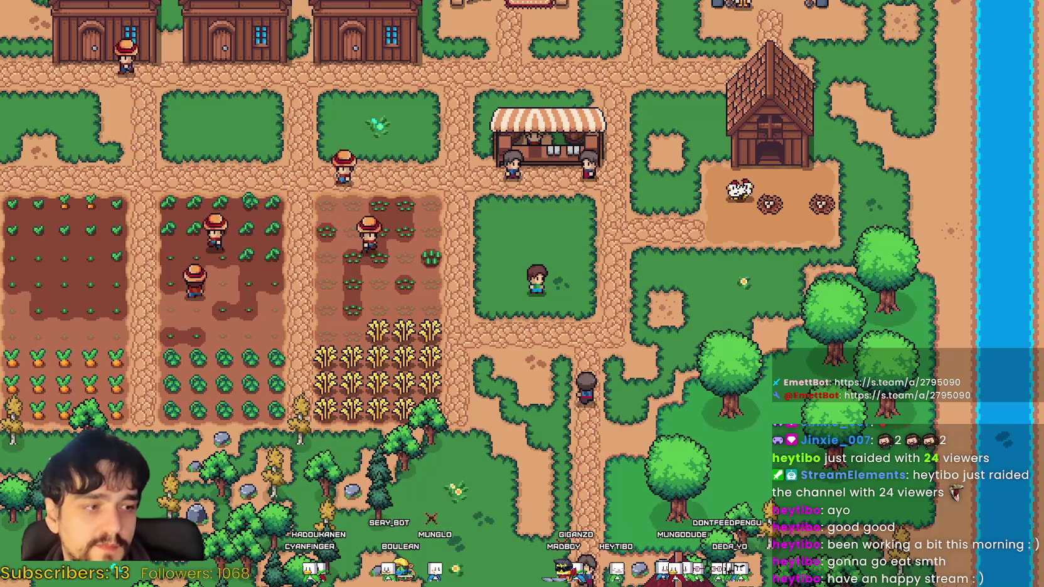
key(Escape)
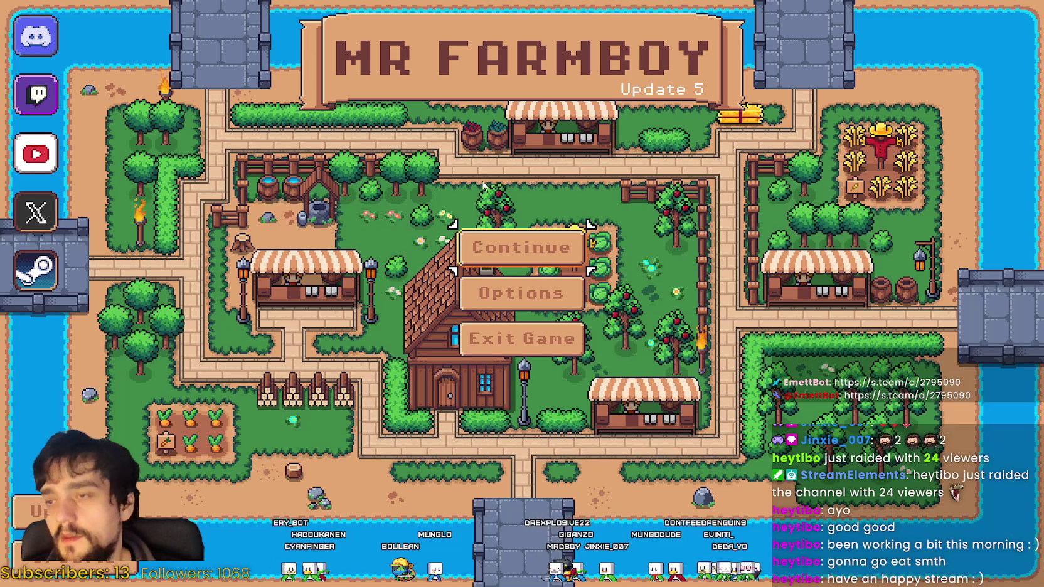
Delete save 7, start a new game in slot 7, and switch to Steam.
click(539, 246)
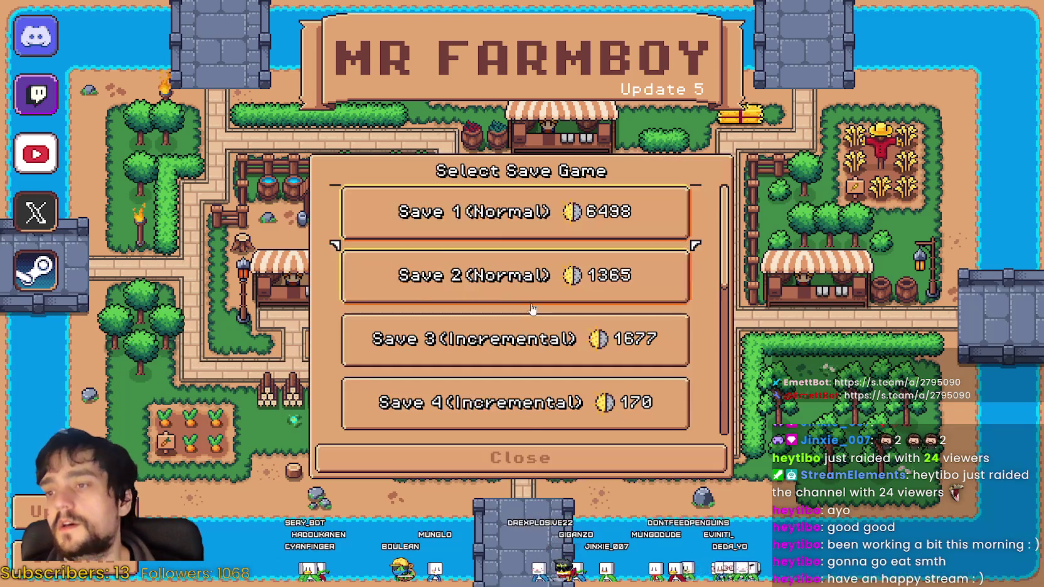
click(584, 353)
click(447, 334)
click(658, 338)
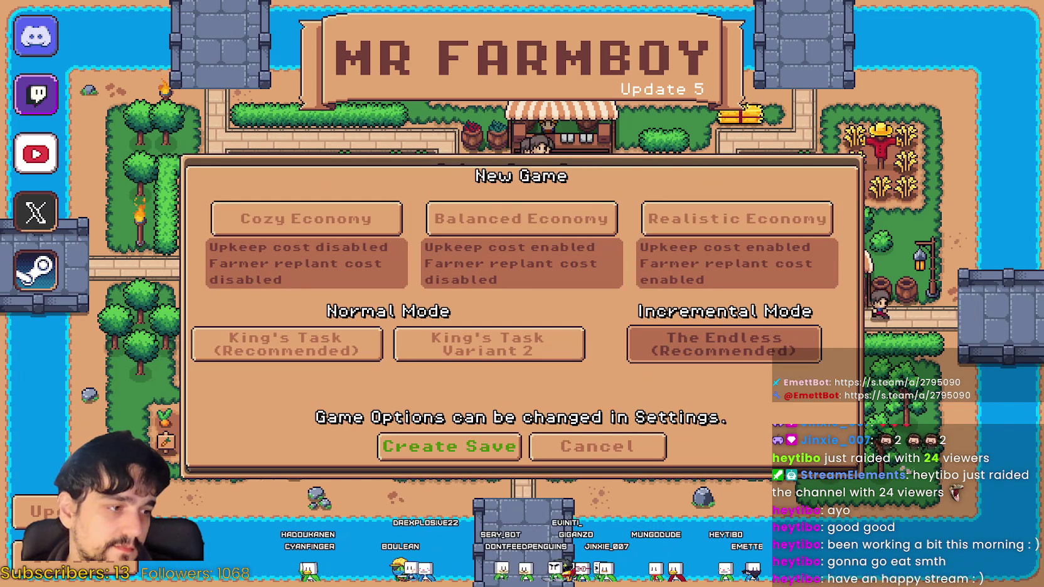
key(alt+Tab)
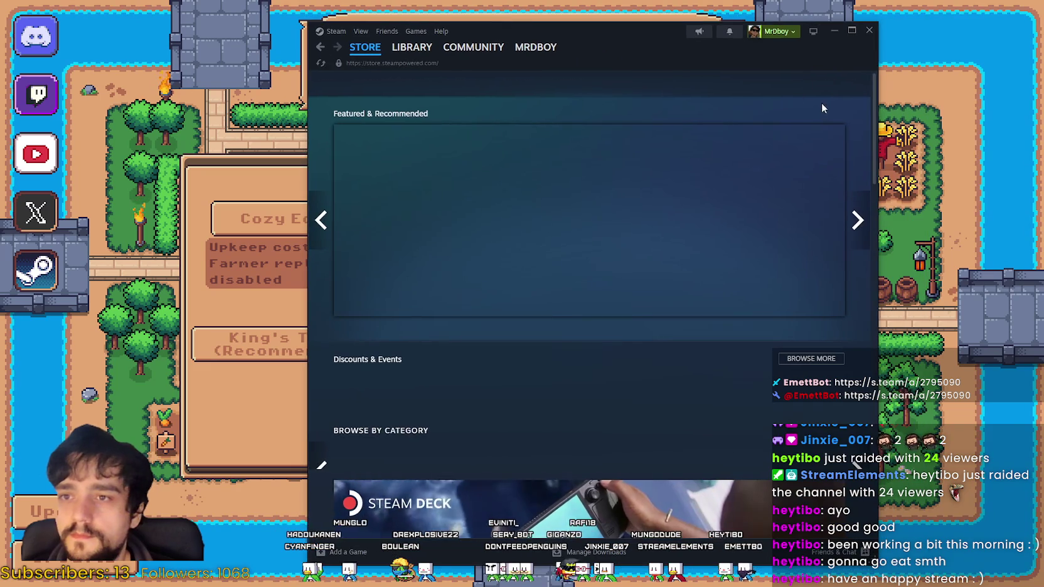
click(737, 86)
Open the Steam wishlist, scroll down to Wild Cosmos and open its store page.
click(829, 89)
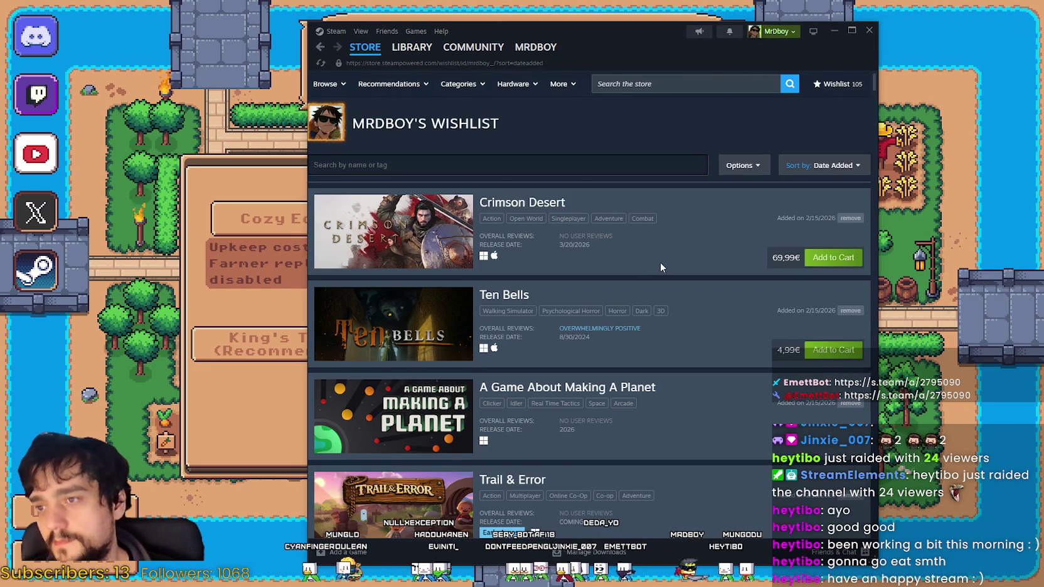
scroll(660, 264, down, 3)
scroll(660, 259, down, 1)
scroll(634, 338, down, 4)
scroll(613, 415, down, 3)
scroll(612, 414, down, 3)
scroll(607, 396, down, 3)
scroll(607, 397, down, 4)
scroll(608, 396, down, 3)
scroll(599, 399, down, 4)
scroll(595, 394, down, 2)
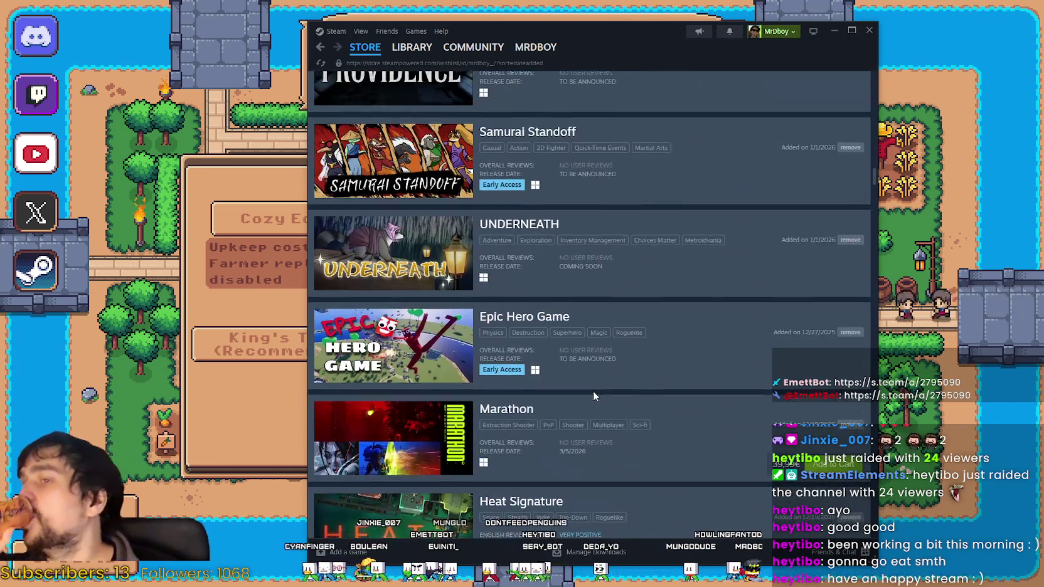
scroll(594, 395, down, 2)
scroll(591, 391, down, 3)
scroll(589, 393, down, 2)
scroll(590, 394, down, 3)
scroll(589, 396, down, 3)
scroll(588, 401, down, 4)
scroll(564, 401, down, 3)
scroll(568, 399, down, 5)
scroll(574, 398, down, 2)
scroll(574, 397, down, 3)
scroll(575, 399, down, 3)
scroll(578, 401, down, 5)
scroll(580, 399, down, 4)
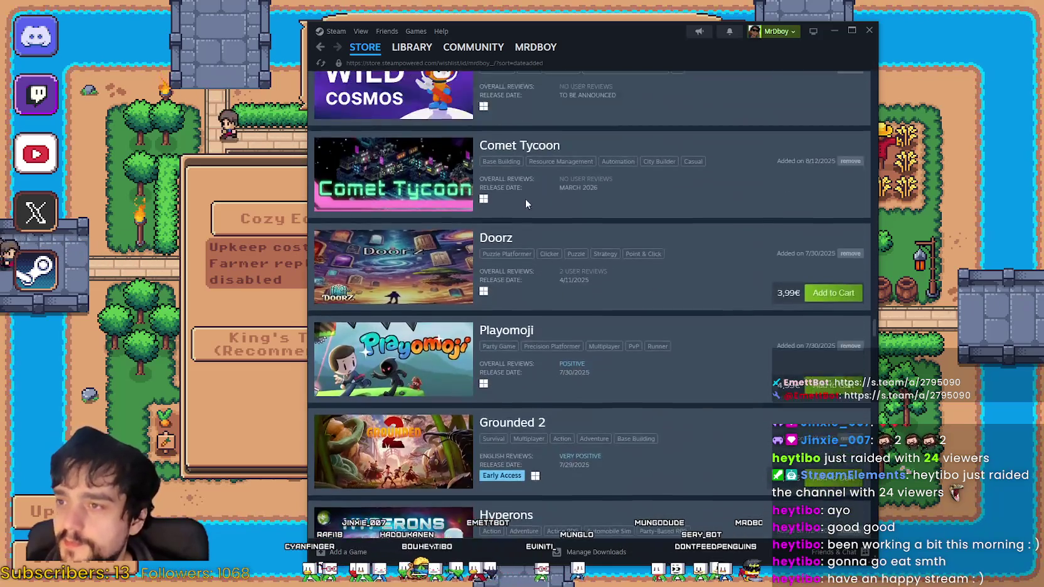
scroll(439, 182, up, 2)
click(551, 207)
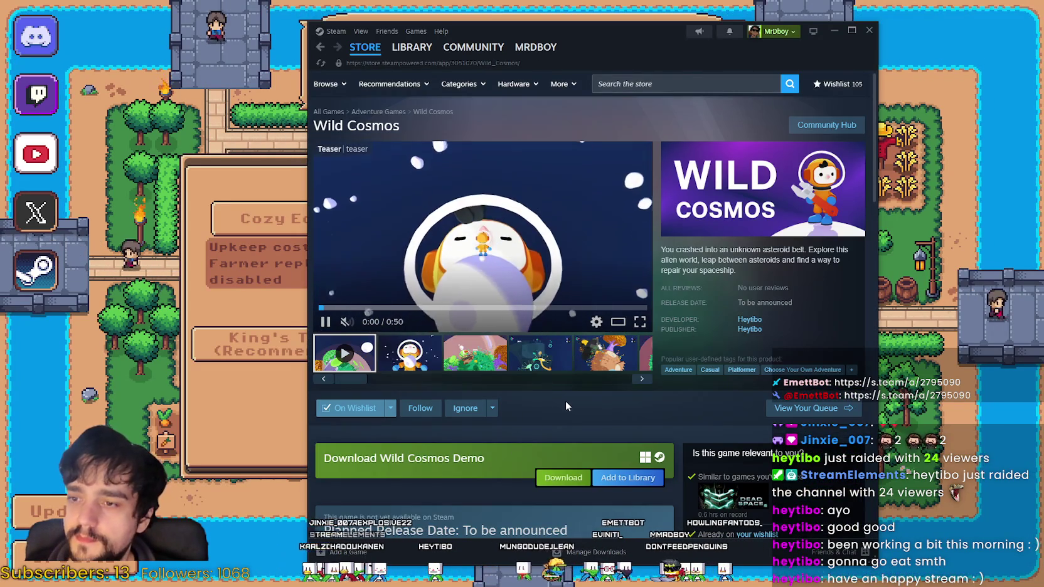
Browse through the Wild Cosmos screenshot thumbnails on the store page.
right_click(568, 408)
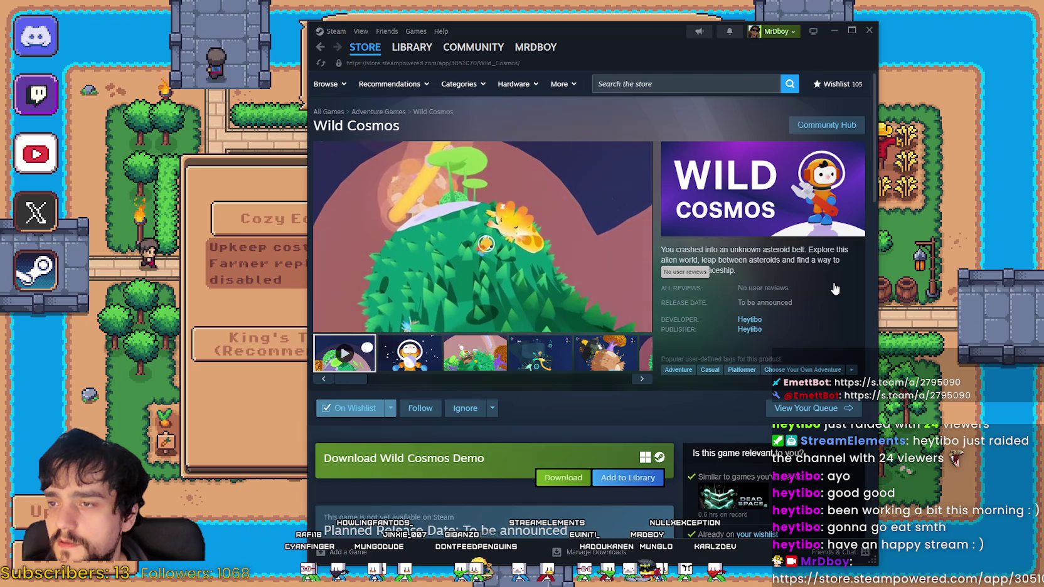
click(475, 353)
click(540, 353)
click(605, 353)
click(638, 379)
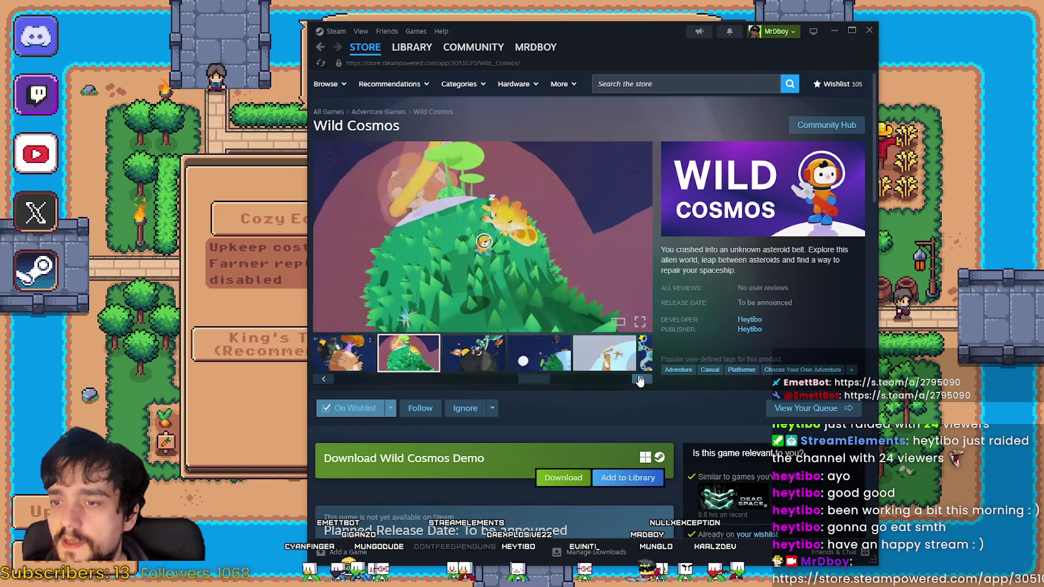
Scroll down the store page and expand the full About This Game description.
scroll(596, 420, down, 5)
scroll(549, 441, down, 3)
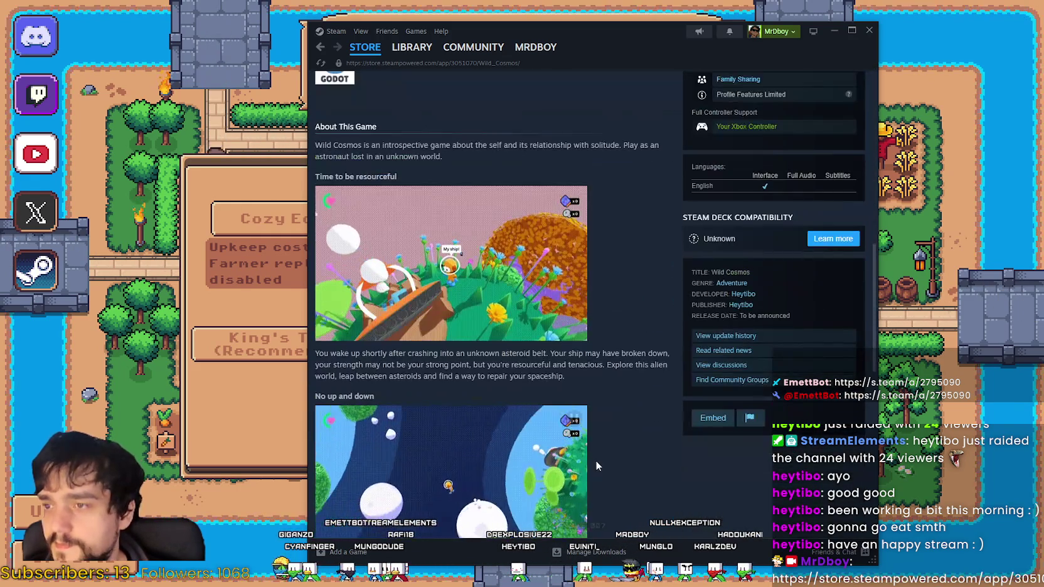
scroll(597, 455, up, 1)
scroll(599, 446, down, 5)
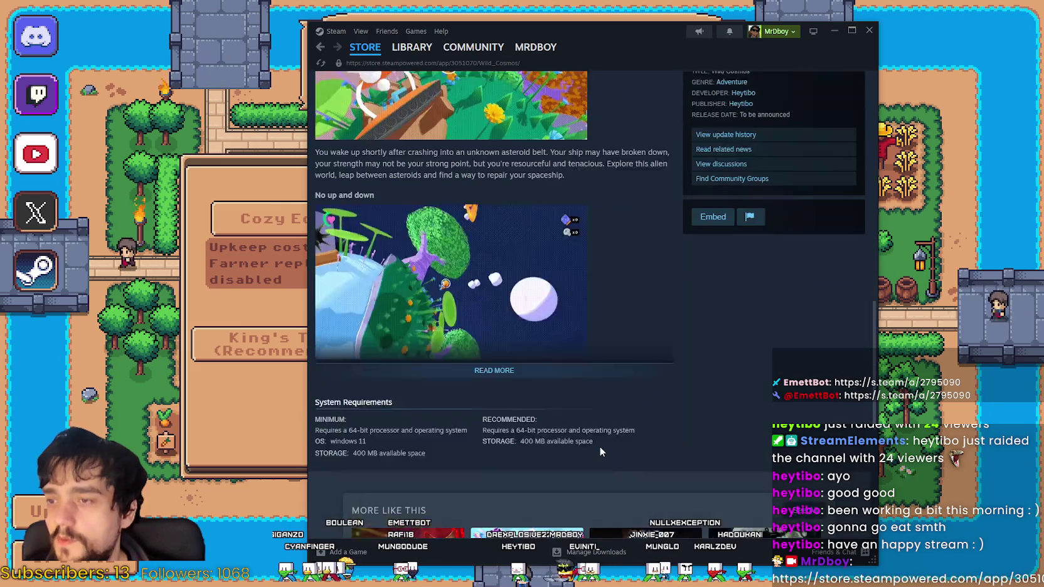
click(516, 367)
scroll(623, 385, down, 4)
scroll(623, 393, down, 2)
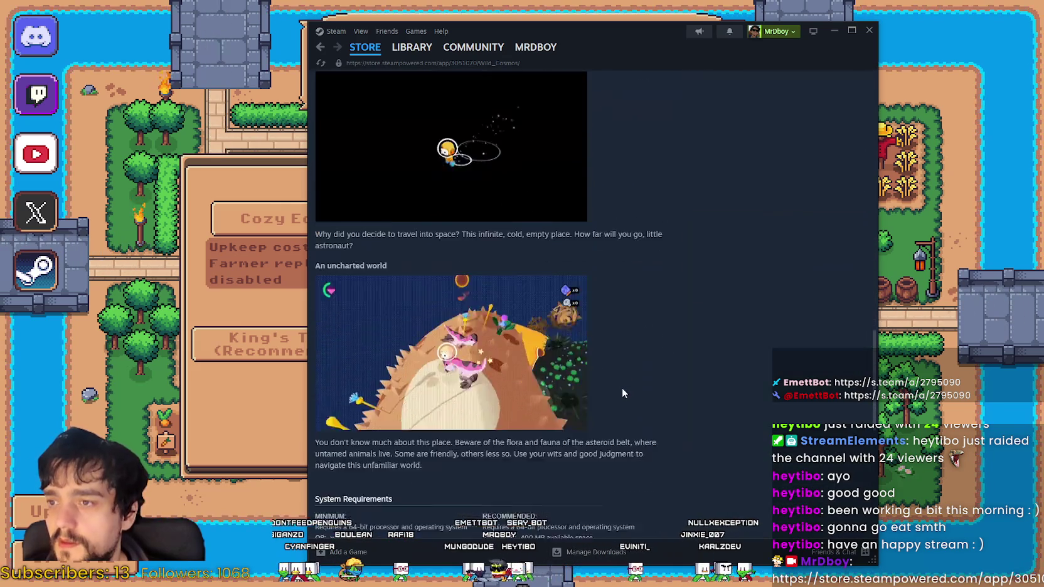
scroll(623, 393, down, 1)
scroll(622, 387, down, 1)
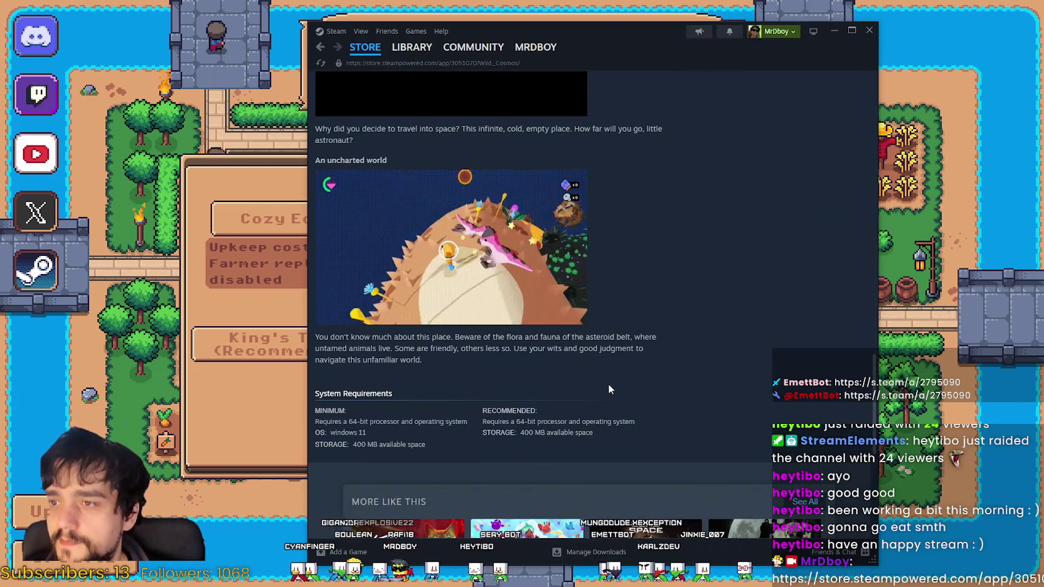
scroll(606, 384, down, 5)
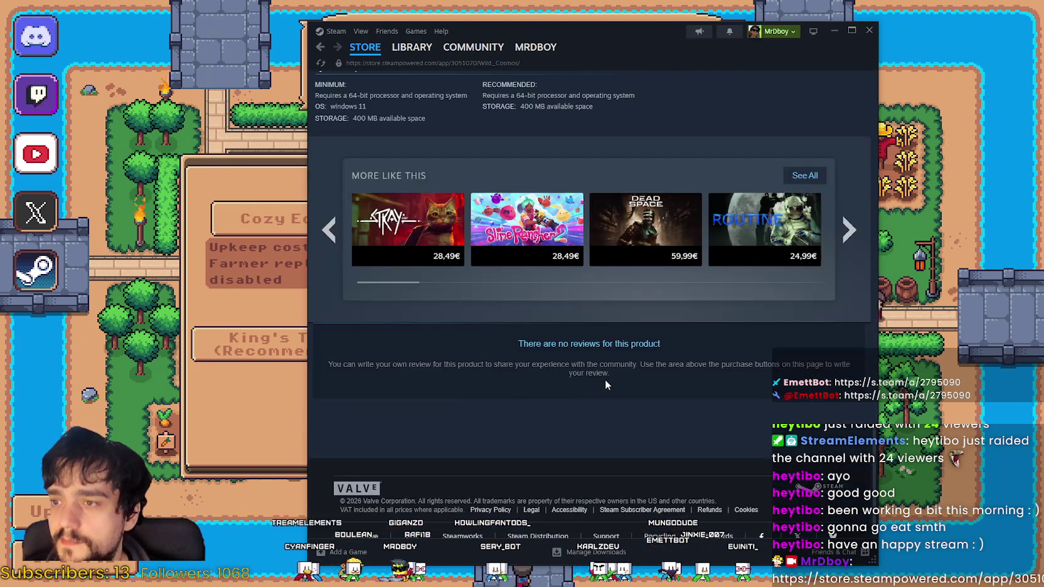
Scroll back up and open the fourth screenshot in the enlarged viewer.
scroll(600, 384, up, 5)
scroll(608, 385, up, 5)
scroll(612, 390, up, 5)
scroll(612, 389, up, 4)
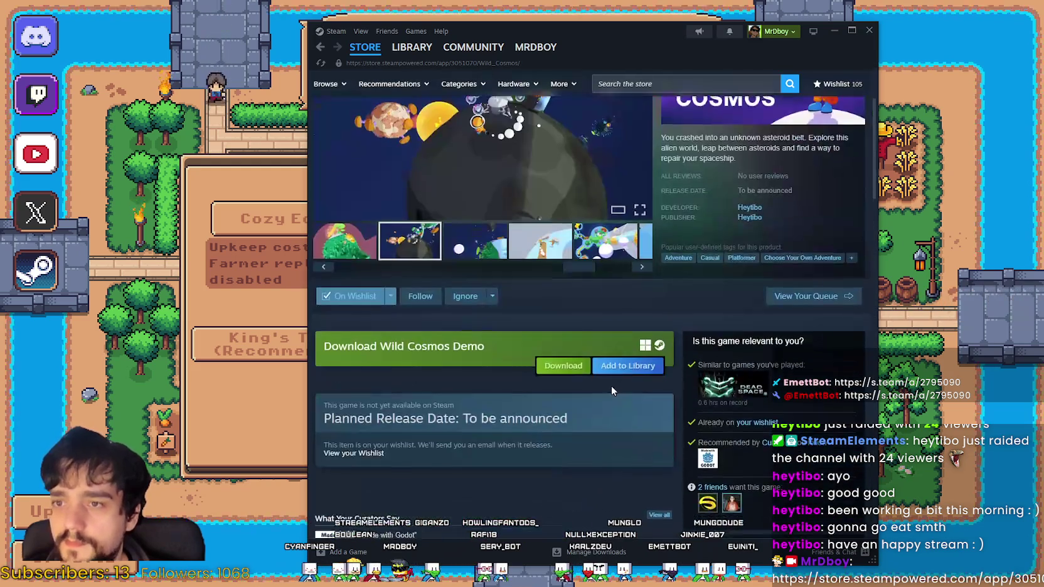
scroll(609, 390, down, 3)
scroll(609, 392, down, 3)
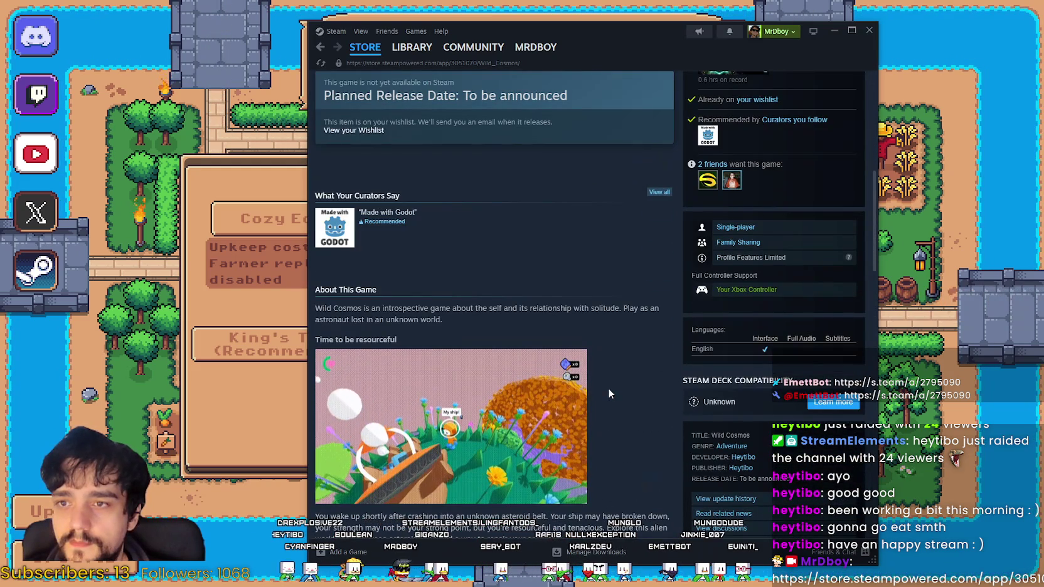
scroll(607, 386, up, 4)
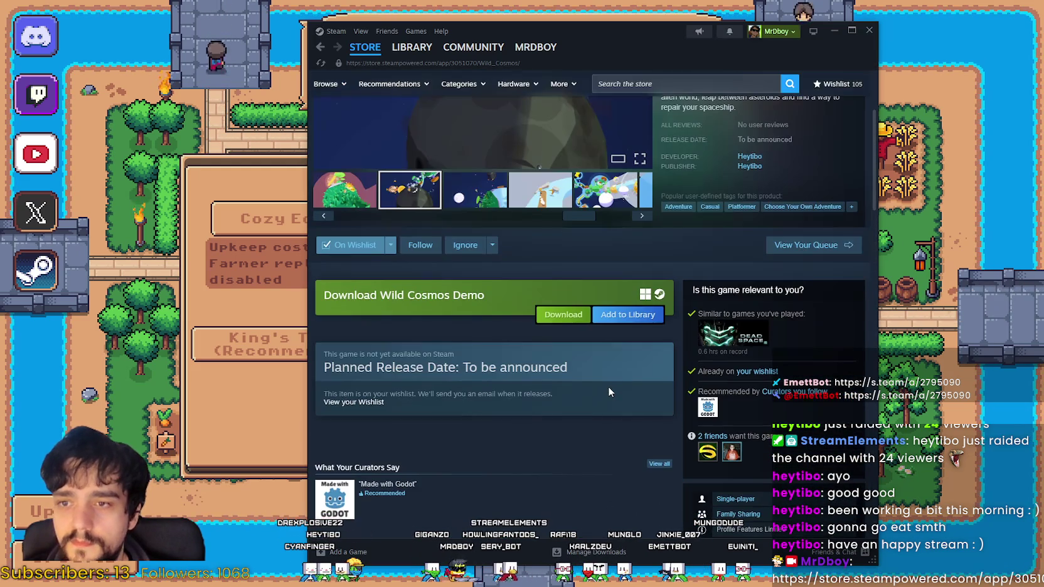
scroll(607, 387, up, 3)
click(552, 364)
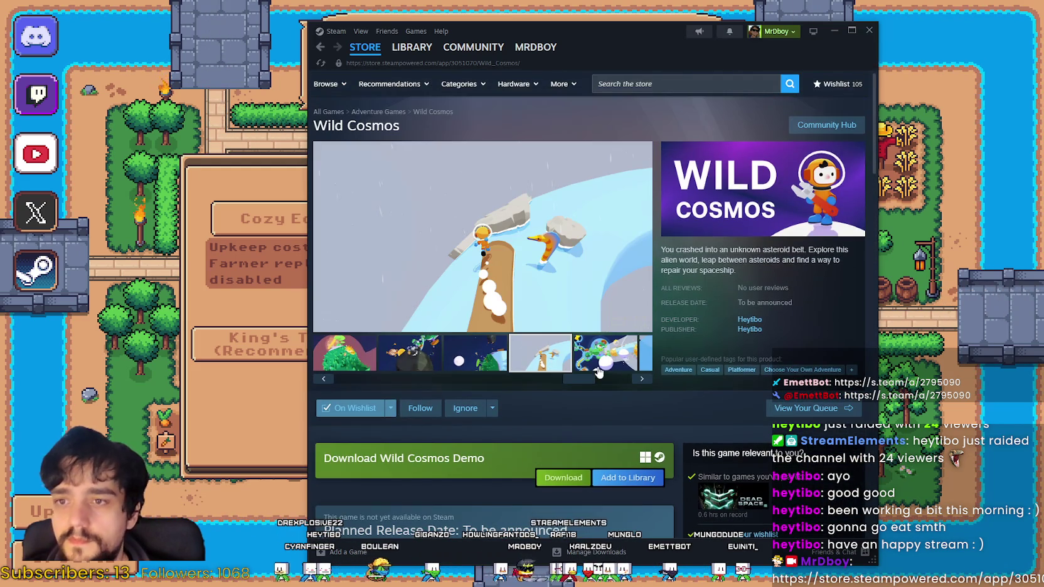
click(527, 164)
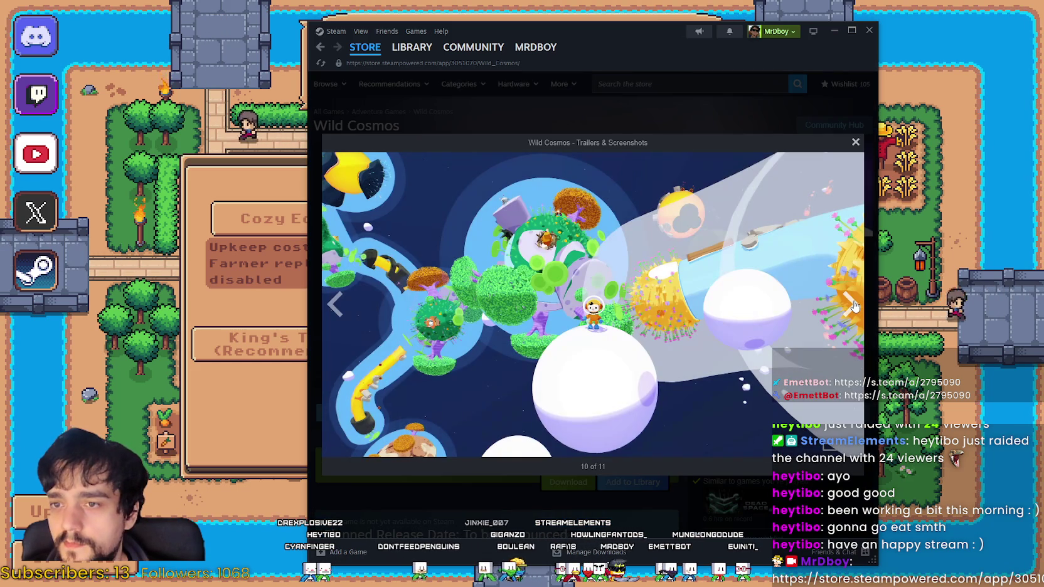
Page the lightbox to screenshot 11 and the trailer, close it, and return to the Steam store front.
click(855, 305)
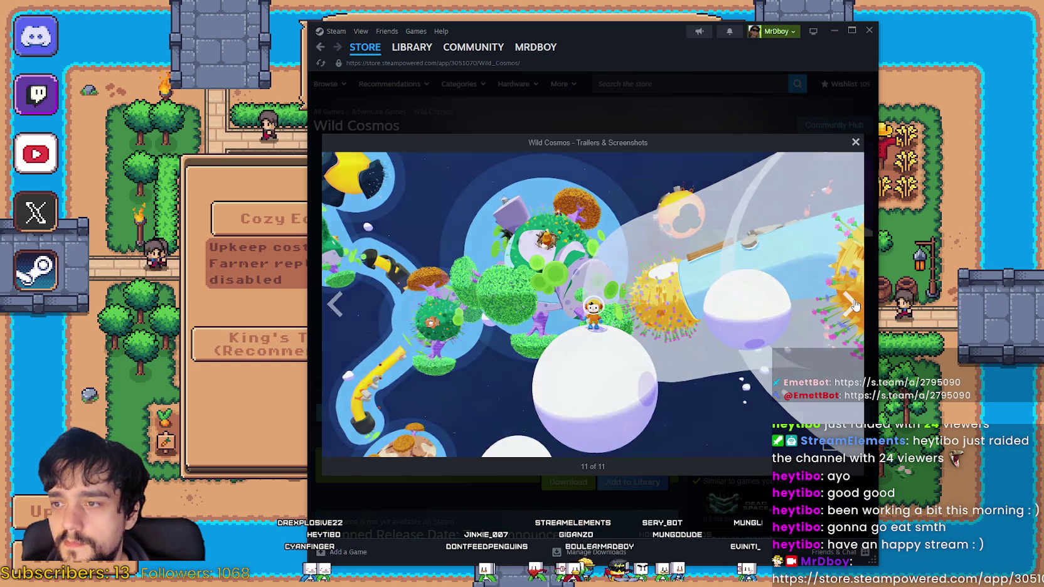
click(852, 304)
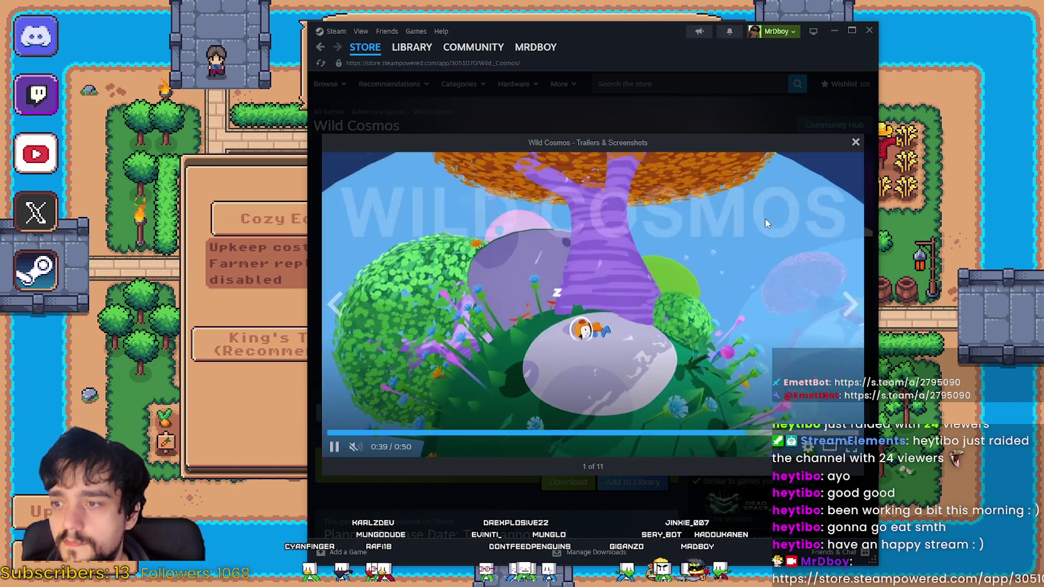
click(855, 142)
mouse_move(365, 46)
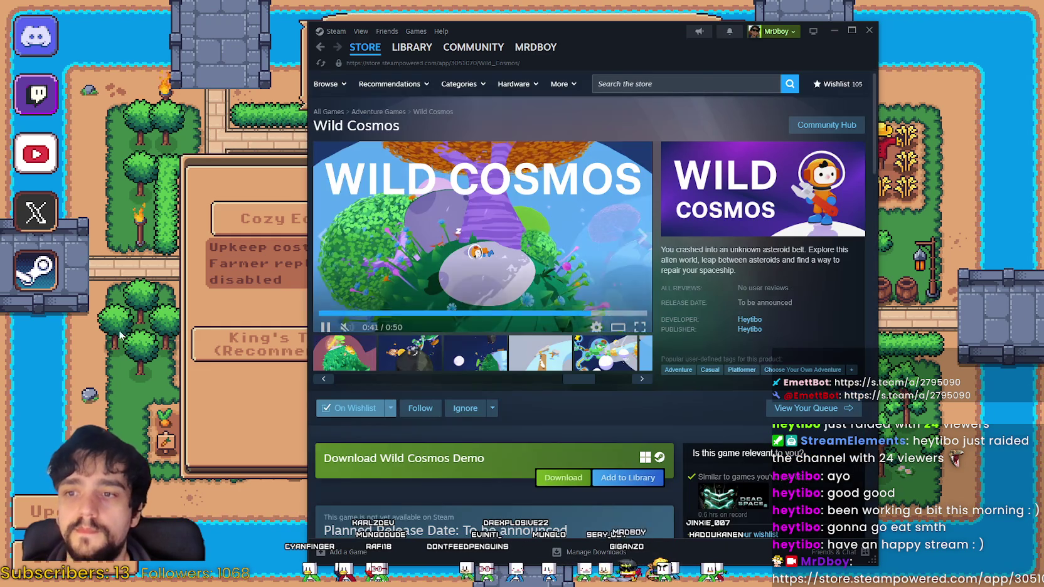
click(364, 47)
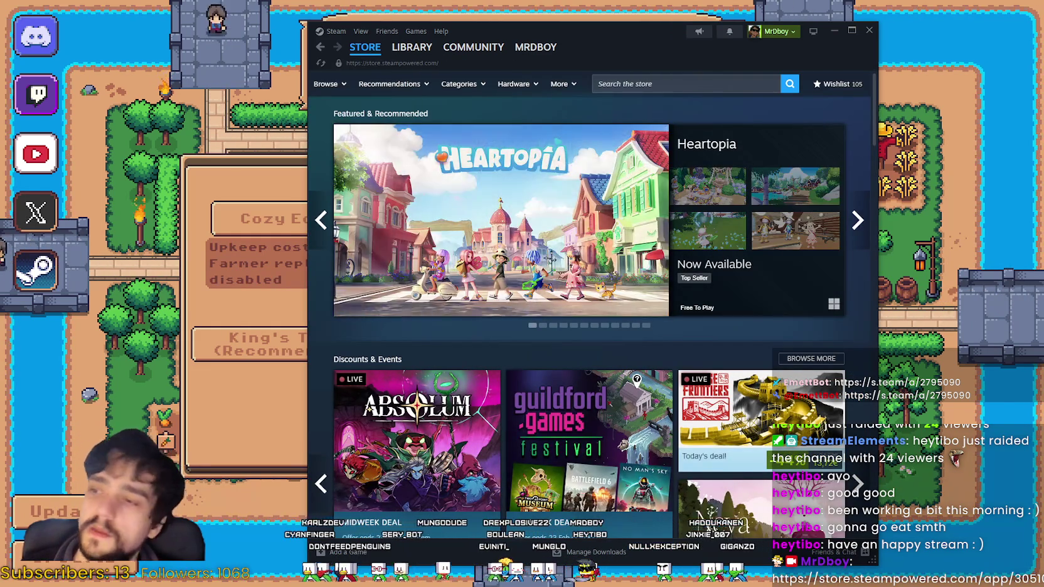
key(alt+Tab)
Create a new save, dismiss the uncle's letter, walk left and pause, then switch to the localization spreadsheet.
click(430, 465)
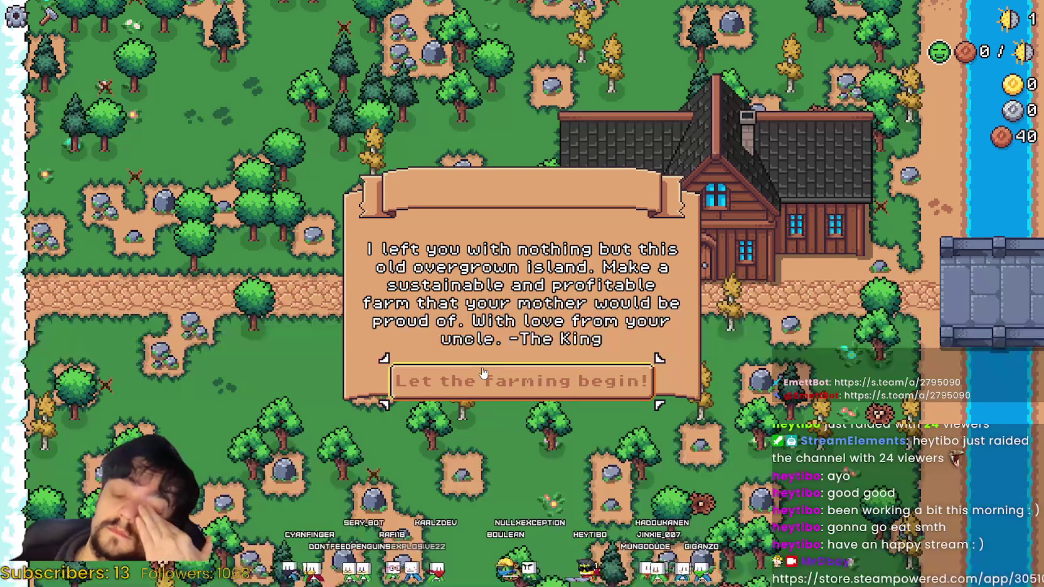
click(581, 380)
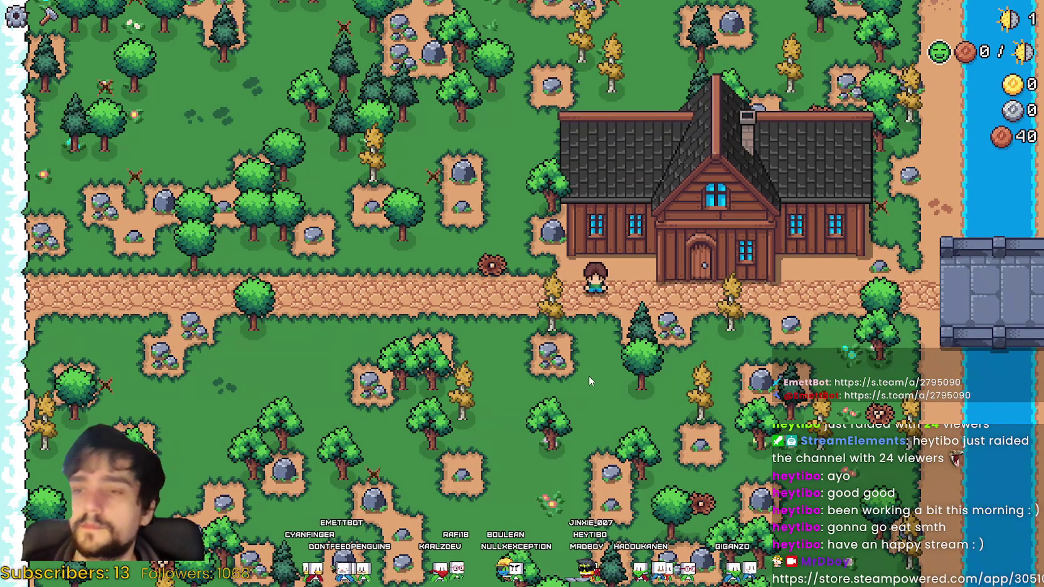
key(a)
key(Escape)
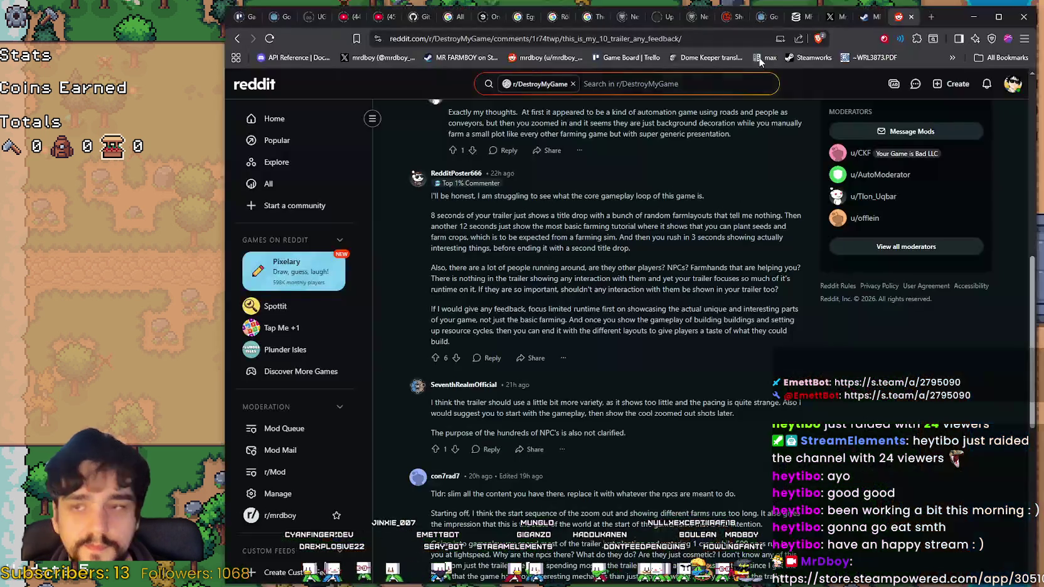
click(977, 11)
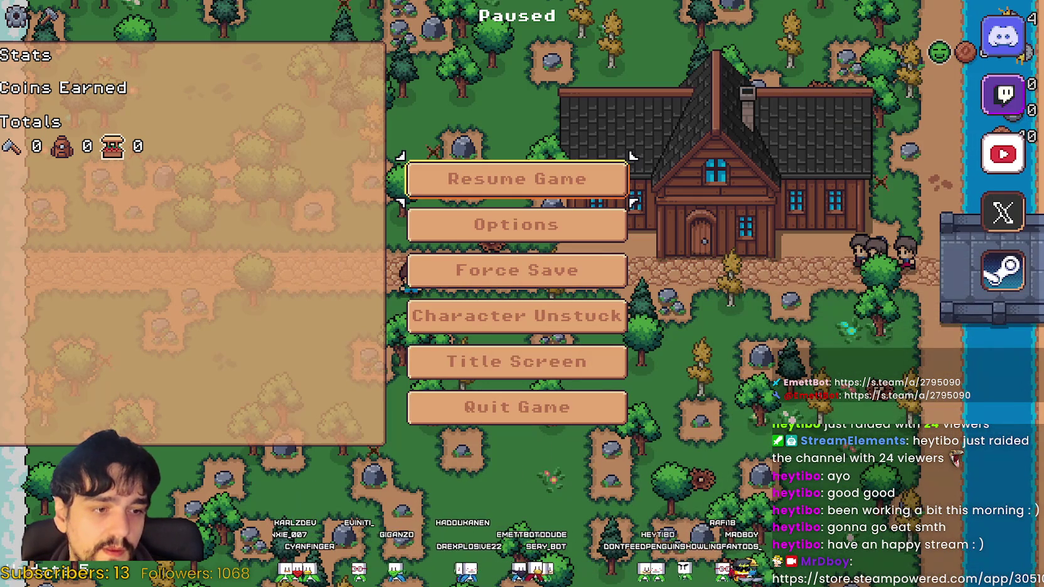
key(alt+Tab)
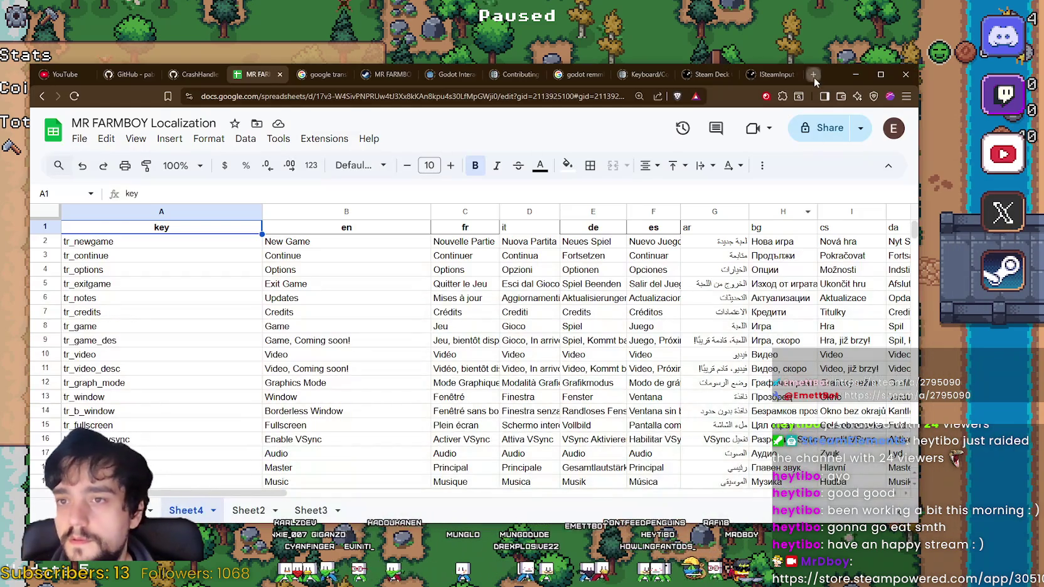
Search YouTube for 'stadew valley trailer' and open the Stardew Valley Trailer video.
click(814, 74)
text(m)
key(Return)
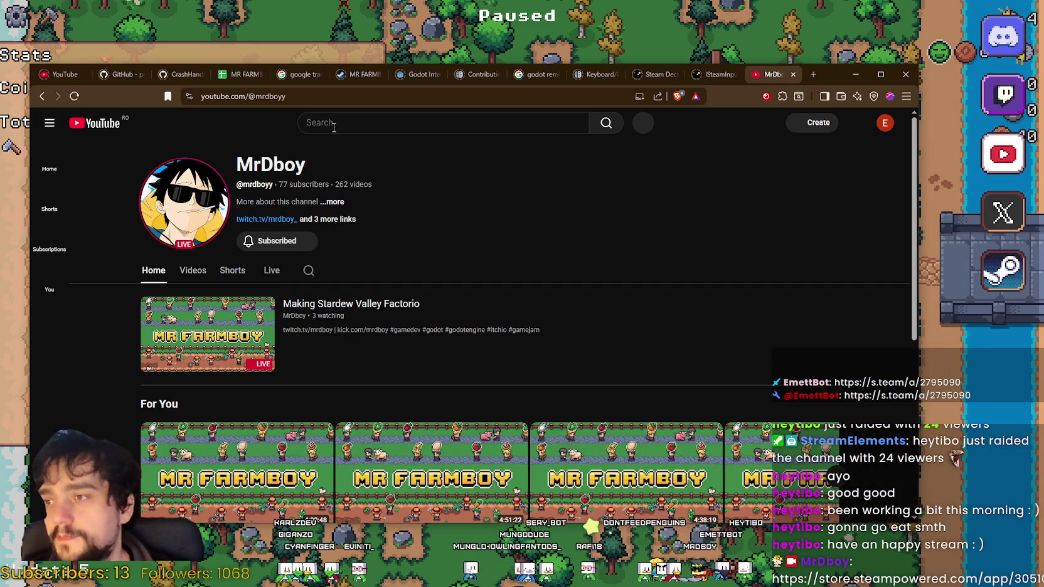
click(334, 125)
text(stad)
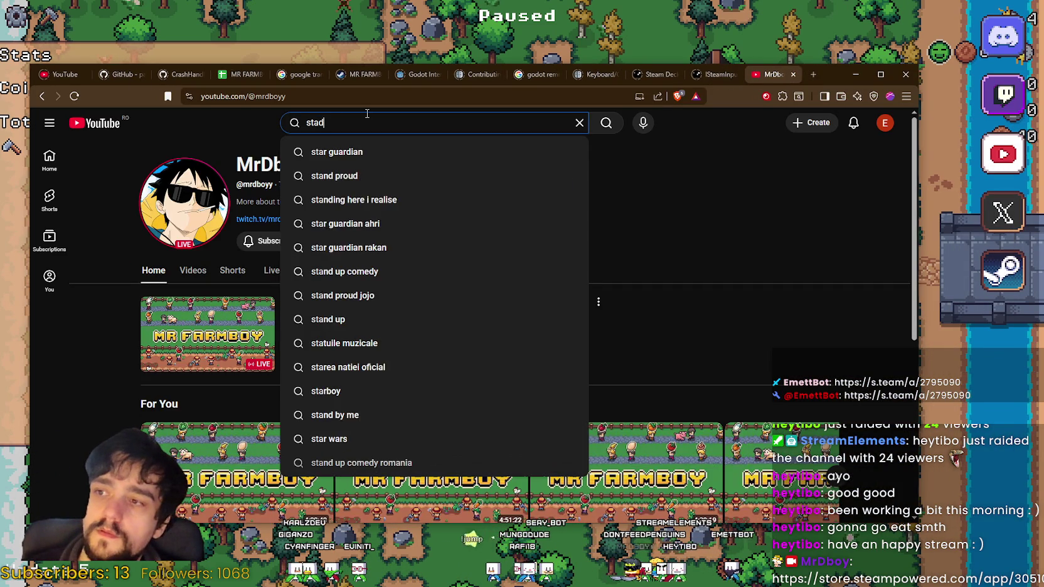
text(ew valley traile)
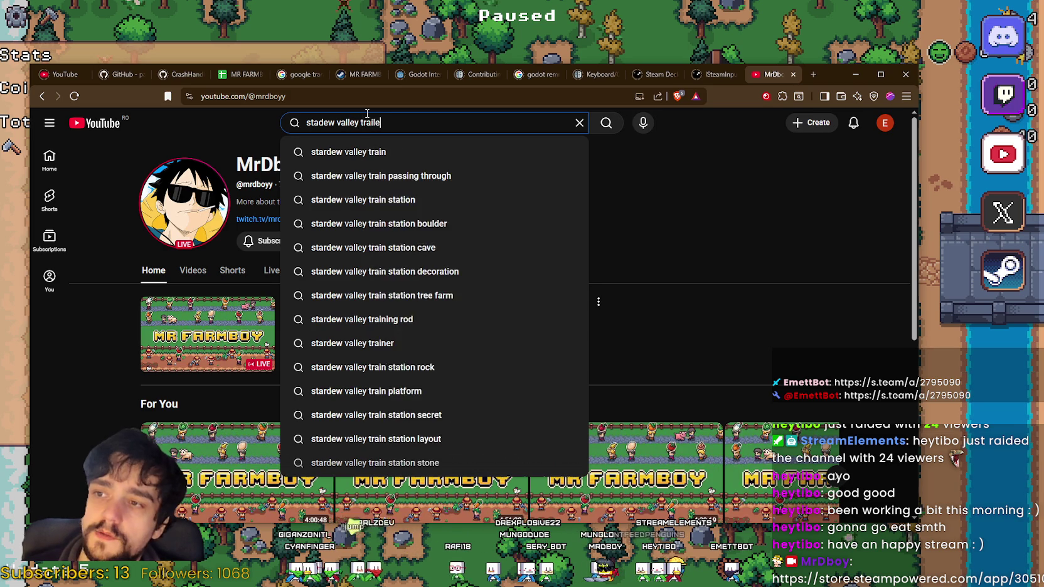
text(r)
key(Return)
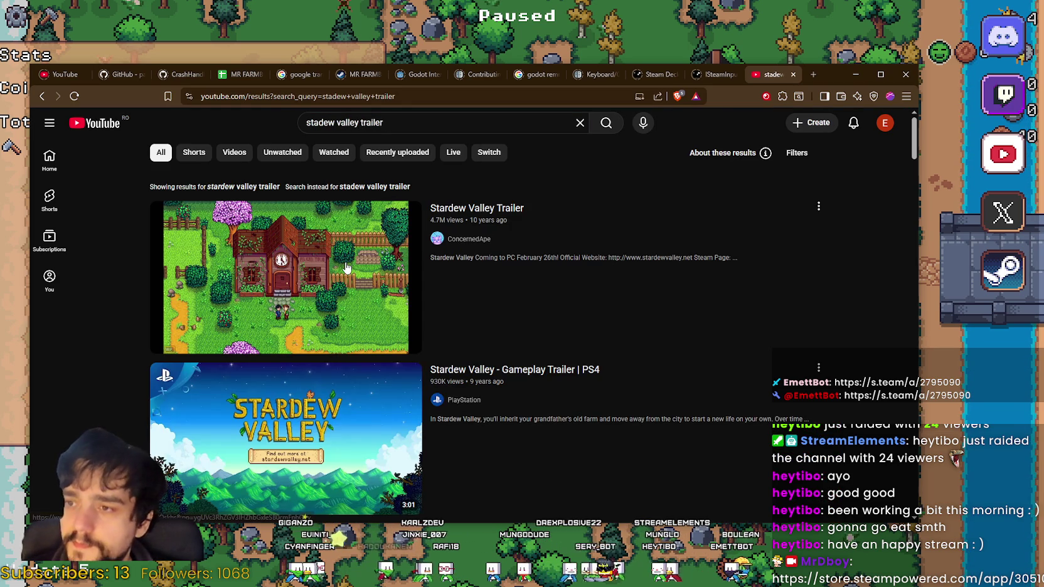
scroll(606, 346, down, 3)
mouse_move(489, 441)
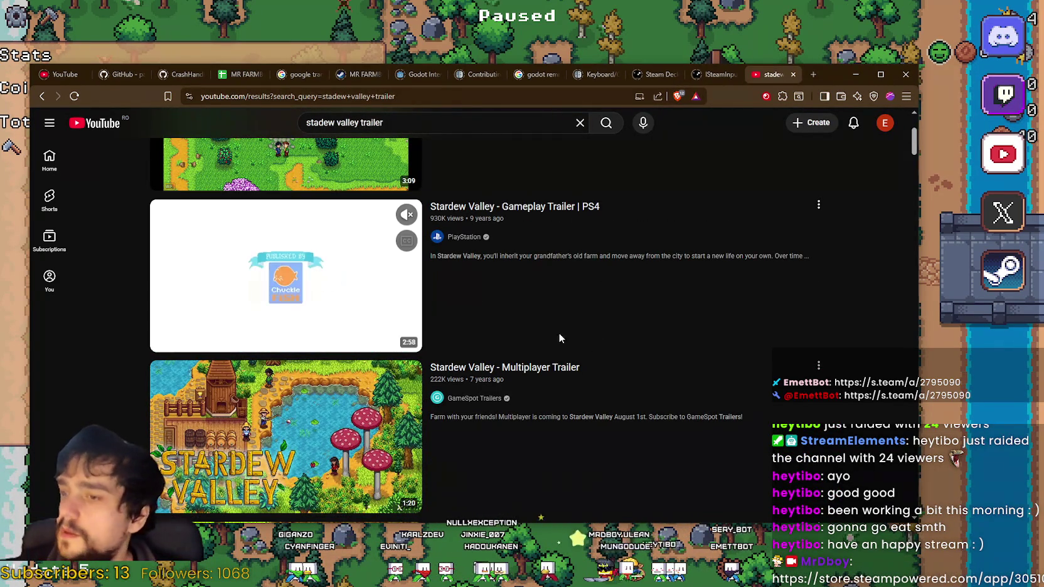
click(181, 347)
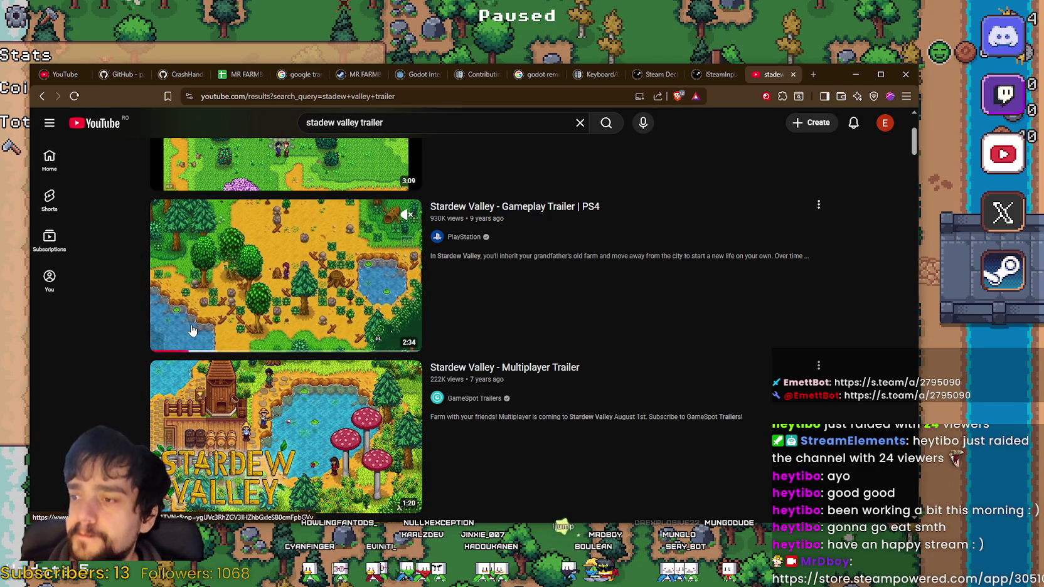
scroll(613, 343, up, 3)
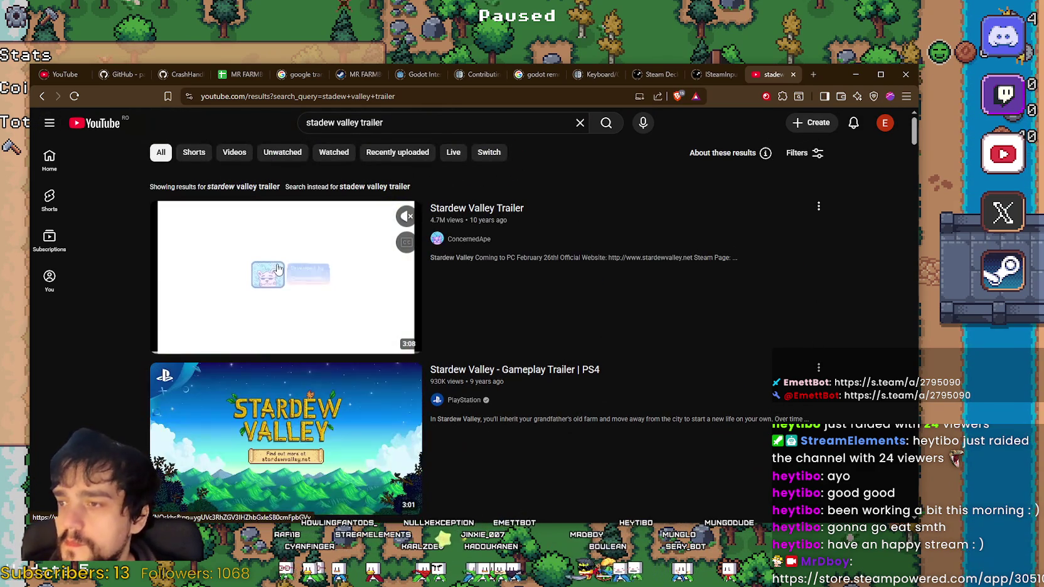
click(313, 292)
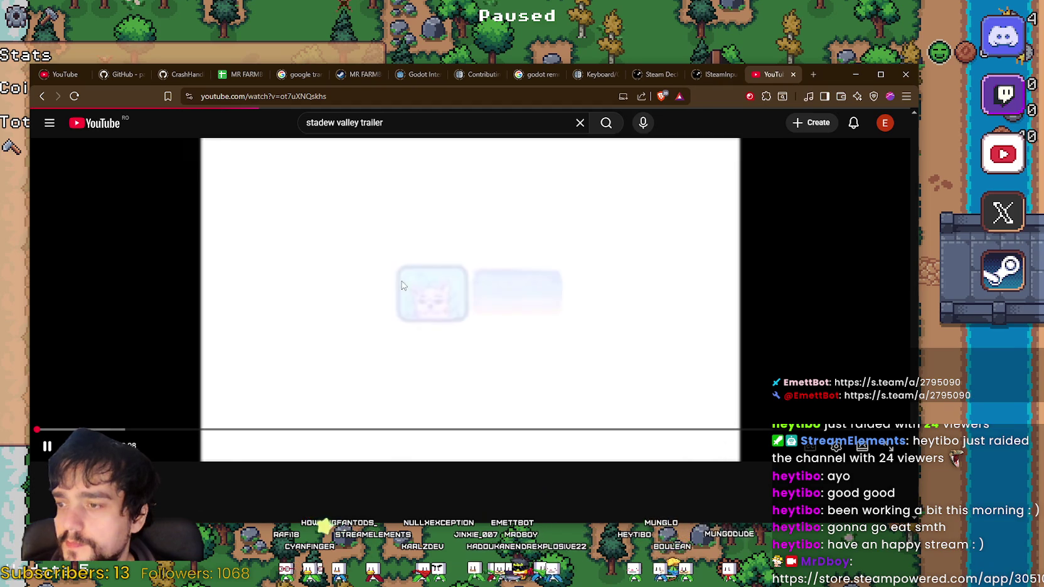
drag(836, 69, 921, 53)
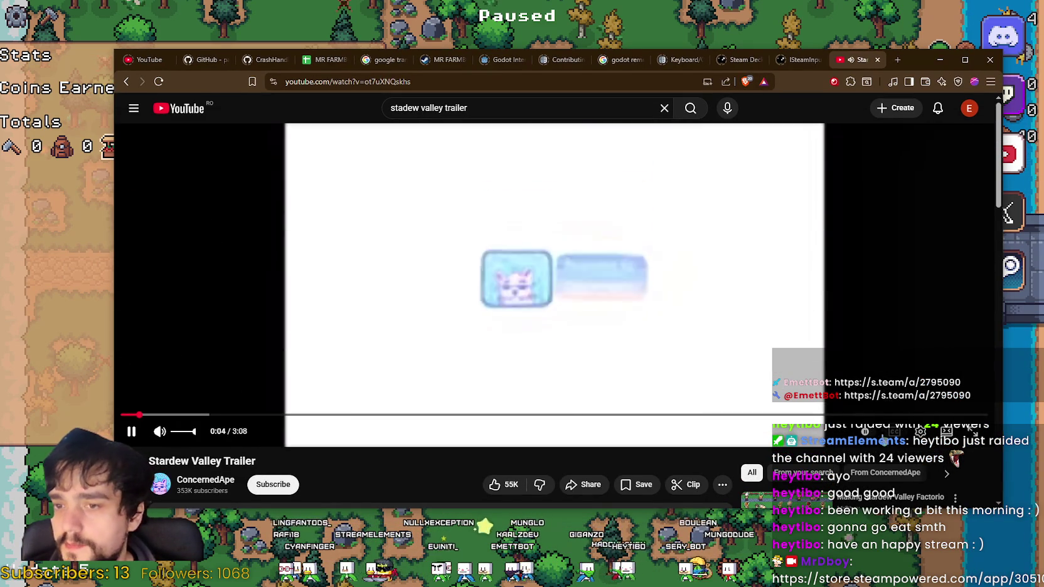
Change the playback quality, mute the trailer and pause it on the Valley title at 0:05.
click(920, 432)
click(924, 392)
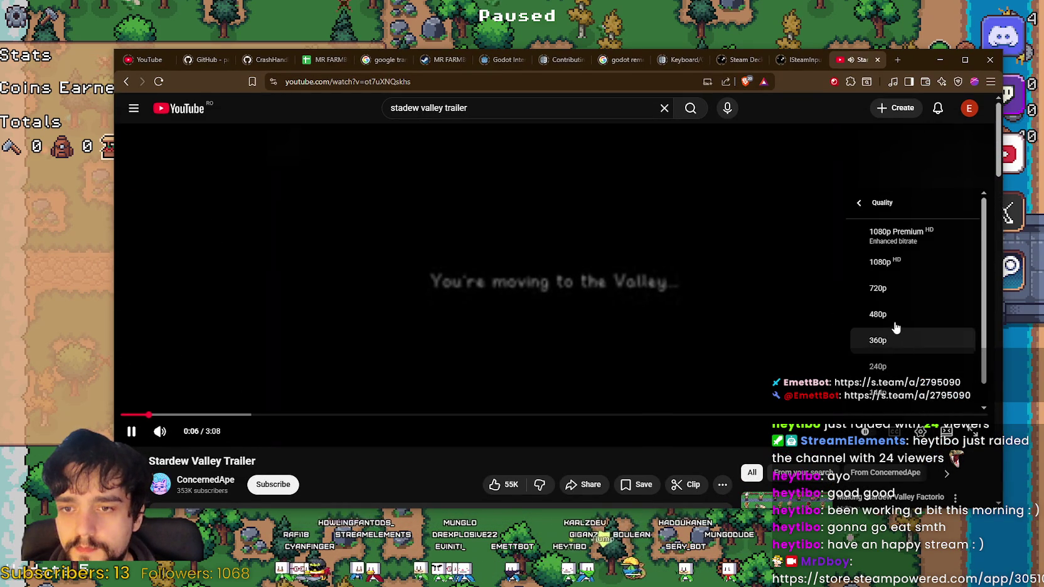
click(901, 291)
drag(196, 431, 177, 431)
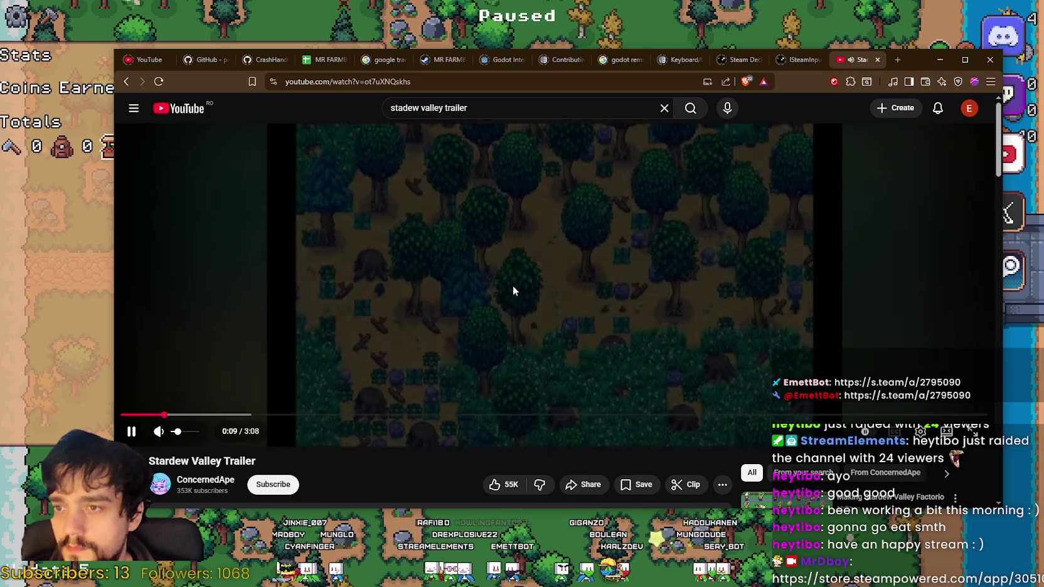
key(Down)
key(Down)
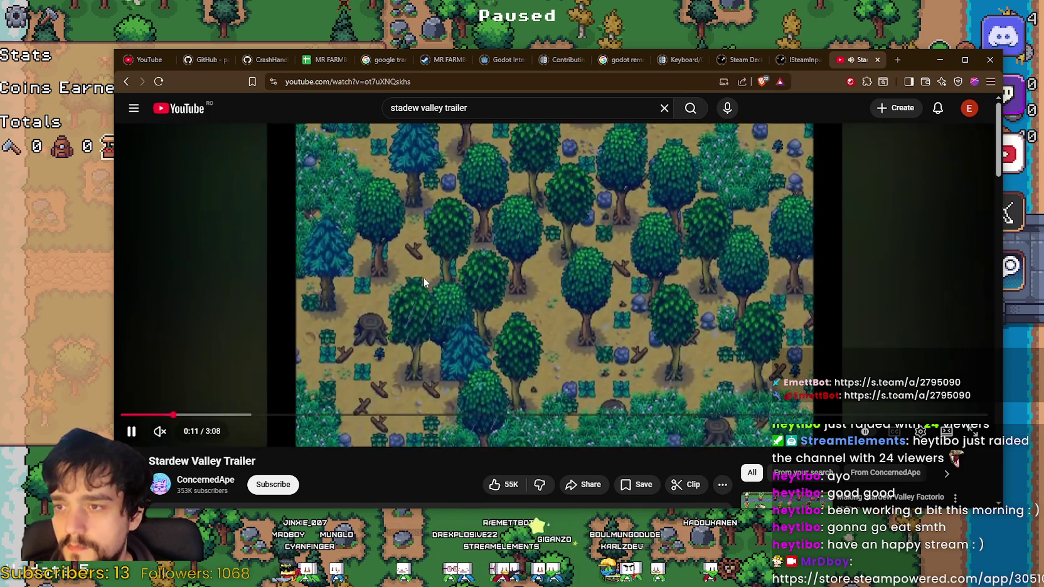
key(Down)
drag(147, 419, 148, 415)
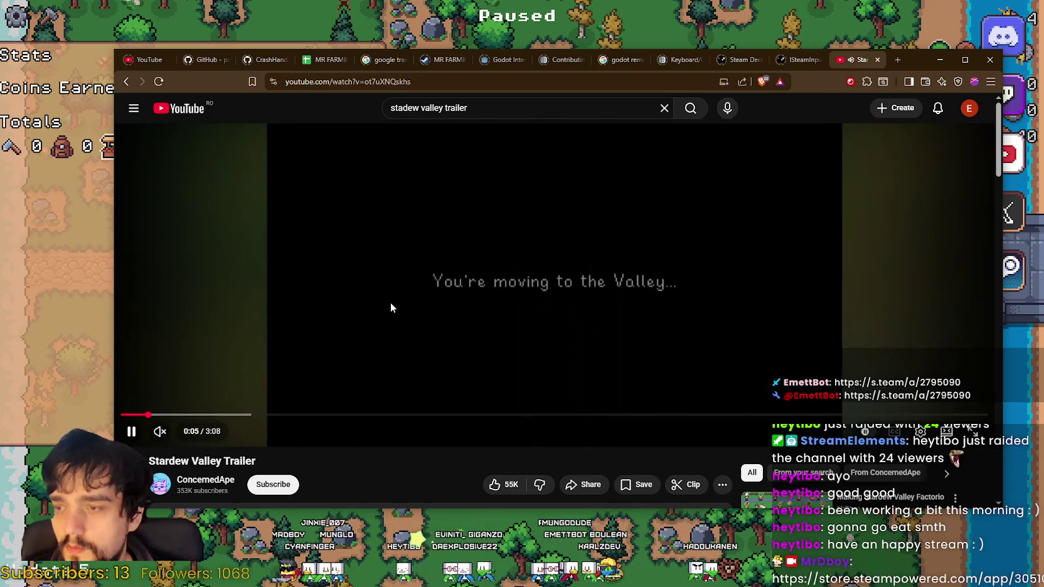
key(space)
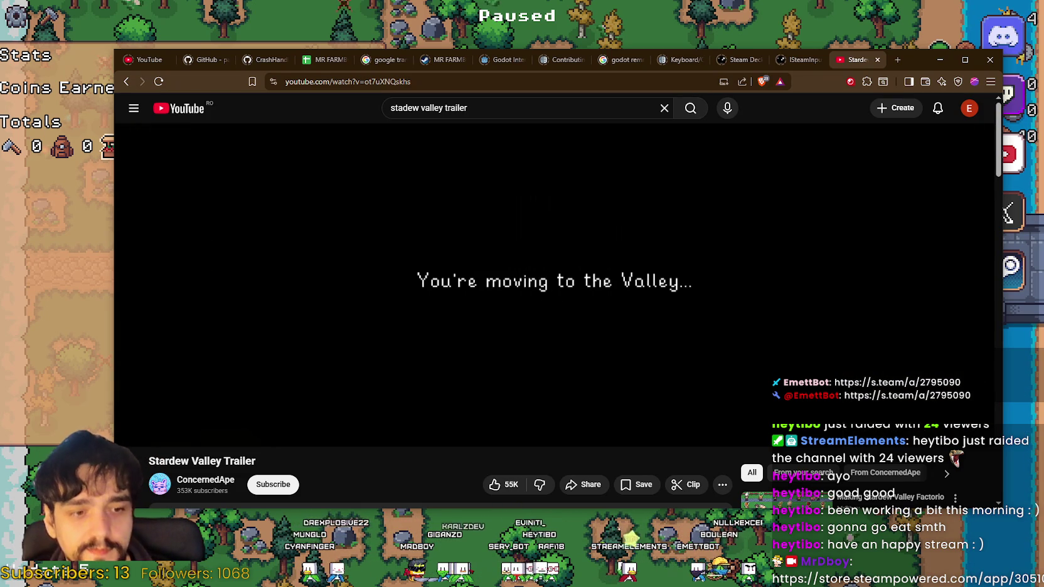
key(alt+Tab)
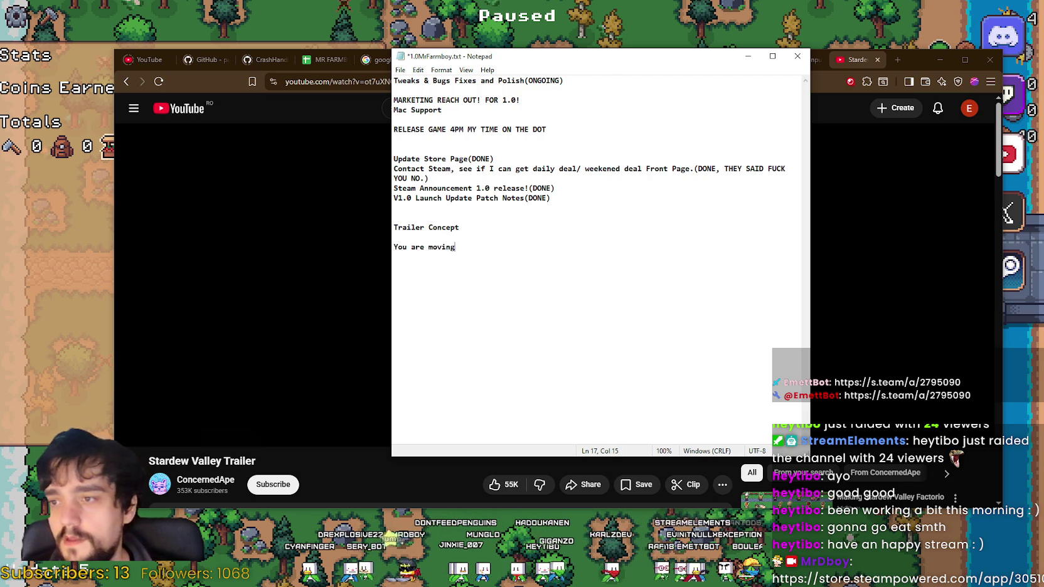
Reword the Black Screen line as a screen fade-in note and jump the trailer to its title card.
drag(587, 59, 823, 178)
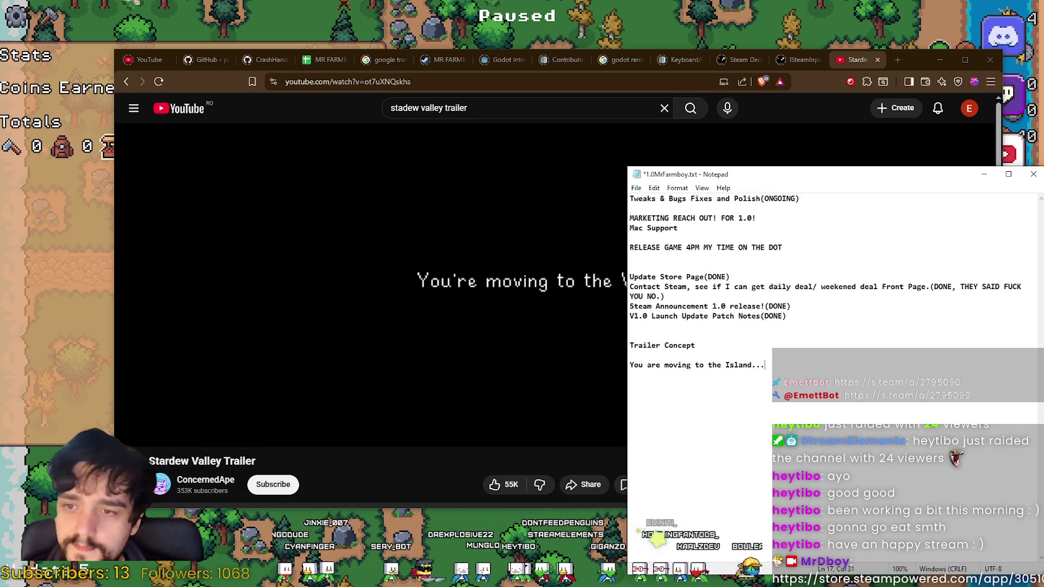
mouse_move(799, 178)
mouse_down()
mouse_move(780, 284)
mouse_move(756, 162)
mouse_up()
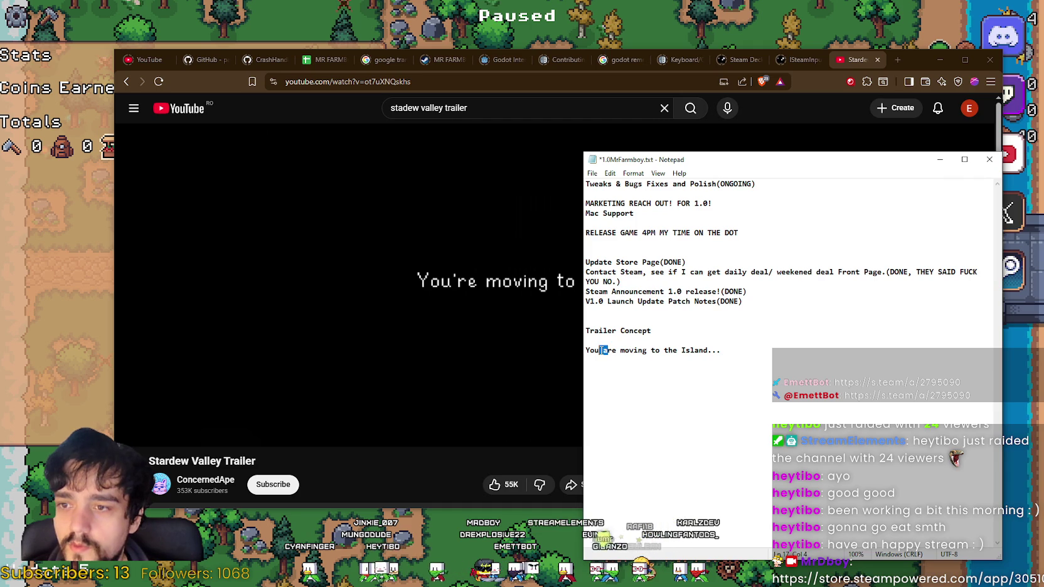
key(BackSpace)
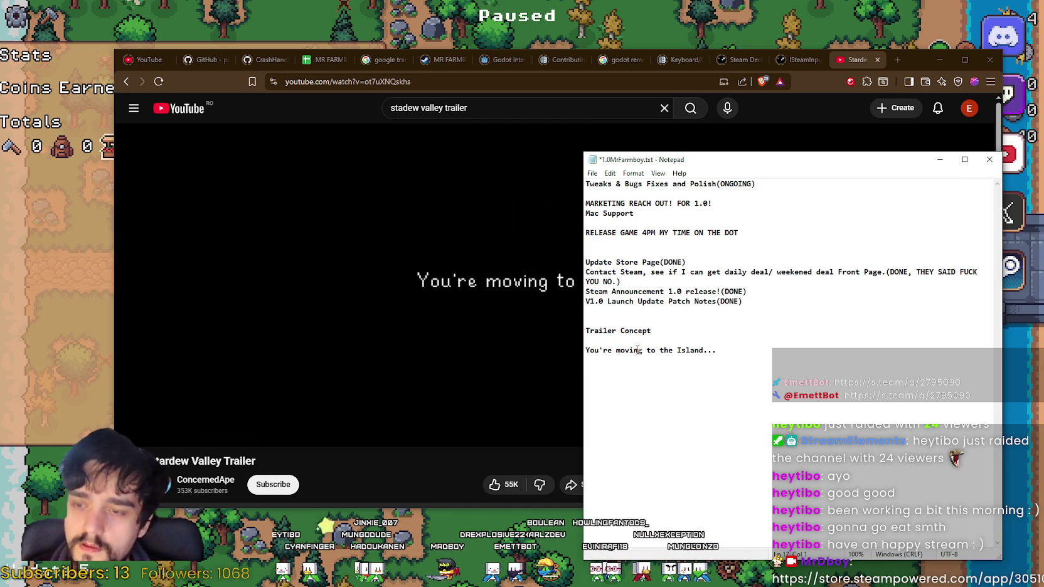
text(BlackScreen fade in out -)
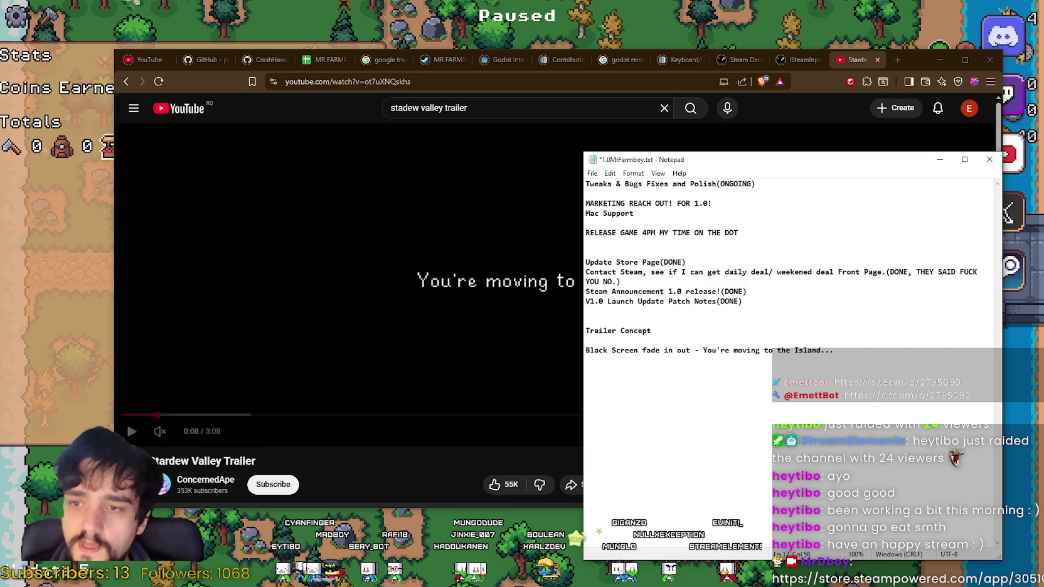
click(127, 416)
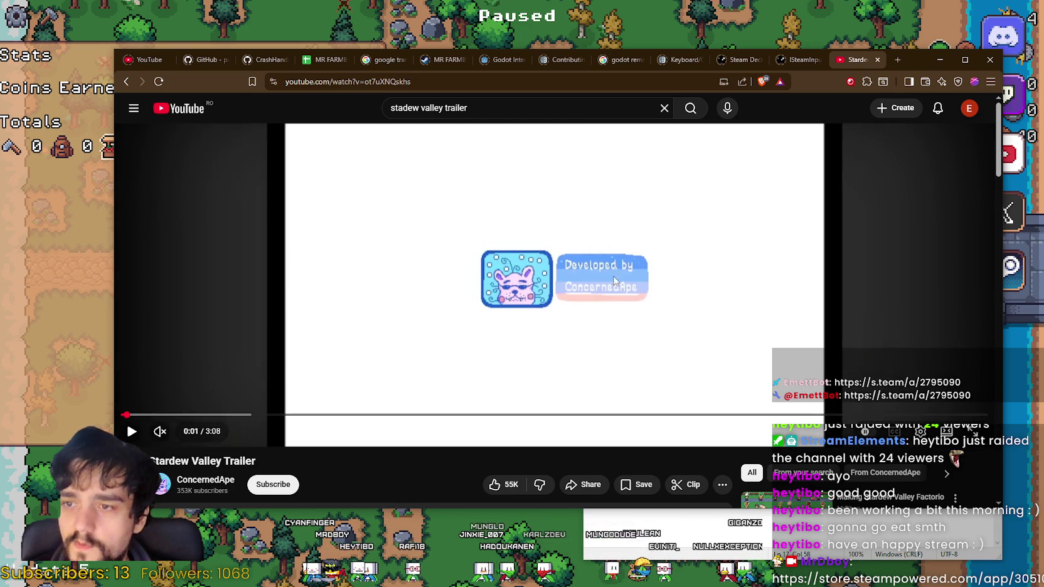
key(alt+Tab)
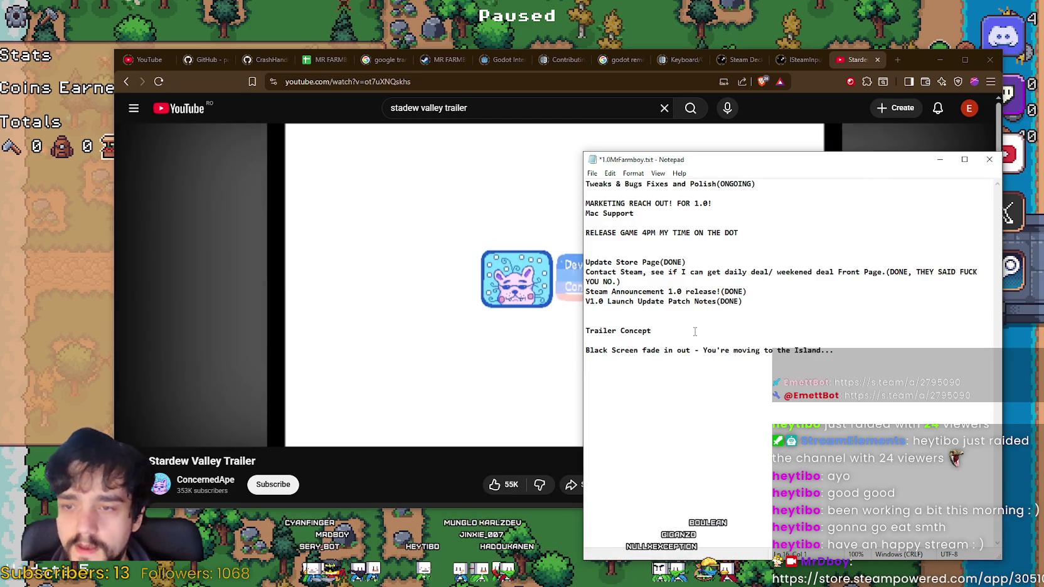
Add a '- Developed by' avatar intro line above the Black Screen line.
key(Return)
key(Return)
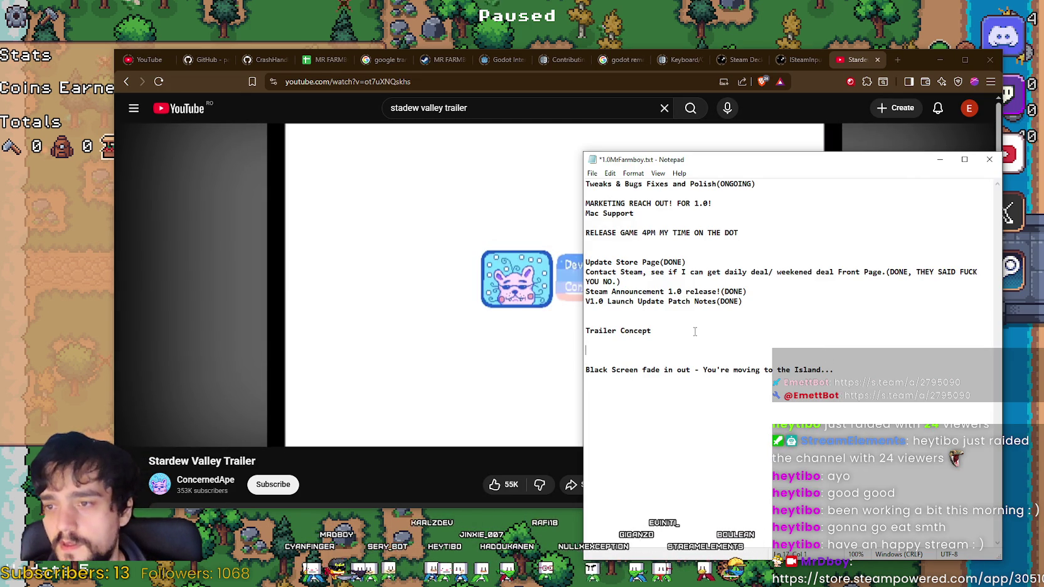
drag(695, 165, 813, 148)
text(MR D BOY Avatar)
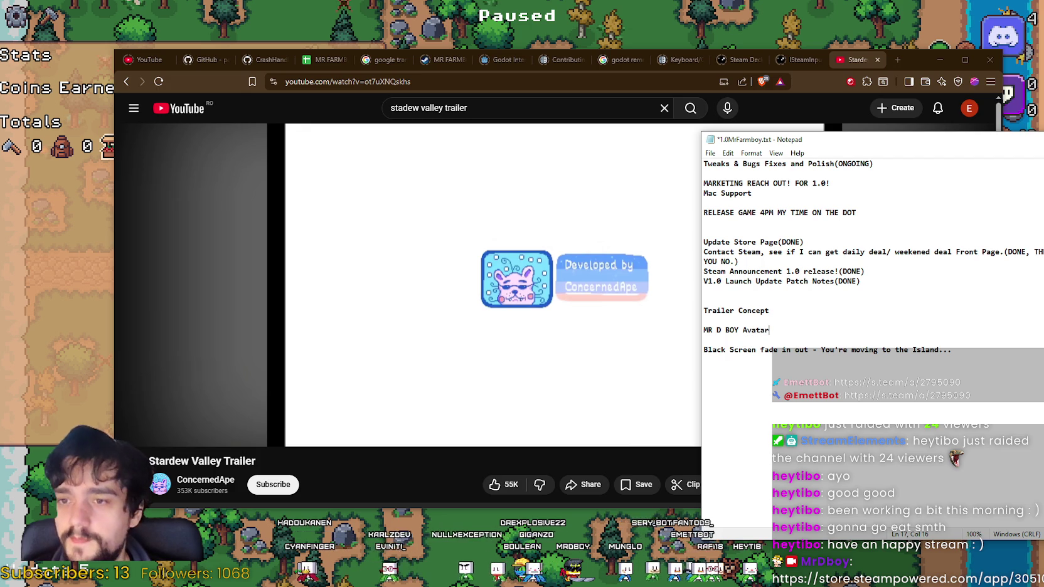
text(- Dt)
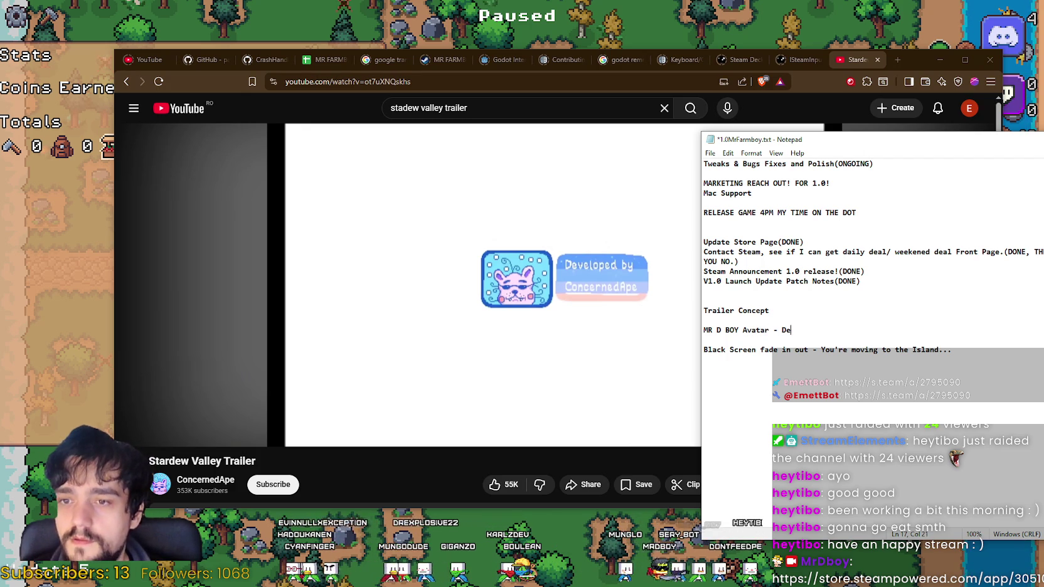
text(e)
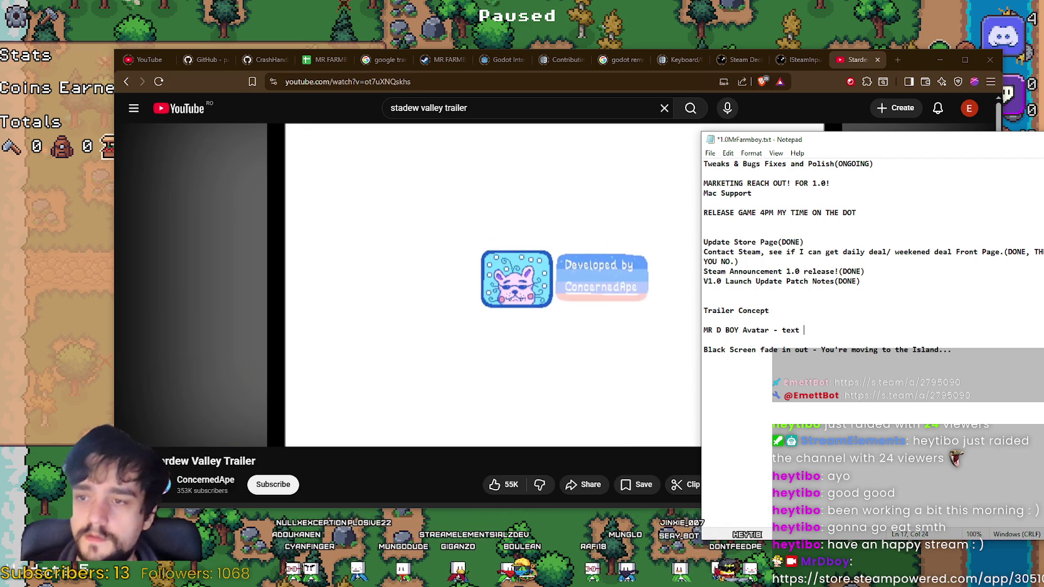
key(BackSpace)
key(BackSpace)
key(BackSpace)
text(" Developed by MrDboy)
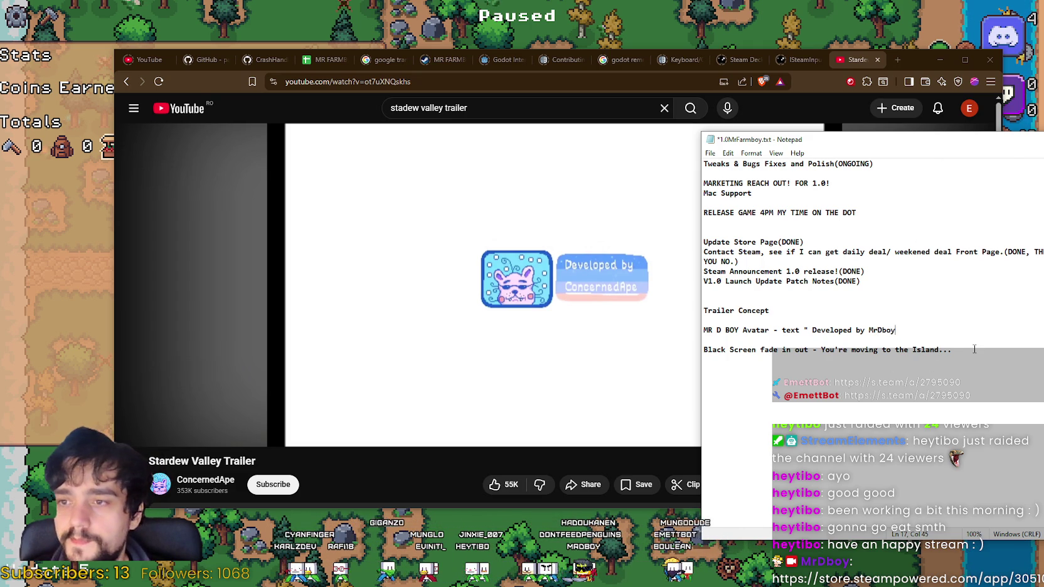
click(601, 317)
click(627, 333)
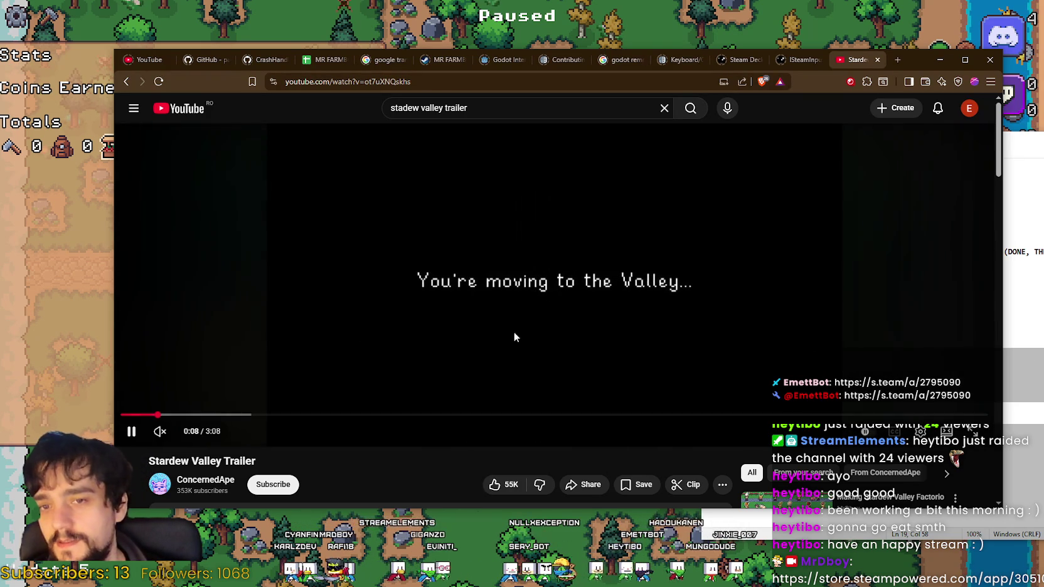
Play and pause the trailer around its forest opening, then minimize the browser and unpause the game.
click(238, 349)
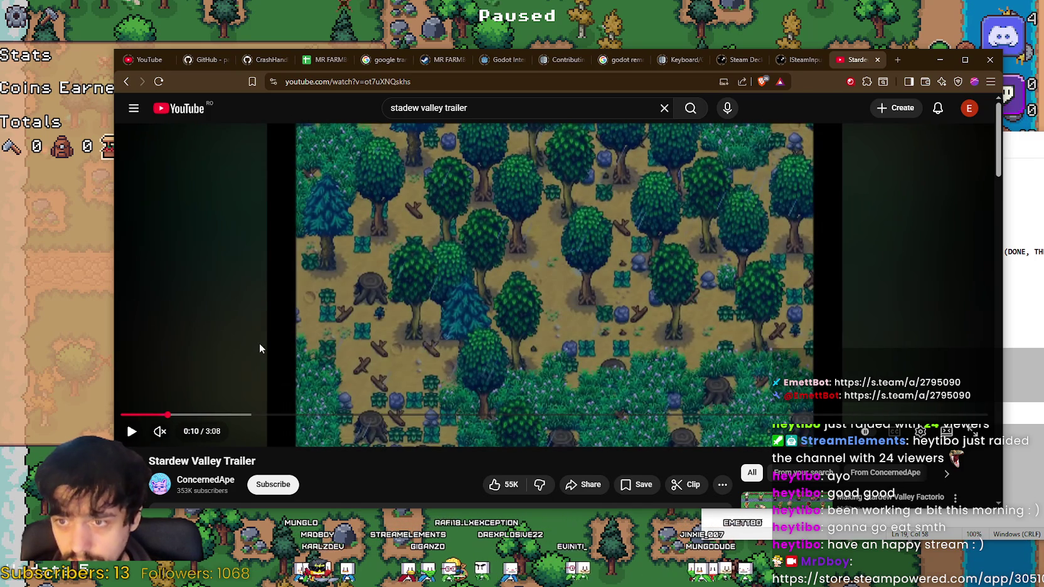
click(262, 342)
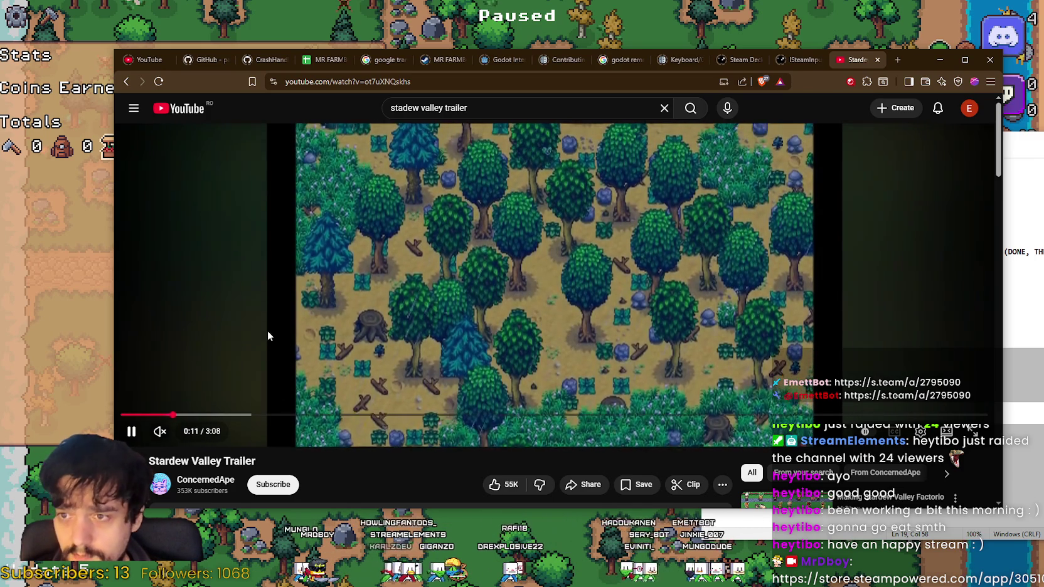
click(286, 327)
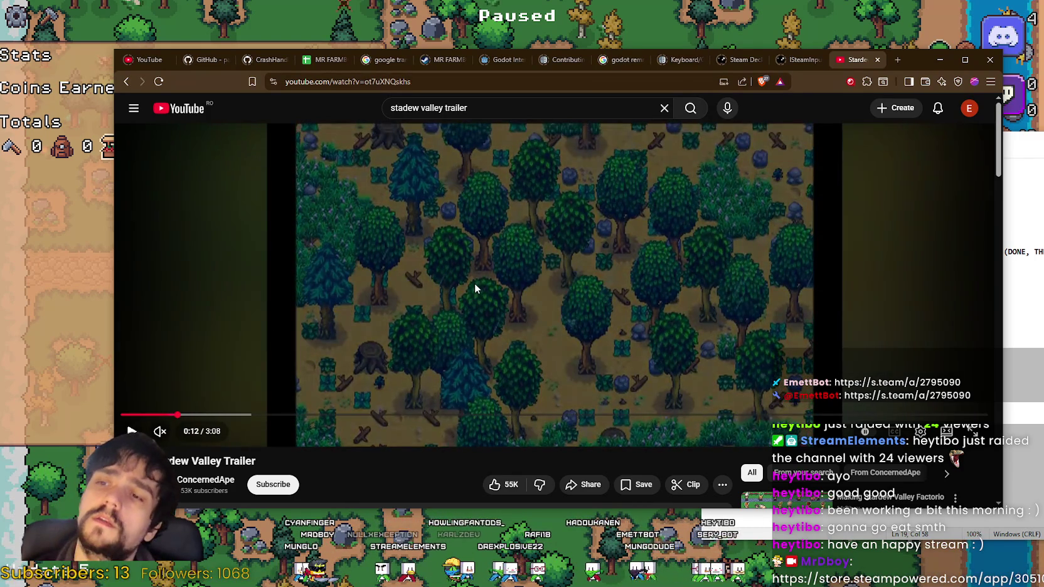
click(398, 300)
click(425, 280)
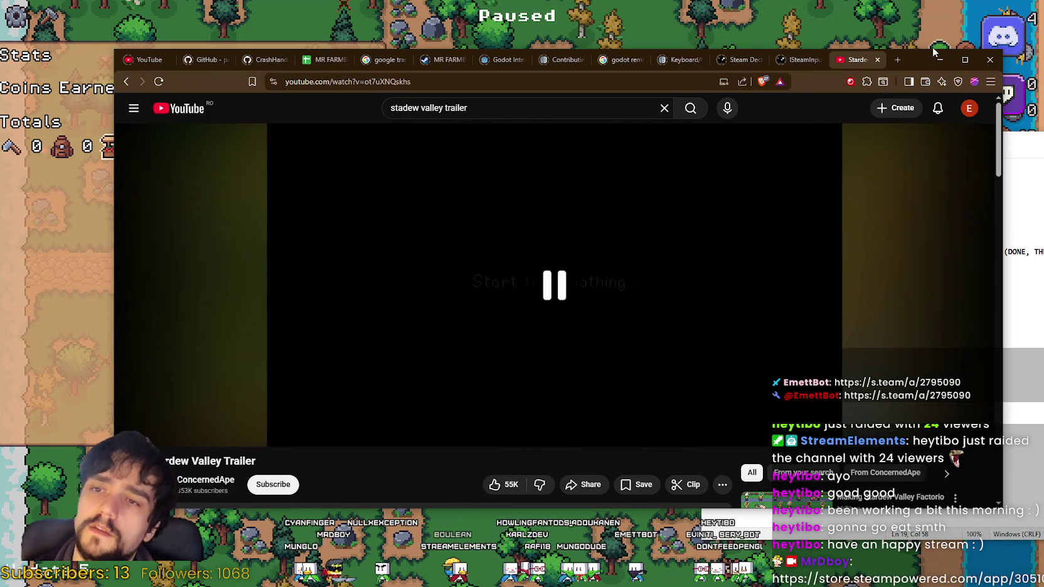
click(939, 61)
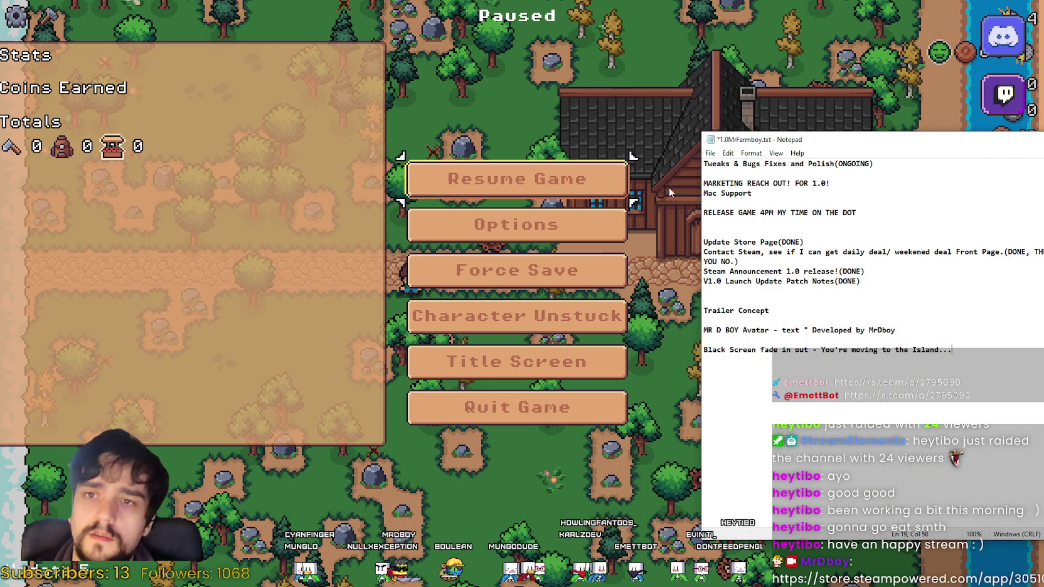
click(668, 187)
key(Escape)
Walk the farmer south off the road, then switch to the Godot editor.
key(s)
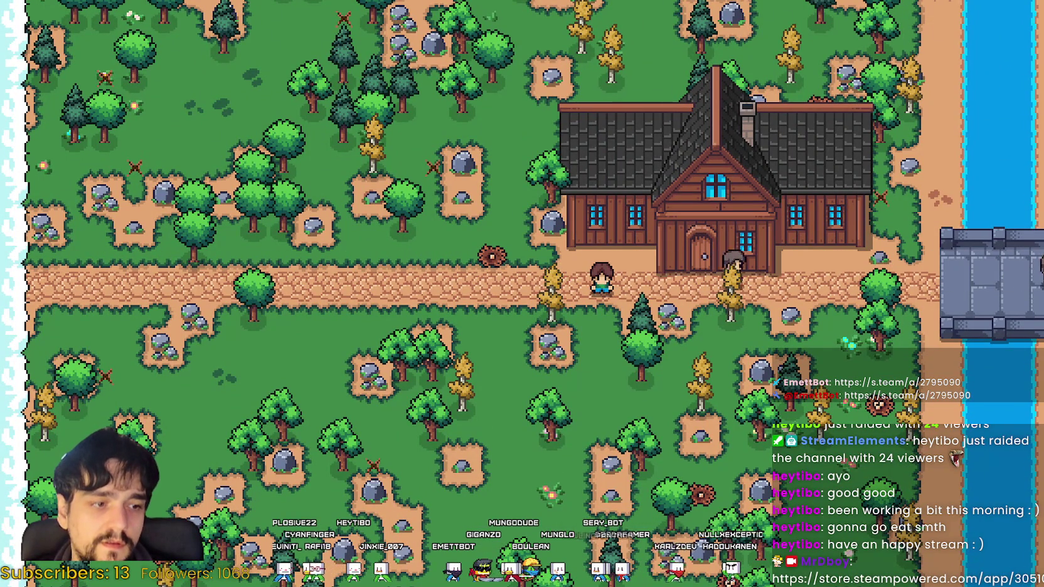
key(alt+Tab)
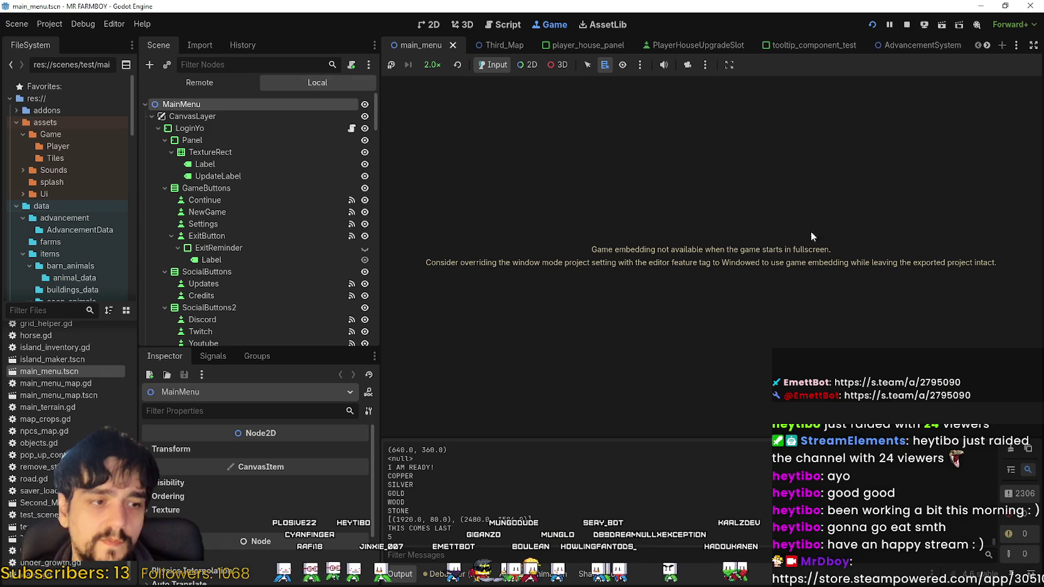
View the Remote scene tree, expand and collapse BetterTerrain, then return to the game.
click(182, 83)
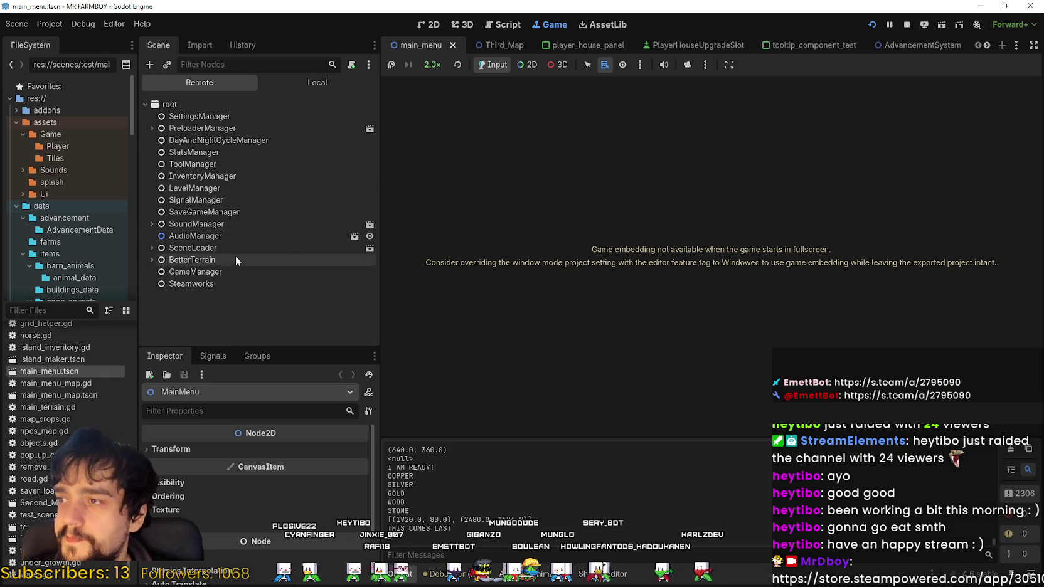
click(151, 259)
click(150, 259)
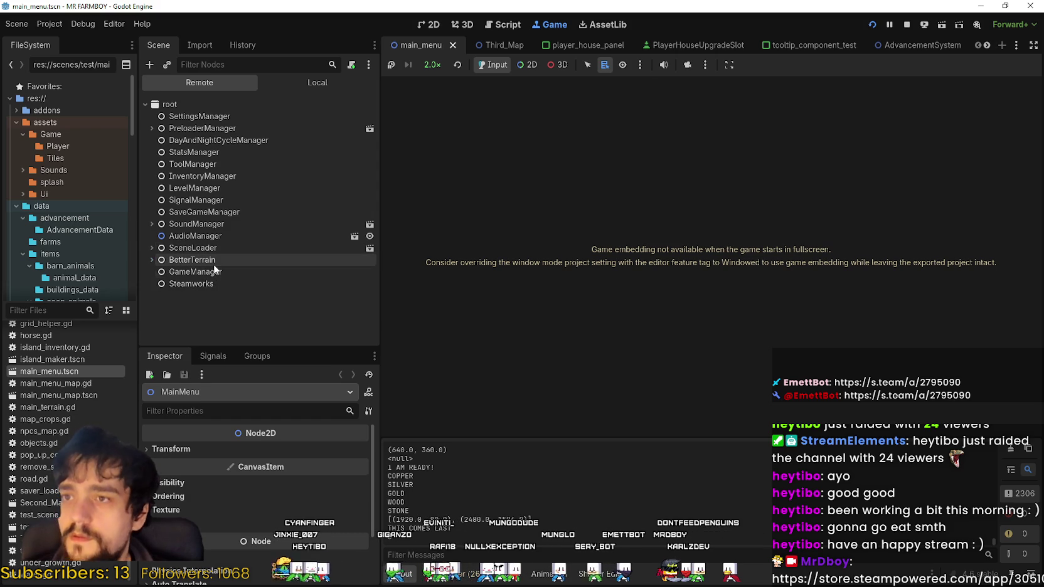
key(alt+Tab)
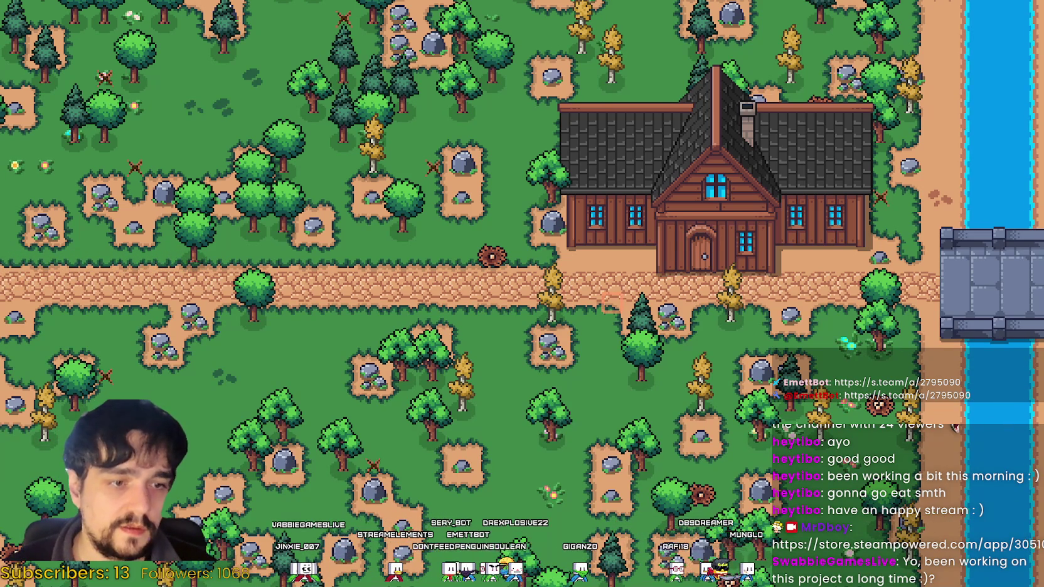
Walk the farmer south through the forest to the road and bridge.
scroll(588, 306, down, 1)
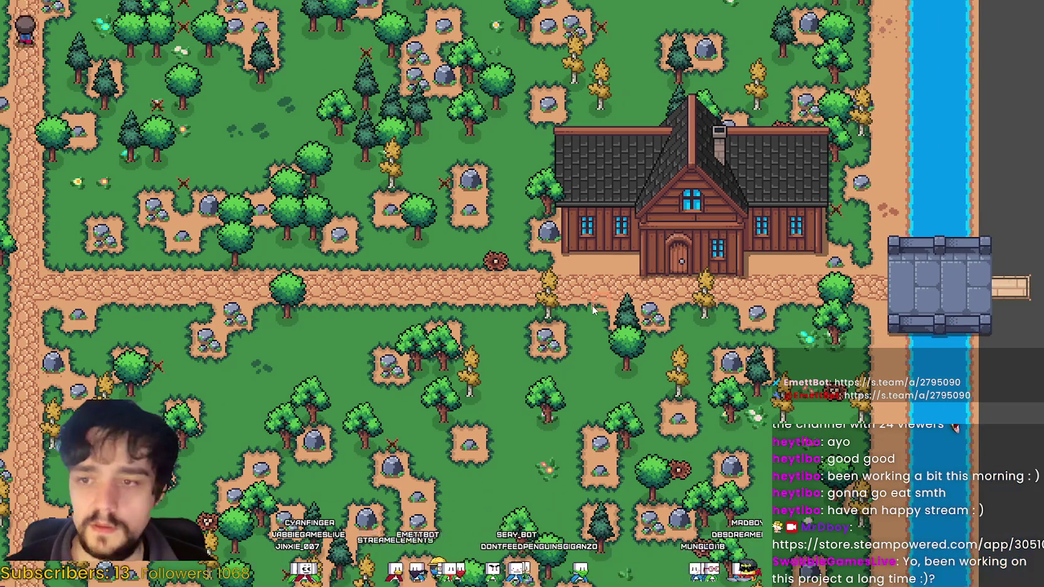
scroll(595, 308, up, 3)
scroll(594, 307, down, 2)
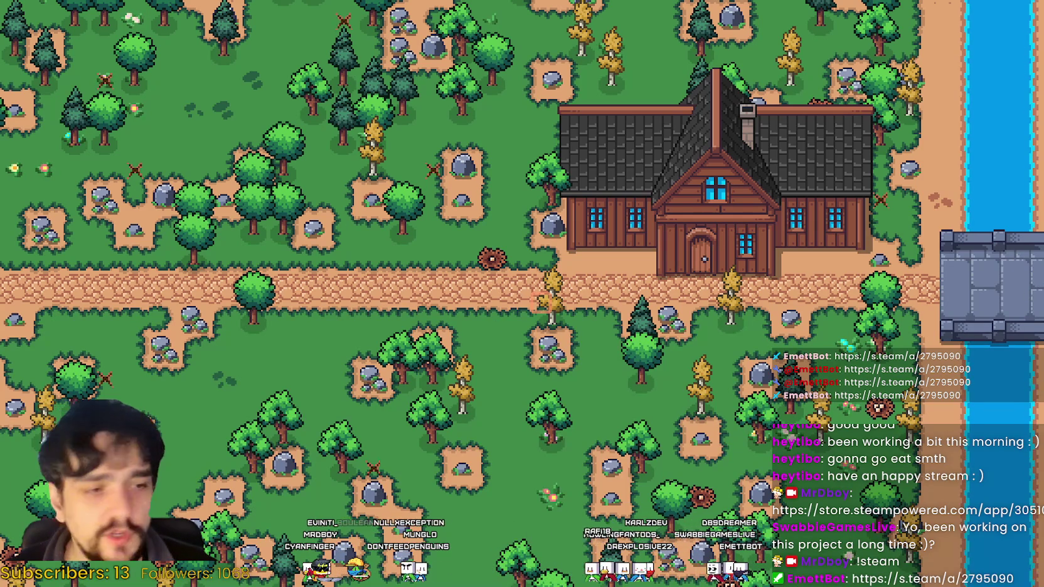
key(s)
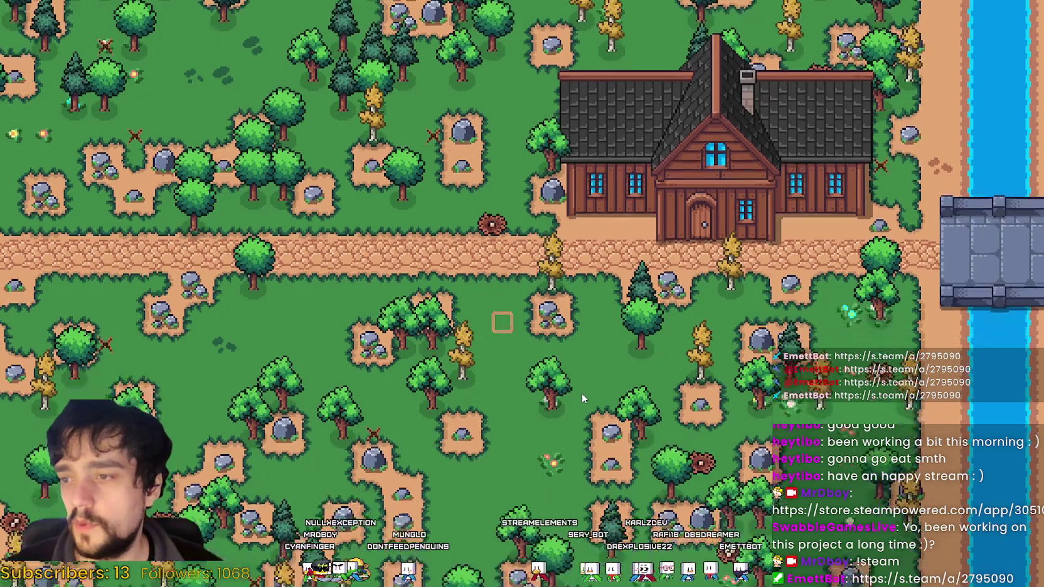
key(s)
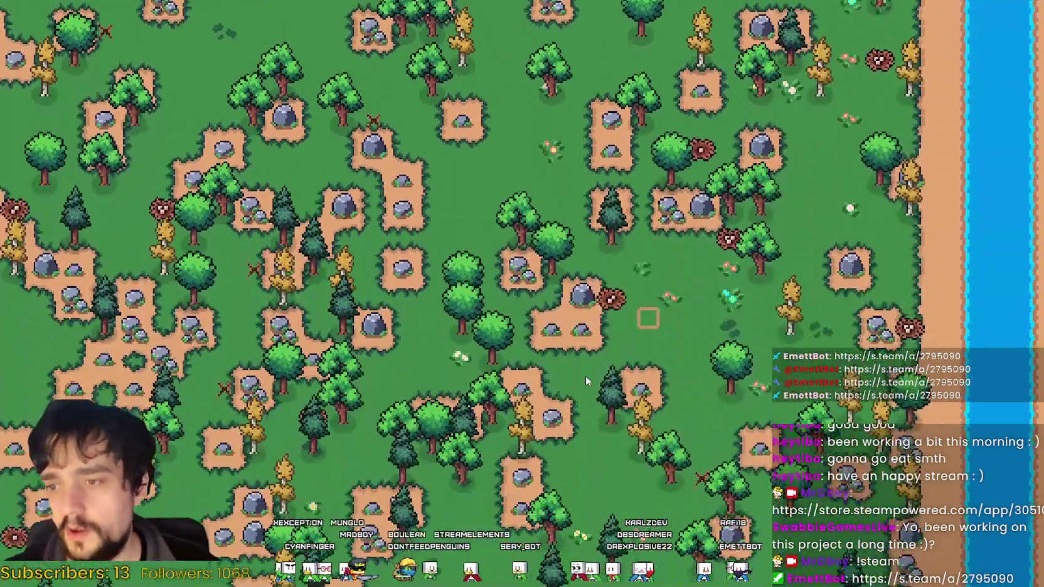
key(s)
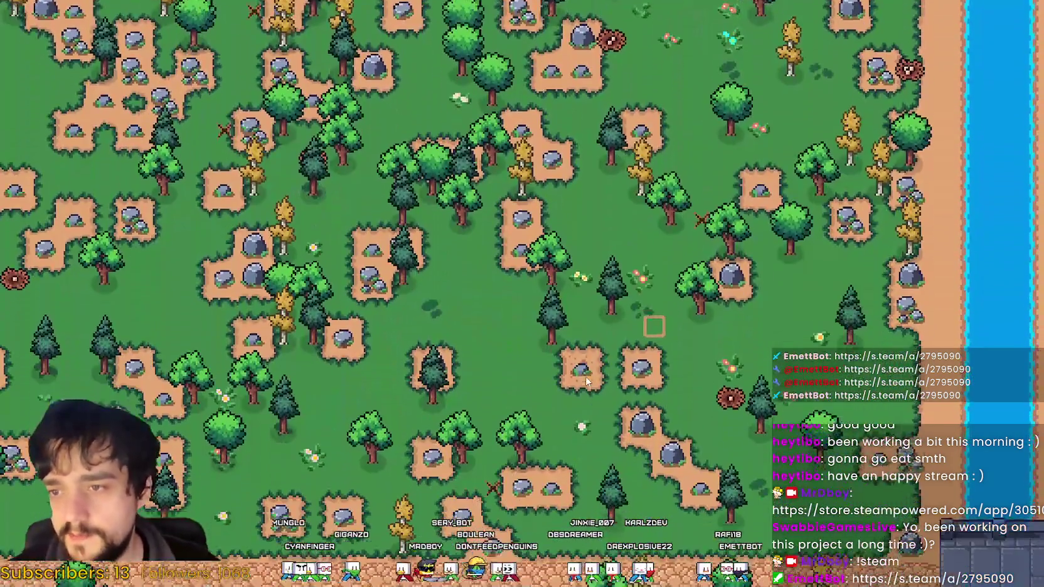
key(s)
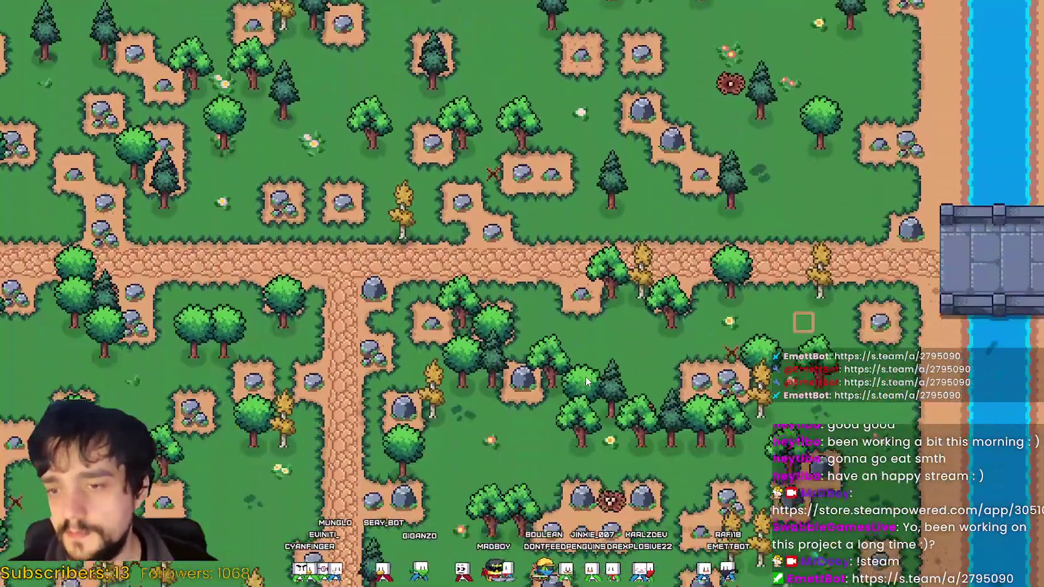
Walk back north past the farmhouse until the dark stone structure appears.
key(w)
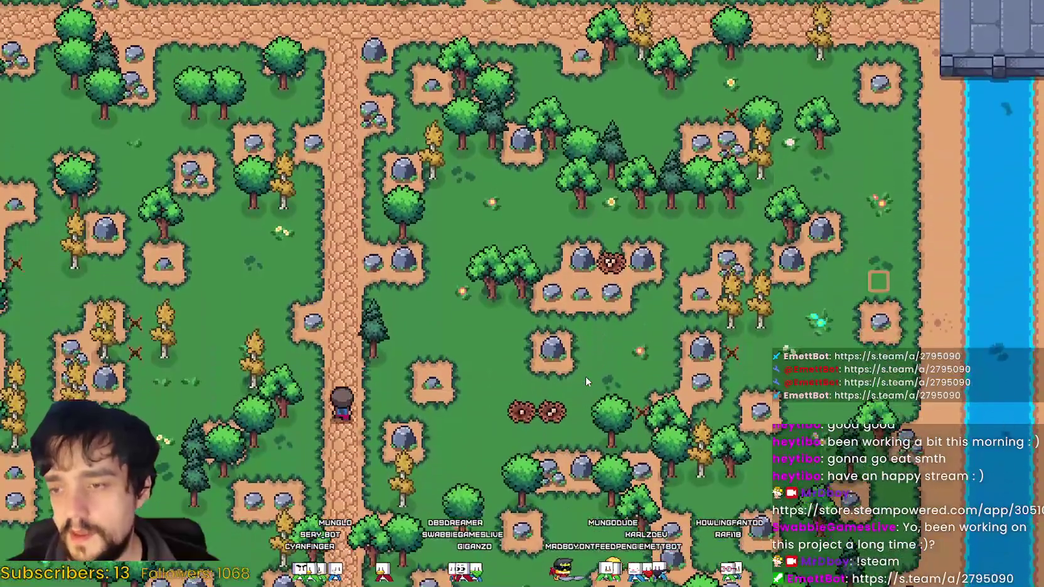
key(w)
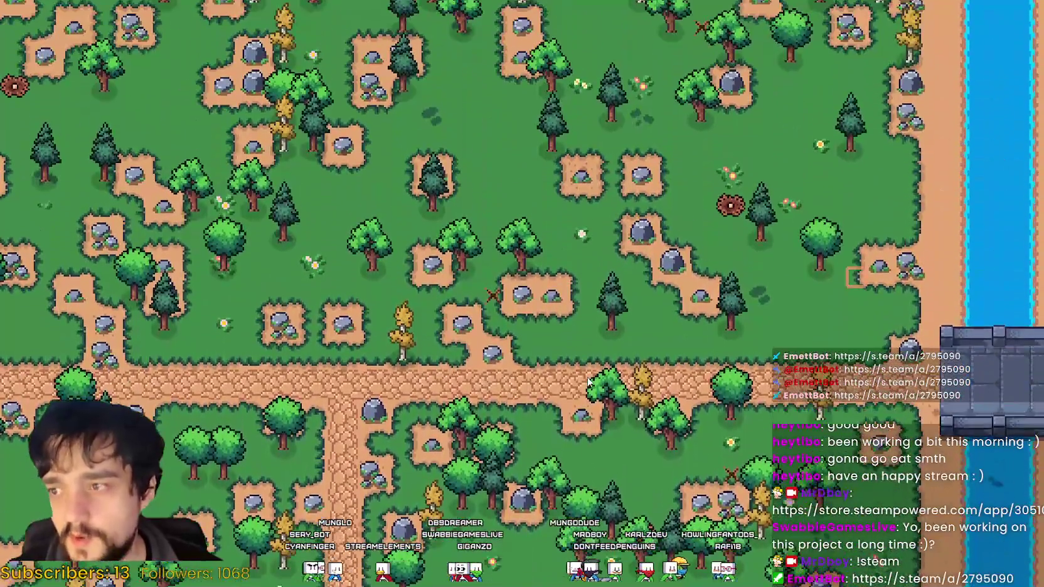
key(w)
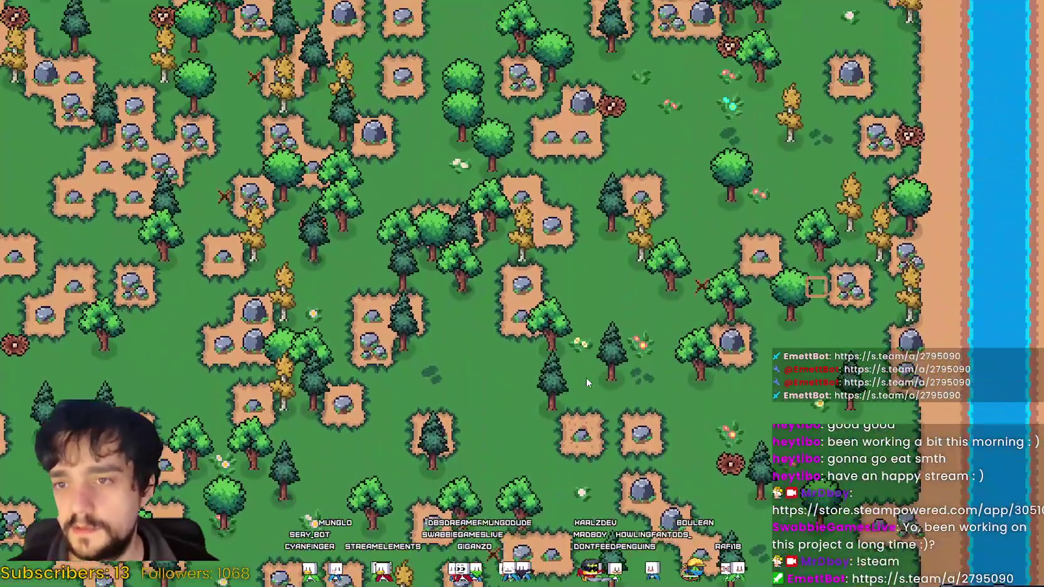
key(w)
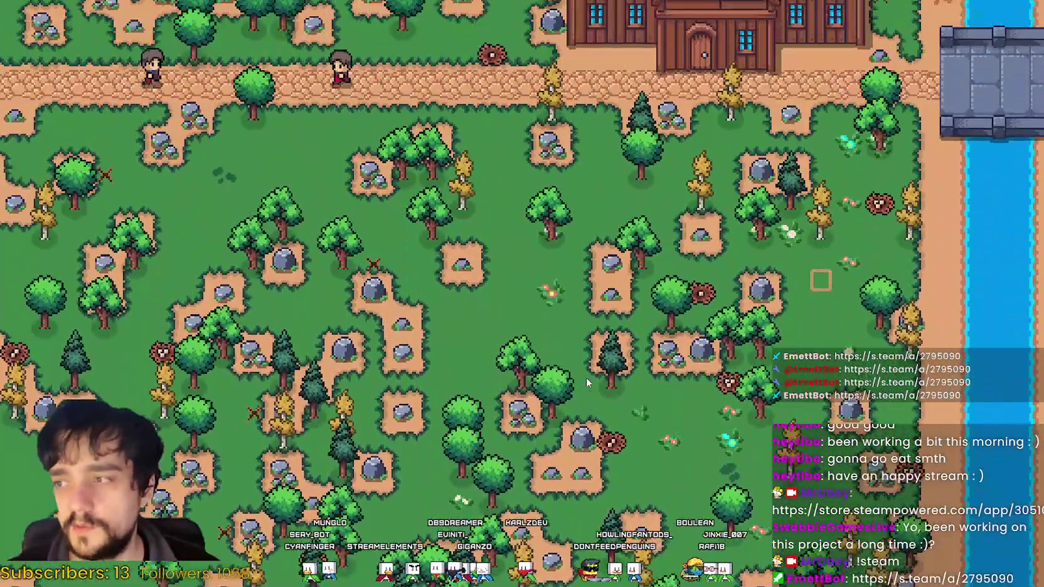
key(w)
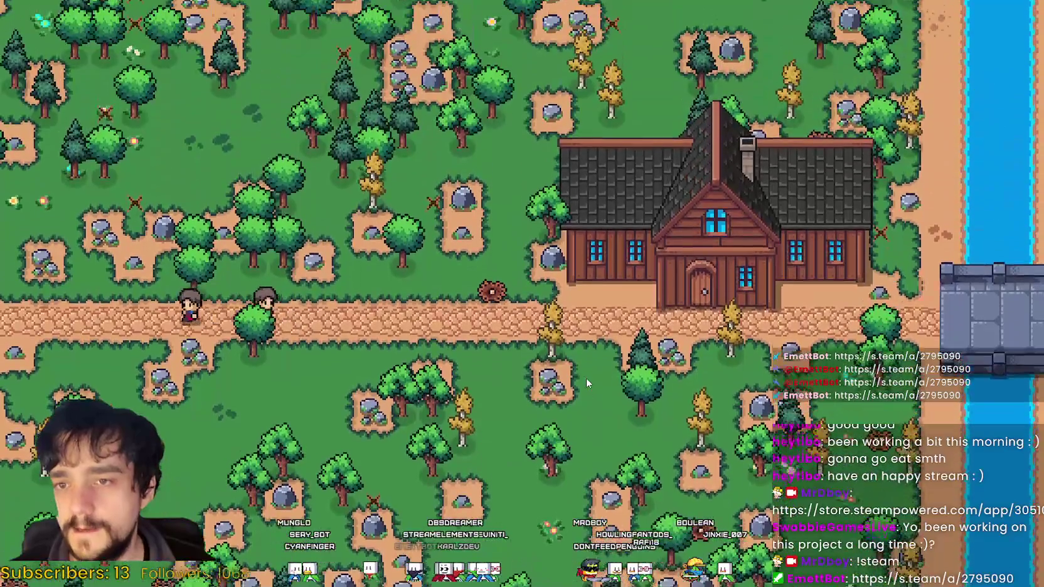
key(w)
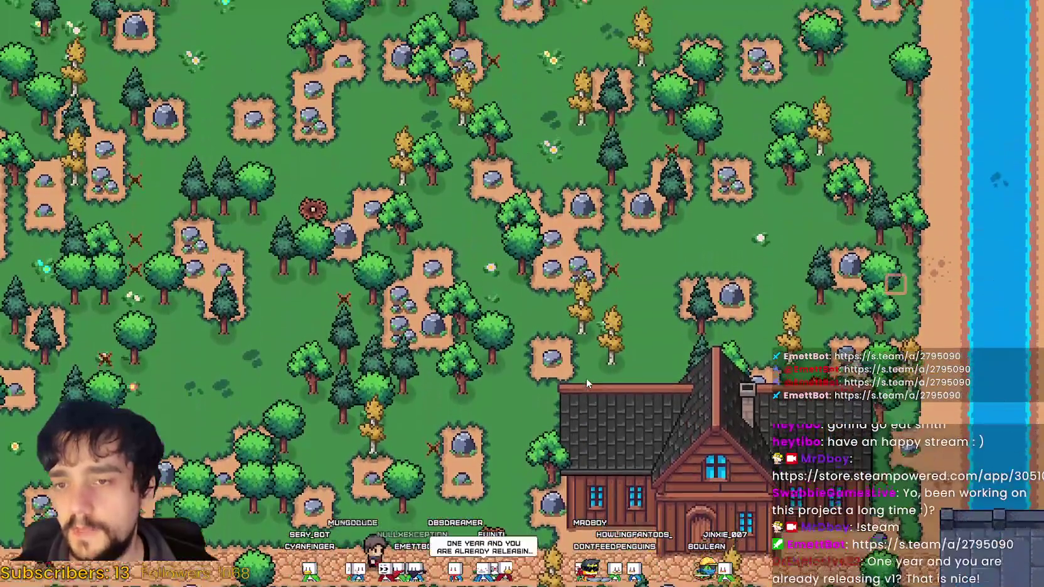
key(w)
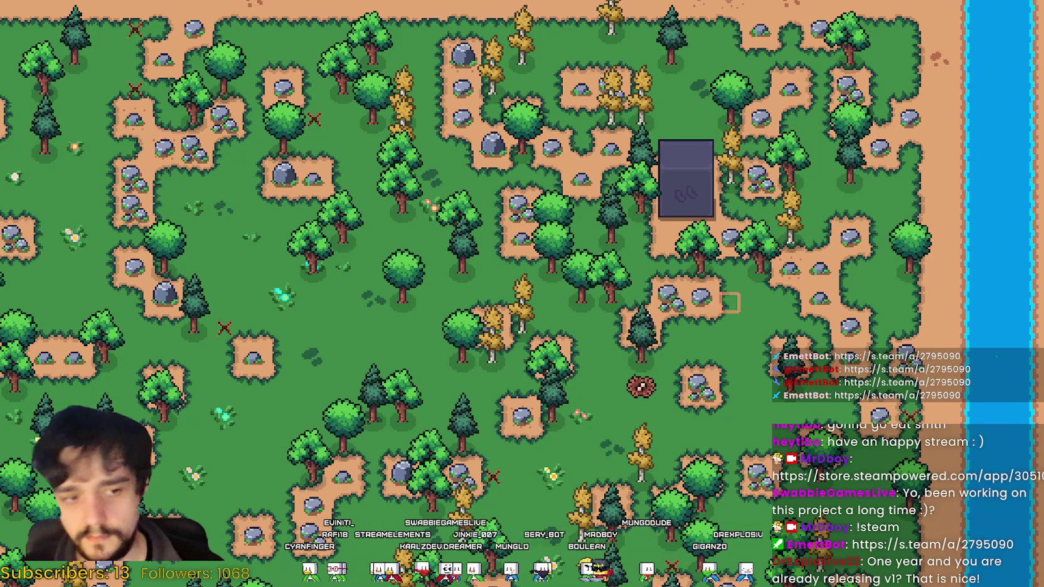
Wander south and back north around the stone structure, then head south again.
key(s)
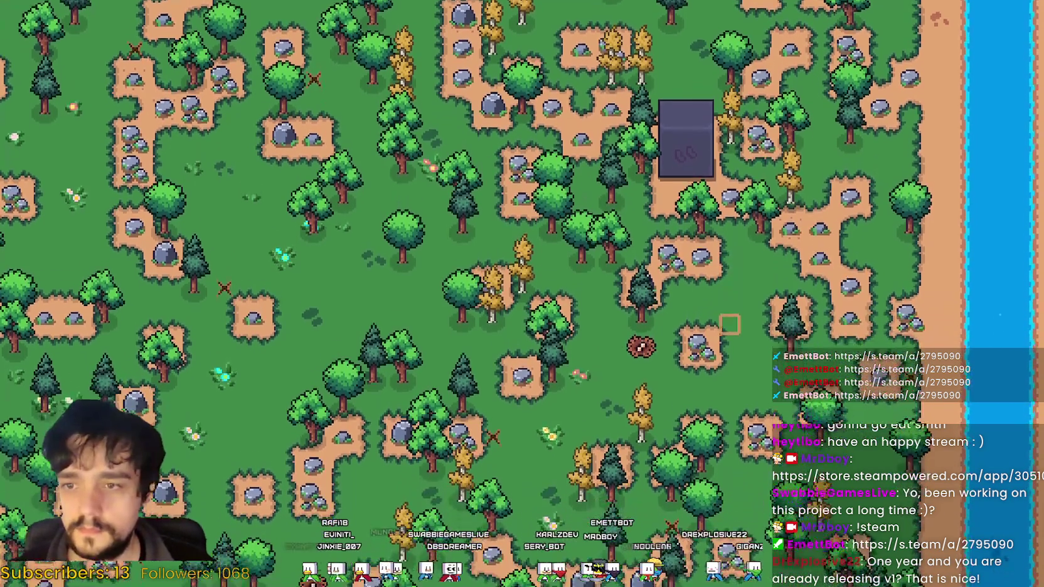
key(s)
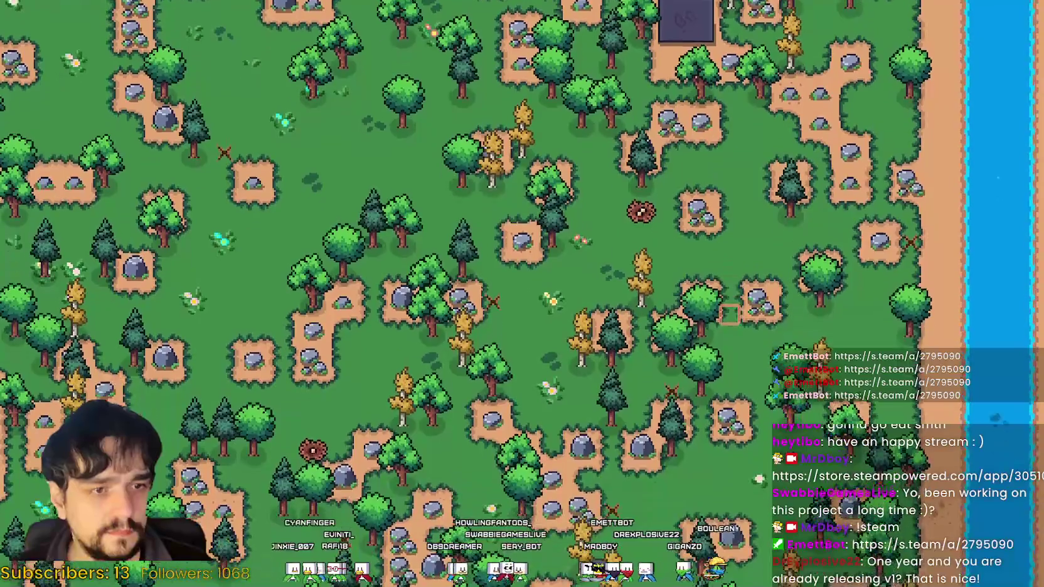
key(s)
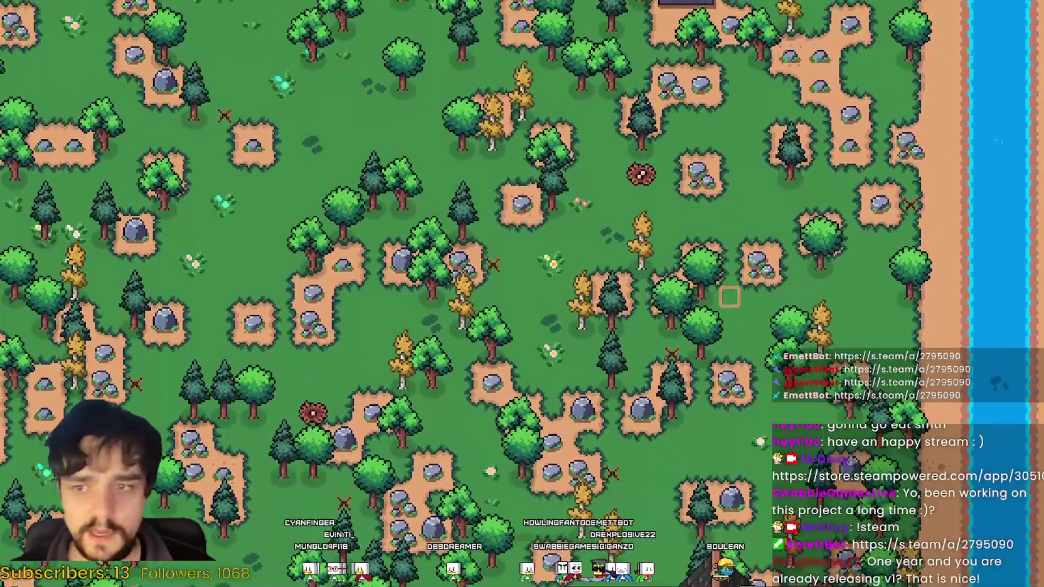
key(w)
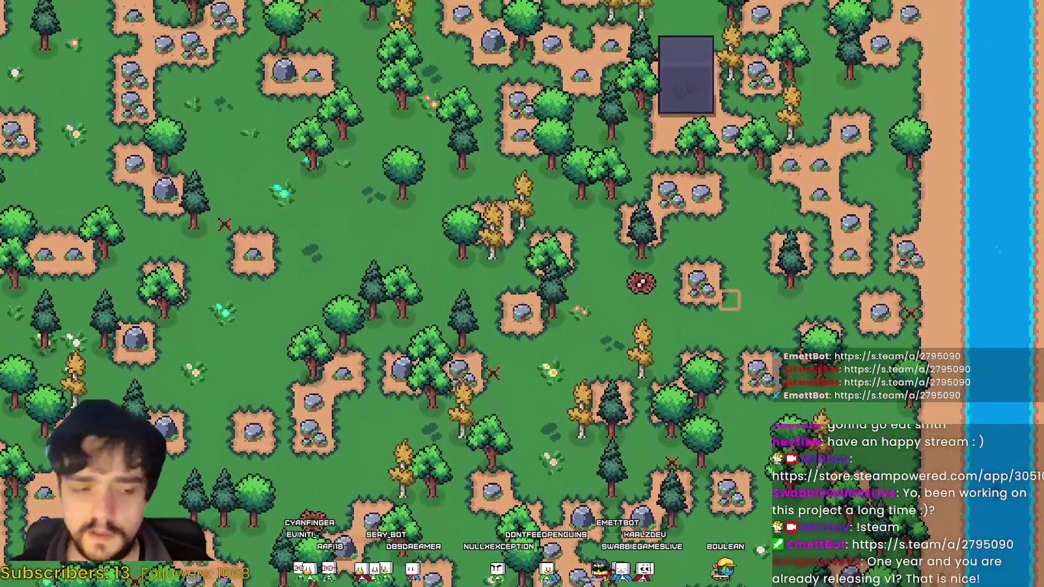
key(w)
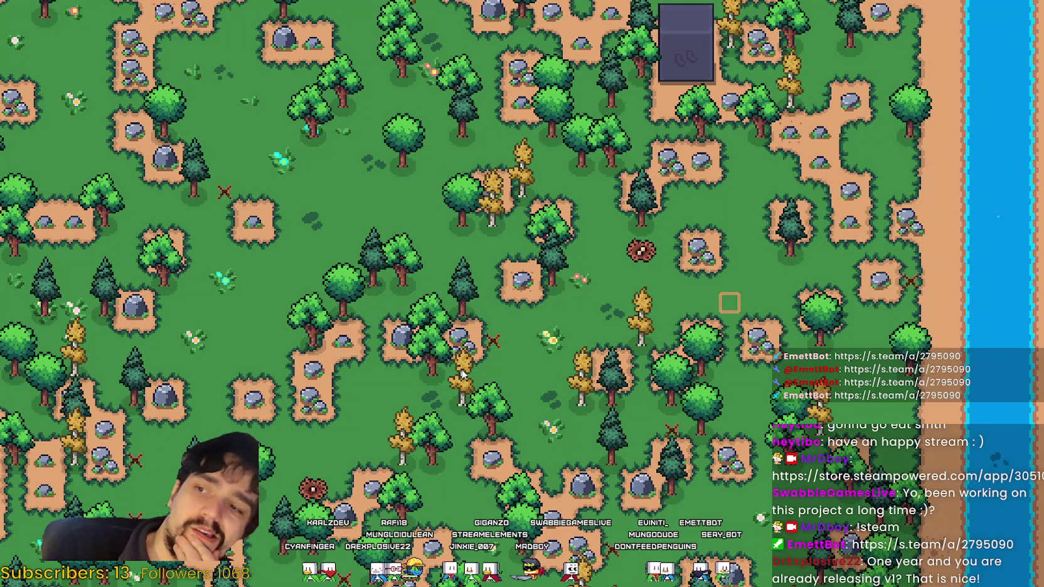
key(w)
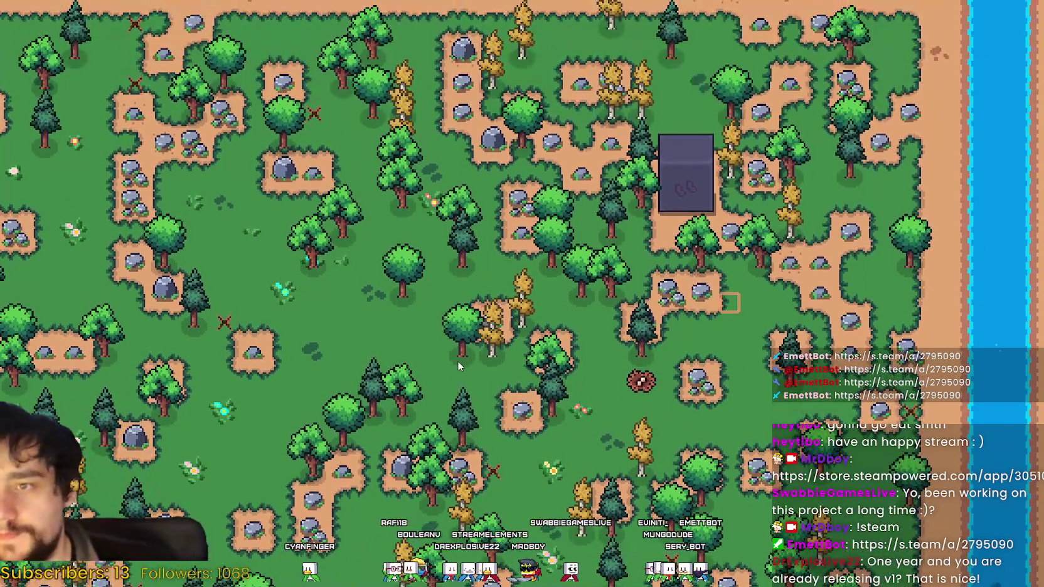
key(s)
key(s)
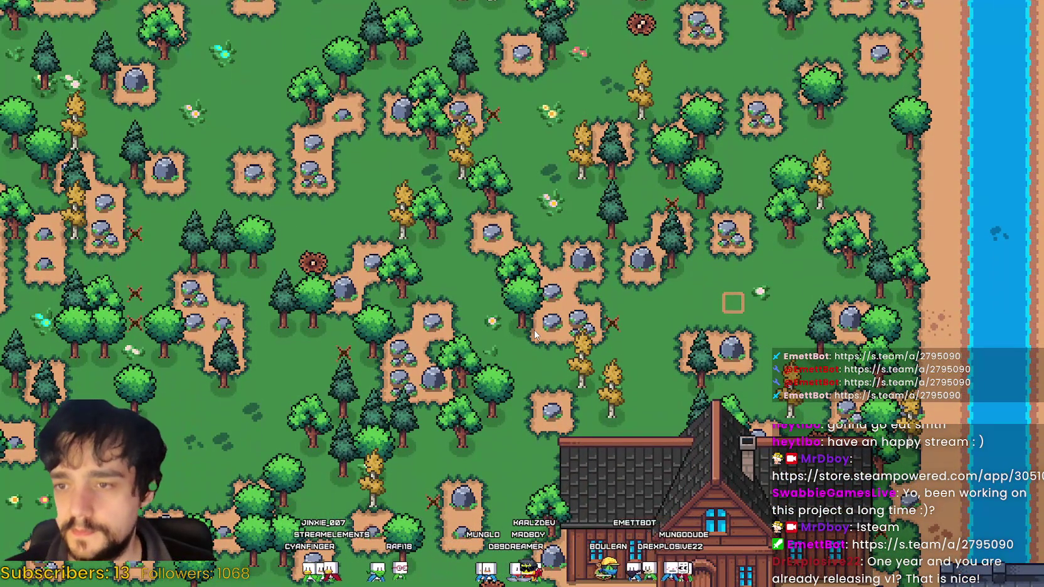
key(s)
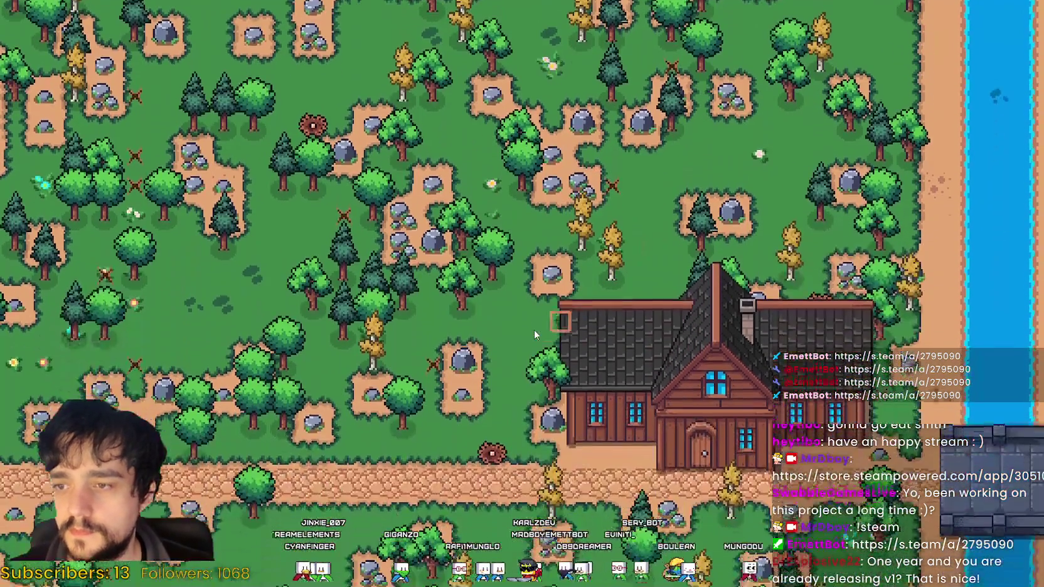
key(s)
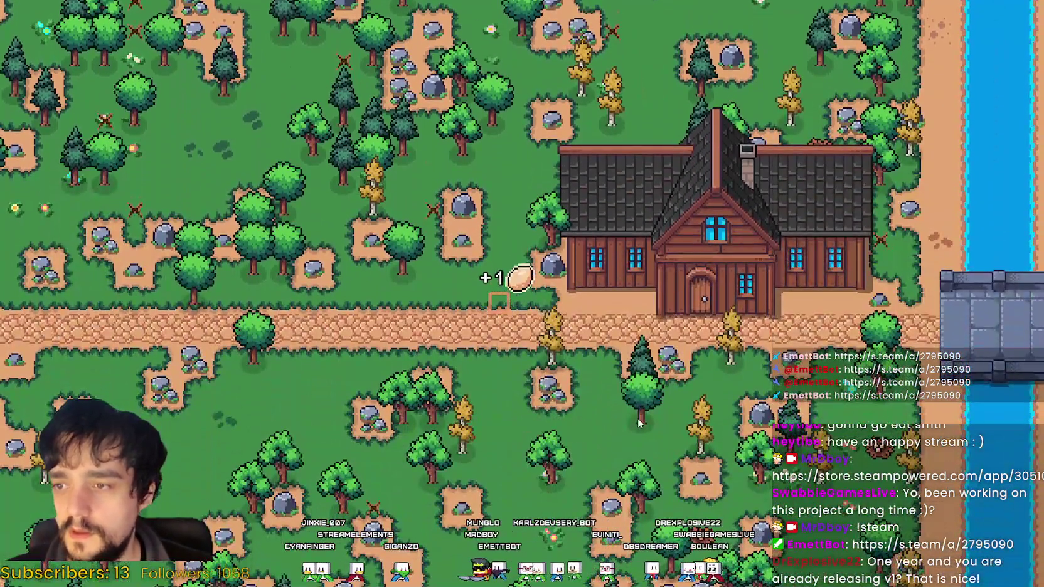
key(w)
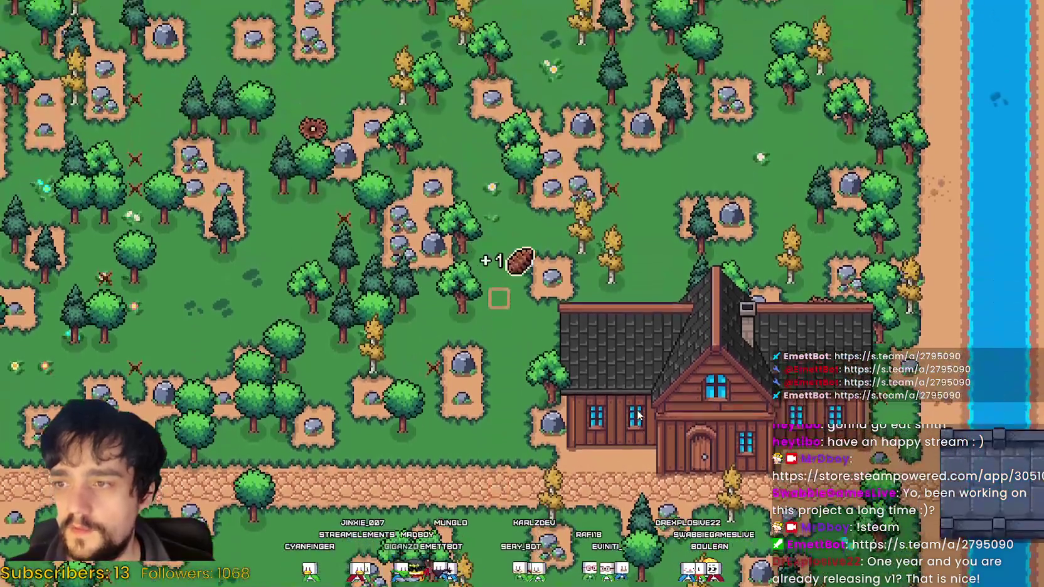
key(w)
key(s)
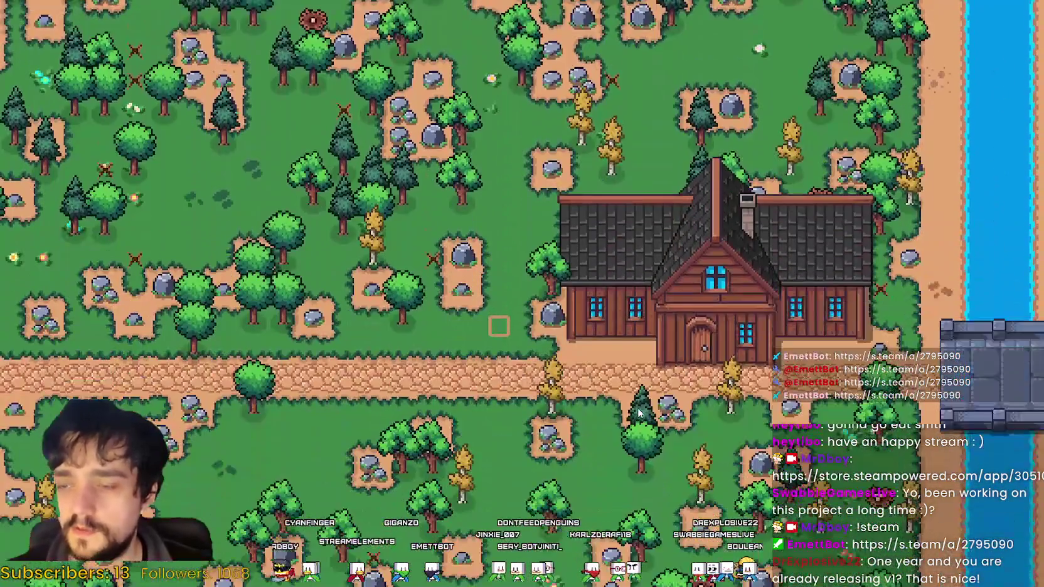
key(s)
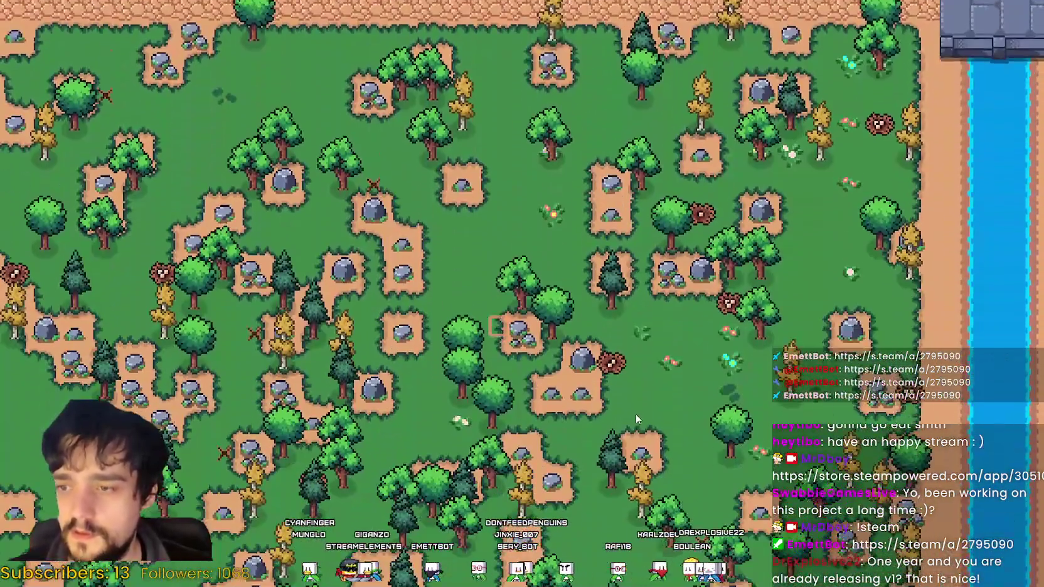
key(s)
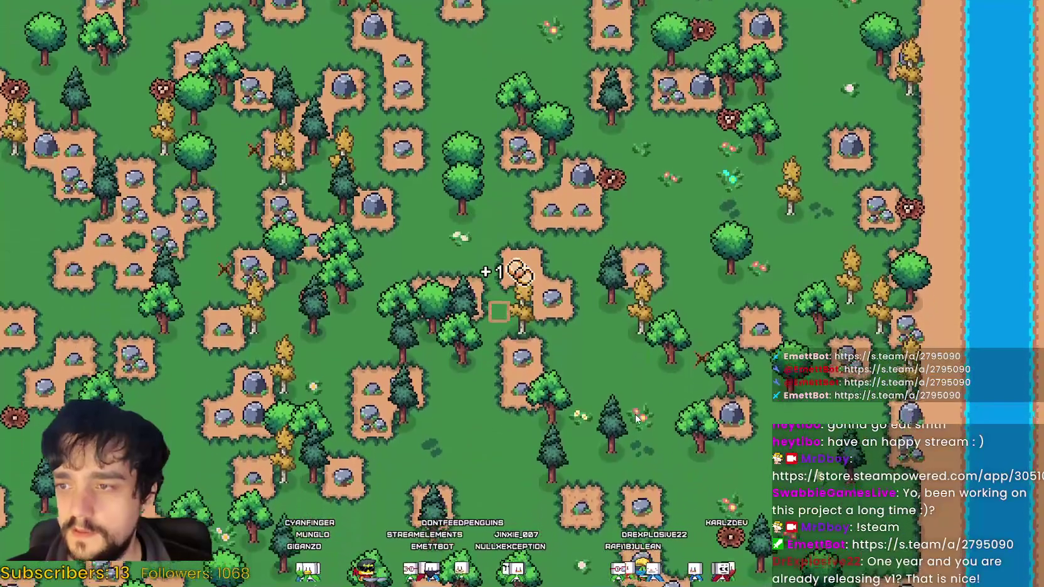
key(s)
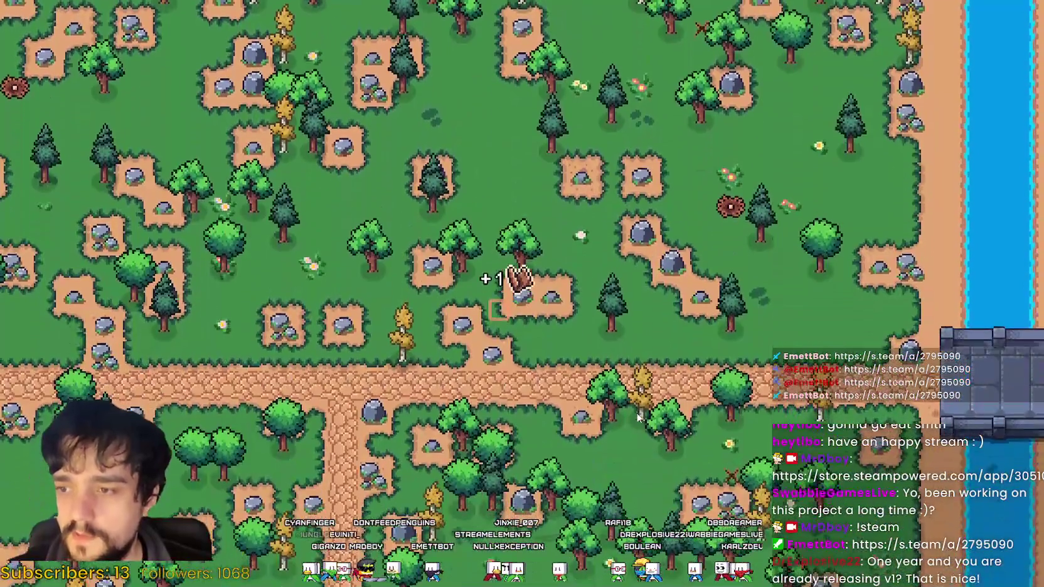
key(s)
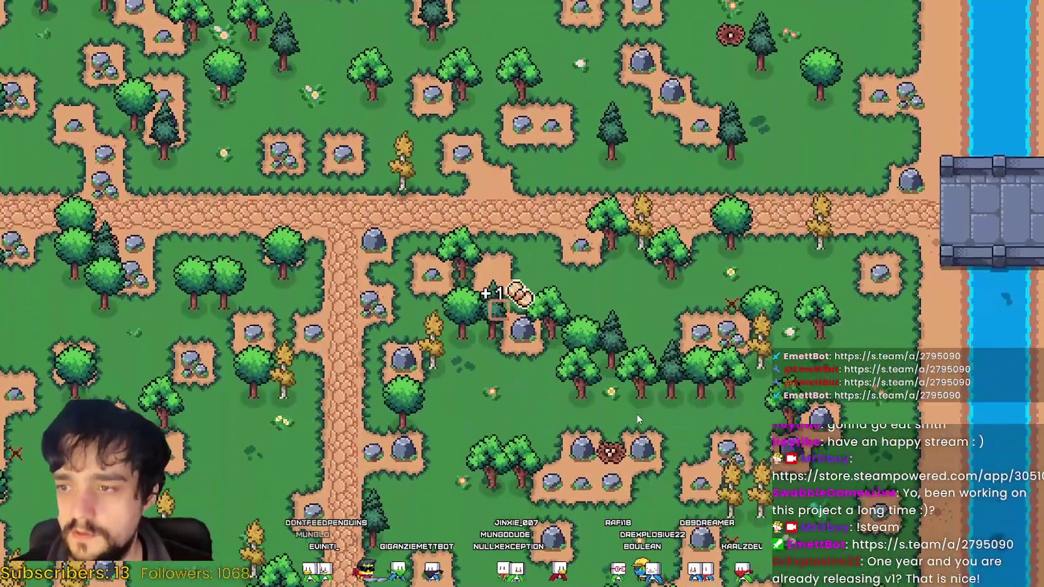
key(s)
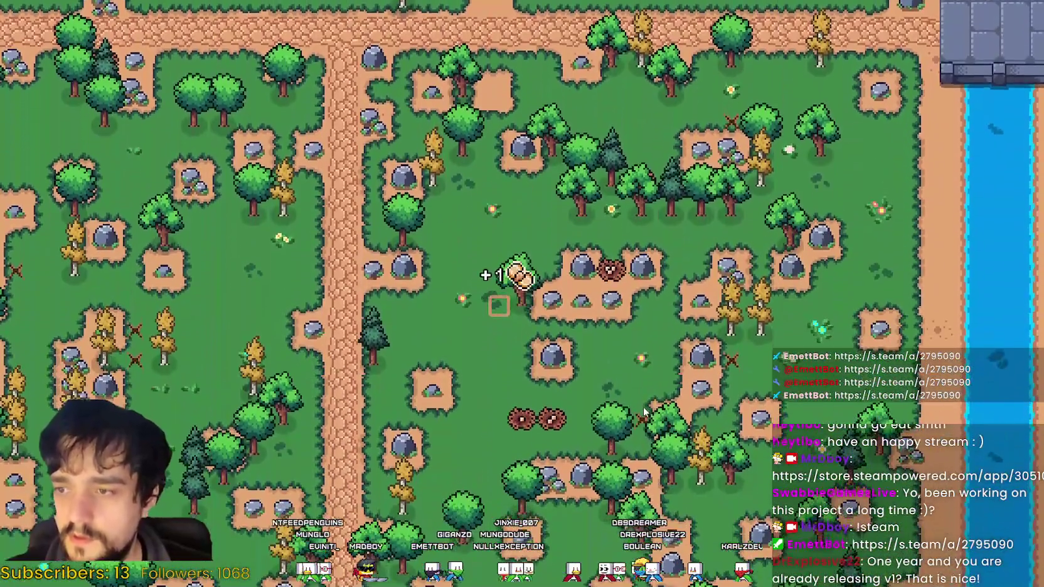
key(s)
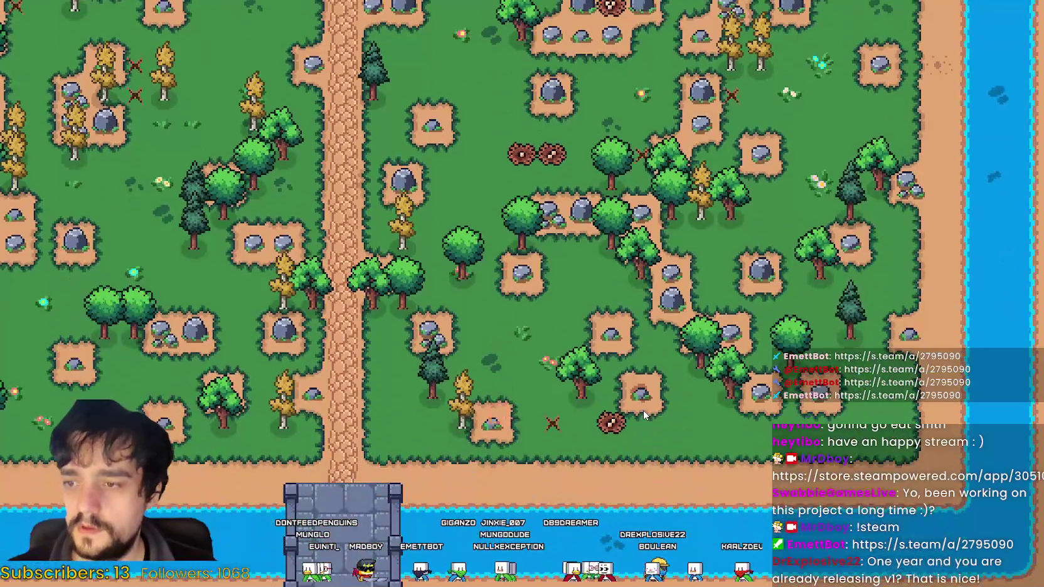
key(w)
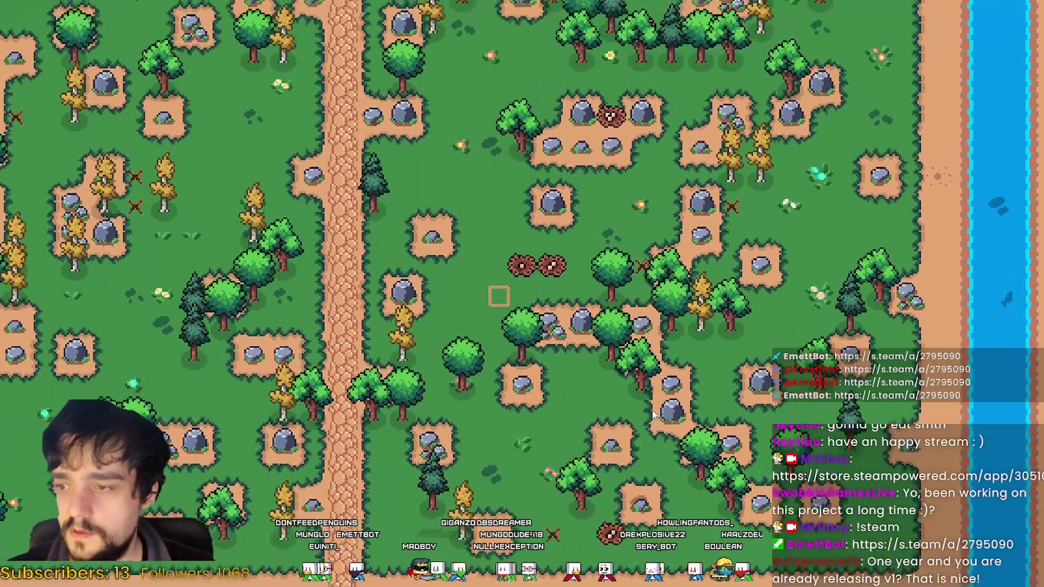
key(s)
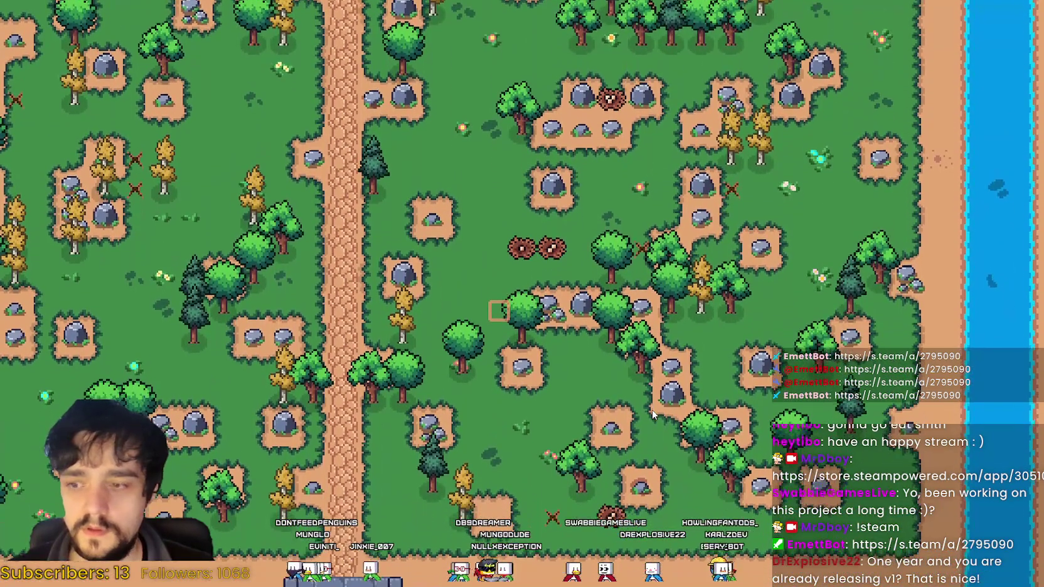
key(s)
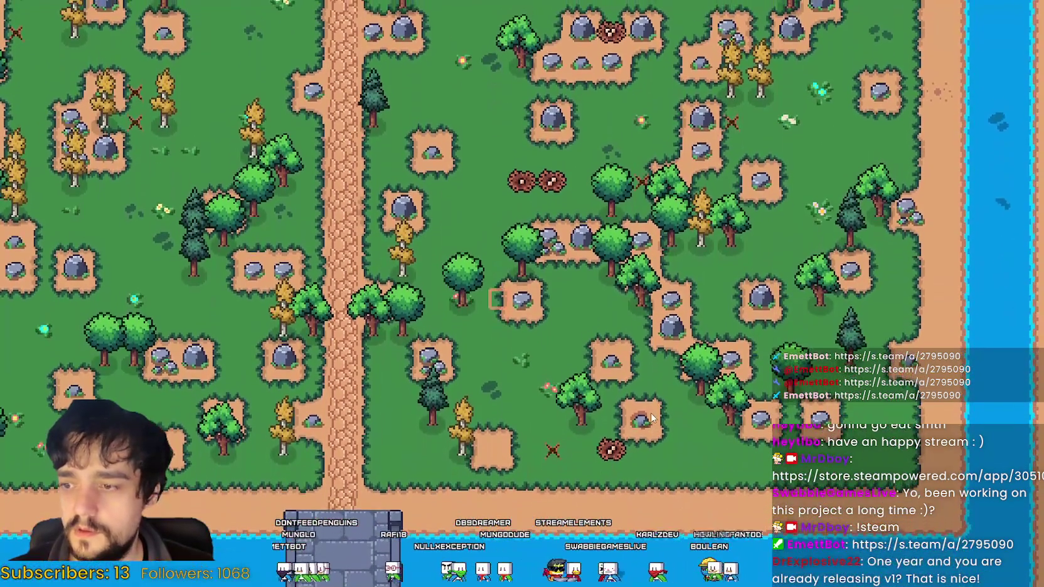
key(w)
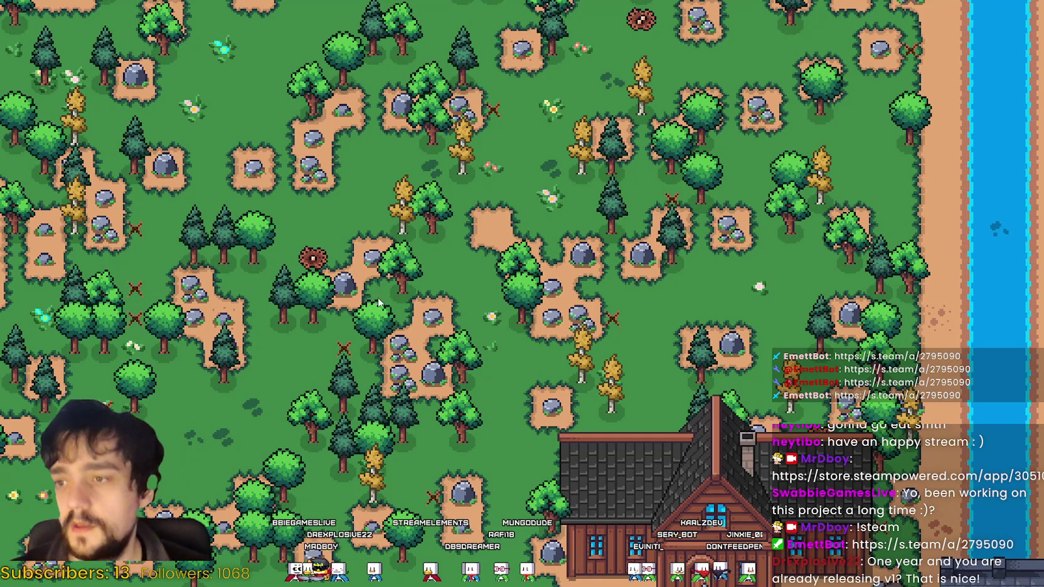
Press Escape in Mr Farmboy to show the Paused menu over the farm map.
key(Escape)
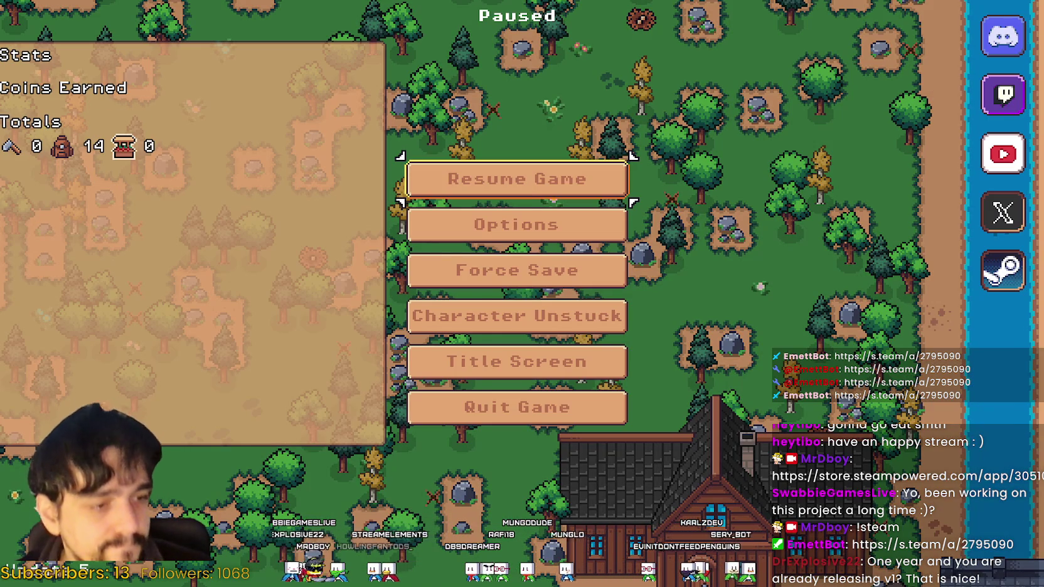
Alt-Tab from the paused game to DaVinci Resolve's MRFARMBOY_STEAM Timeline 2 edit.
key(alt+Tab)
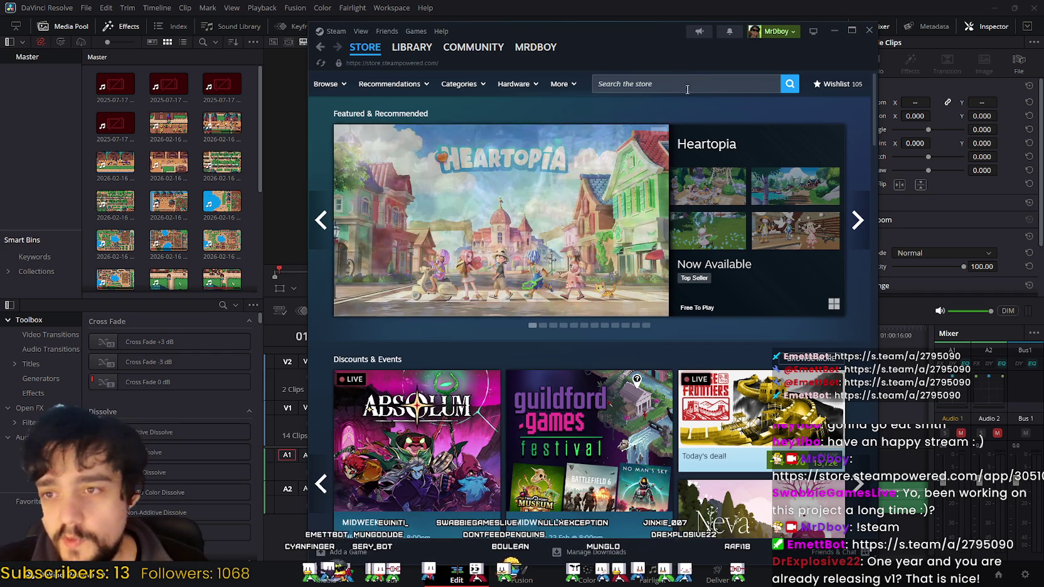
Search the Steam store for 'MR FARM' and open the MR FARMBOY page.
click(680, 83)
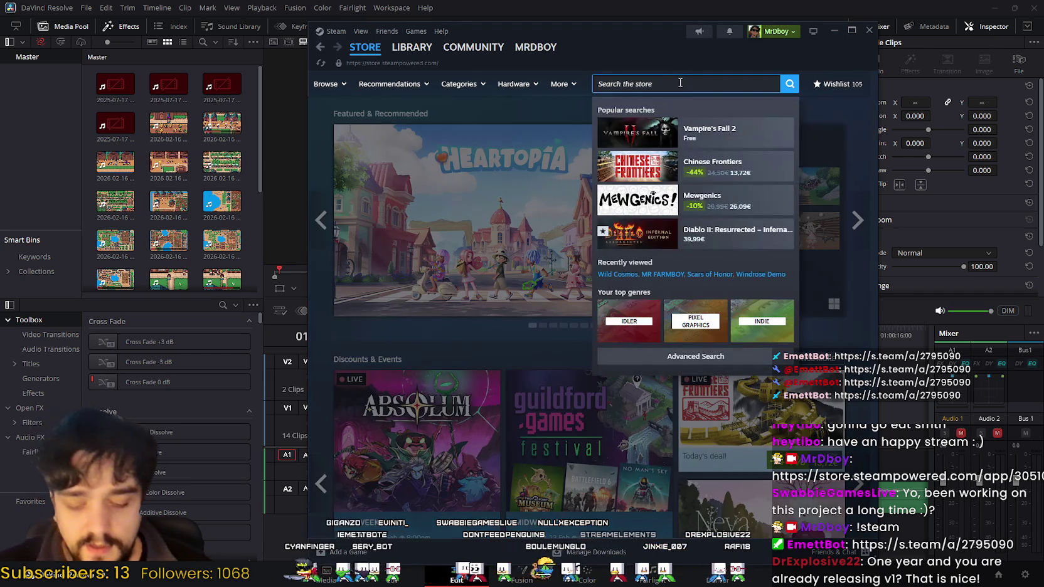
text(MR FARM)
click(690, 129)
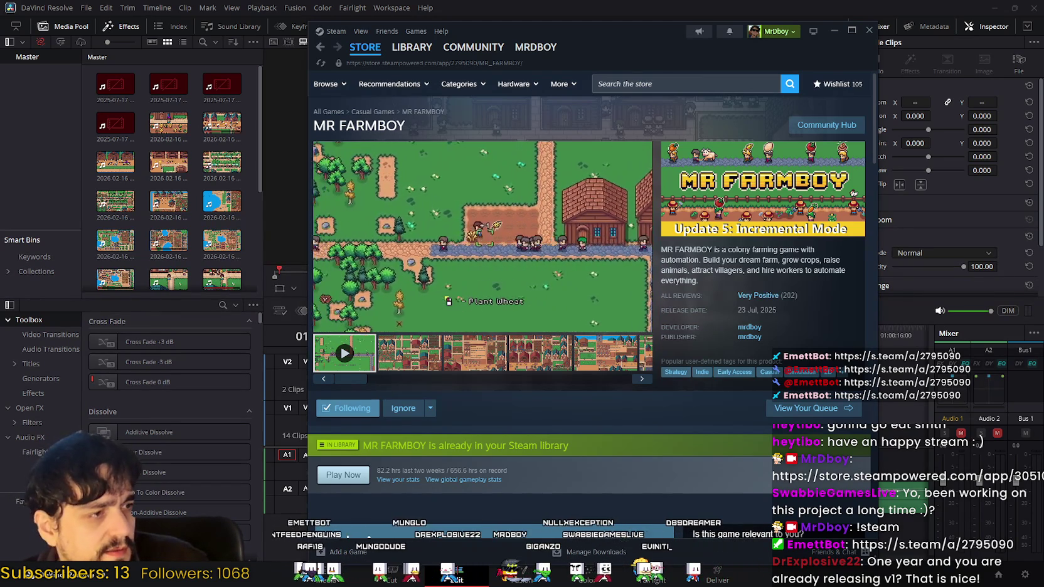
Scroll through the MR FARMBOY store page, then minimize Steam.
scroll(439, 376, down, 3)
drag(399, 446, 475, 438)
scroll(475, 437, up, 3)
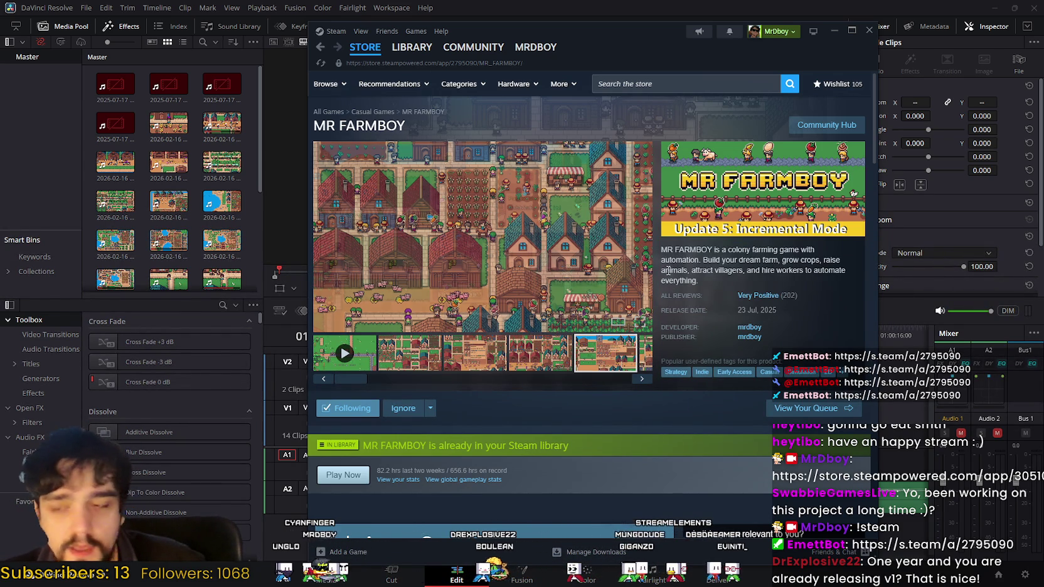
scroll(790, 146, down, 2)
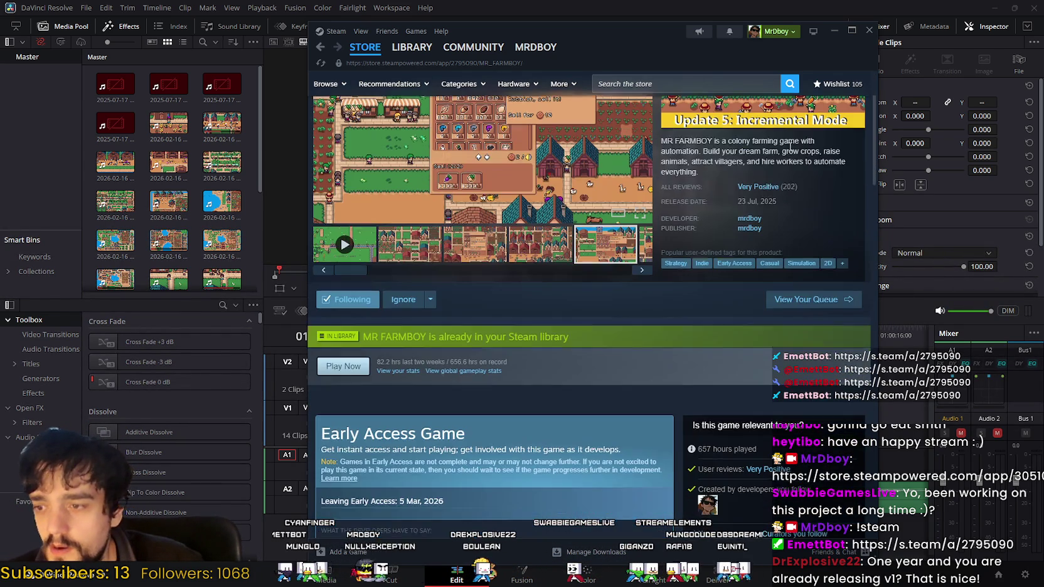
click(834, 30)
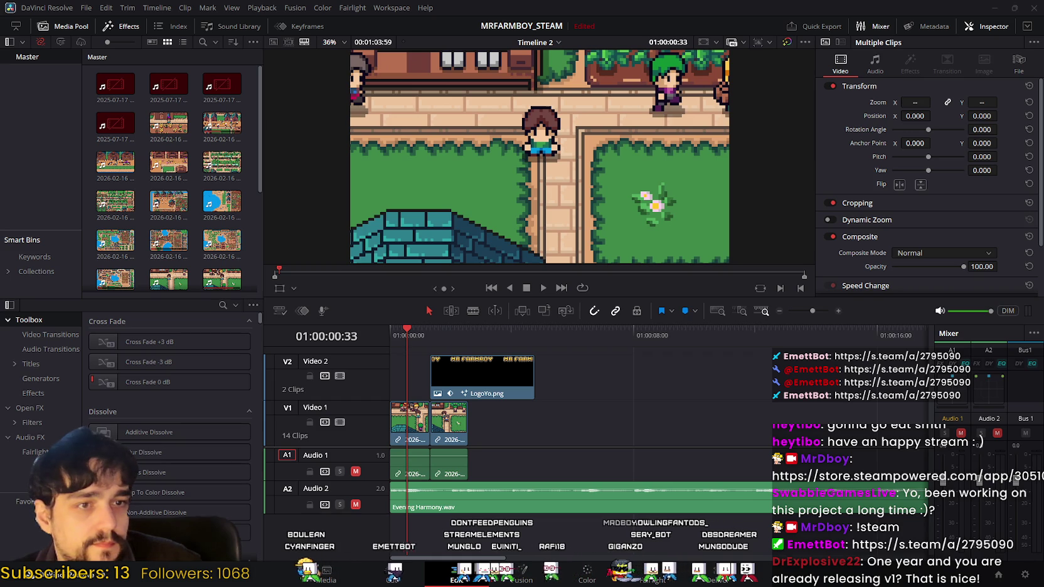
drag(169, 279, 492, 417)
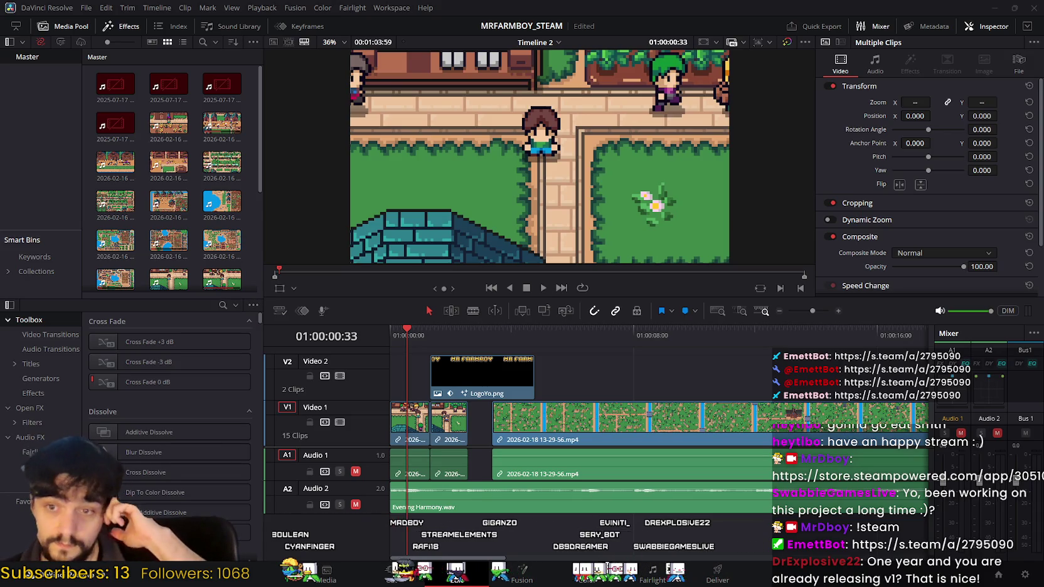
click(612, 430)
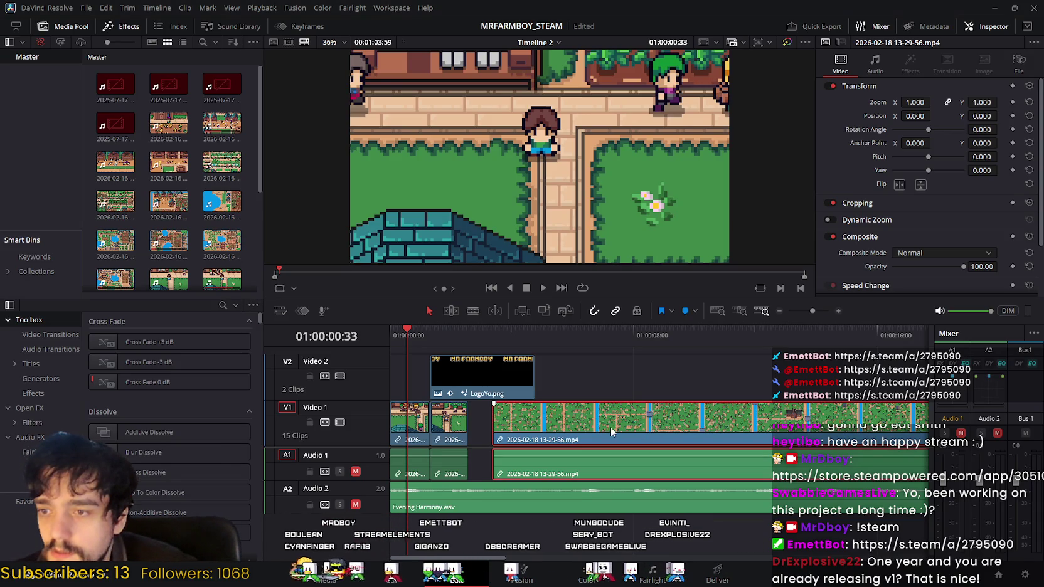
drag(410, 339, 430, 338)
drag(492, 424, 468, 424)
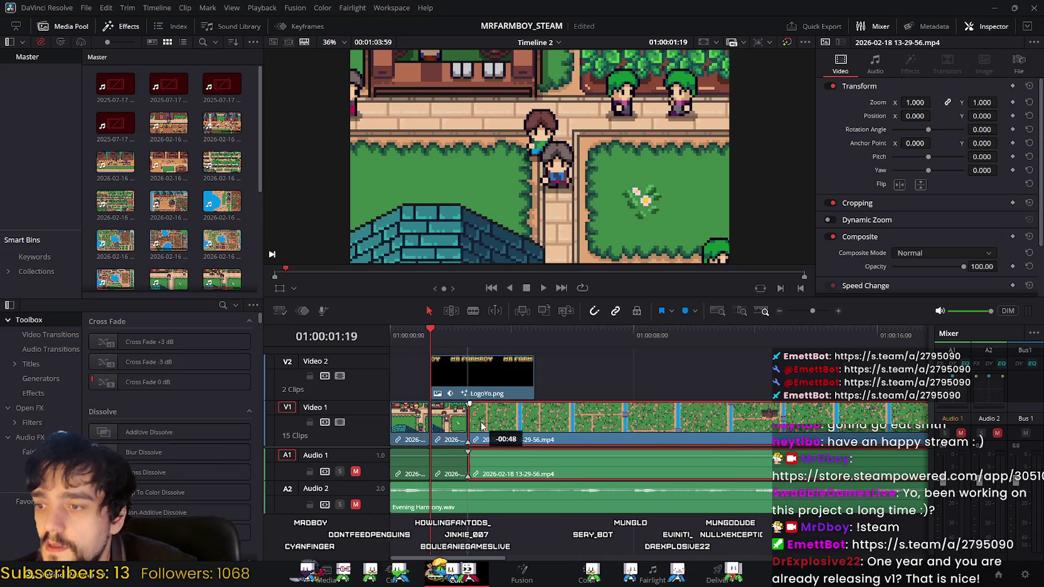
Play Timeline 2 from the start to preview the added gameplay clip.
drag(429, 338, 390, 333)
click(544, 287)
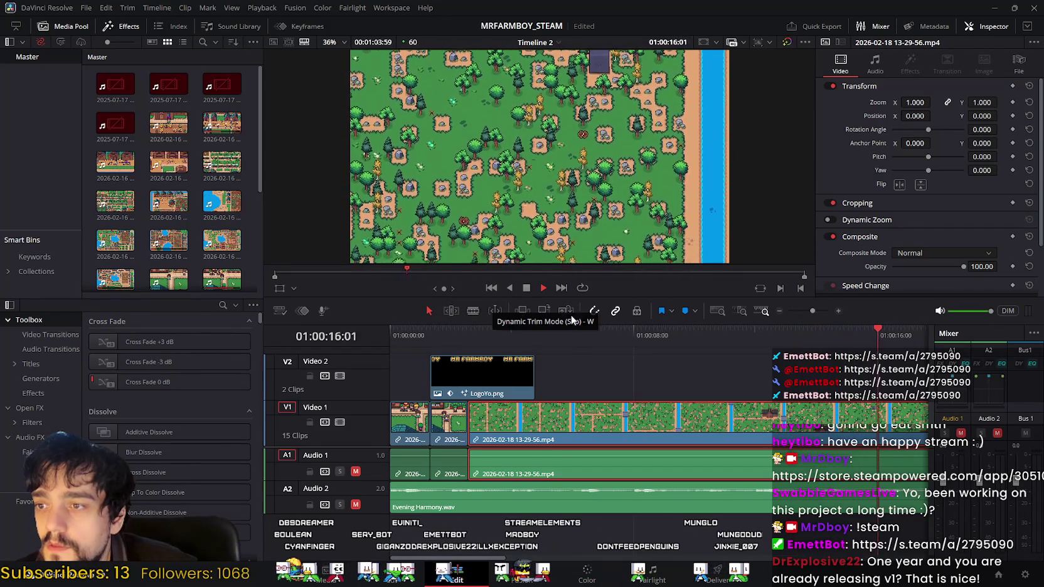
click(528, 288)
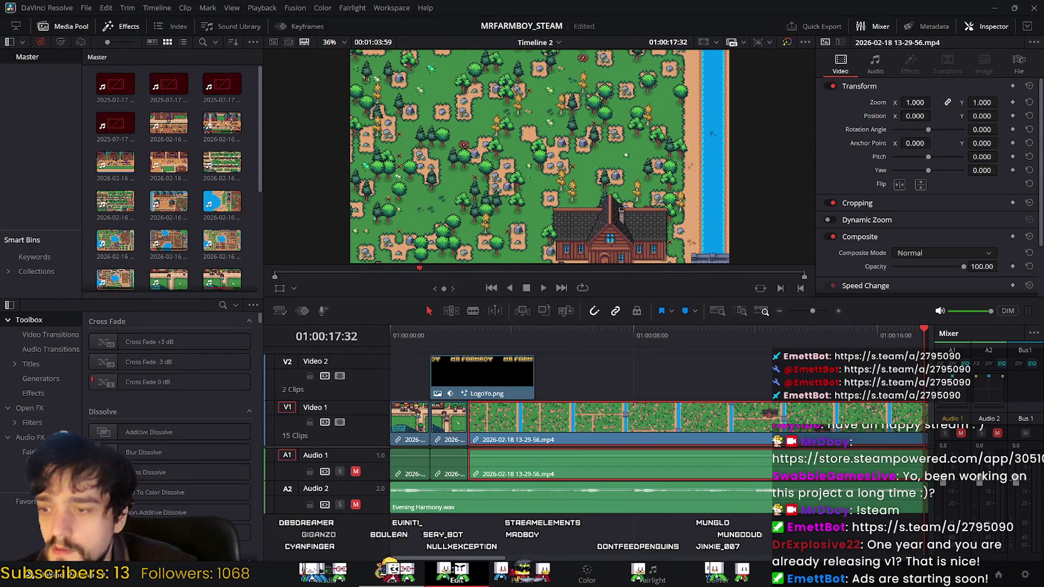
click(394, 576)
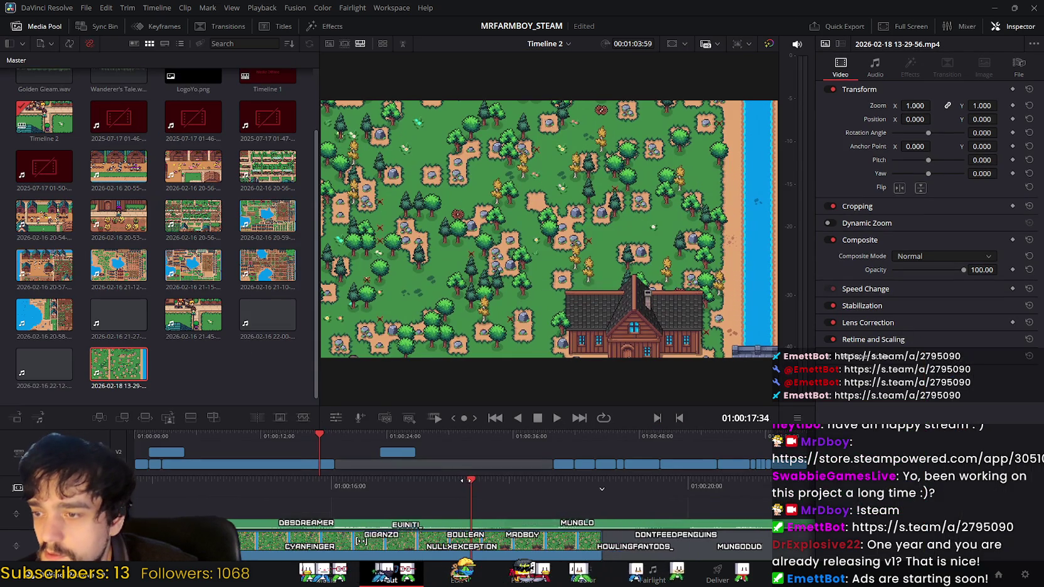
Blade the gameplay clip at 01:00:11:27 and delete the section after the cut.
mouse_move(453, 481)
mouse_down()
mouse_move(655, 485)
mouse_move(966, 462)
mouse_up()
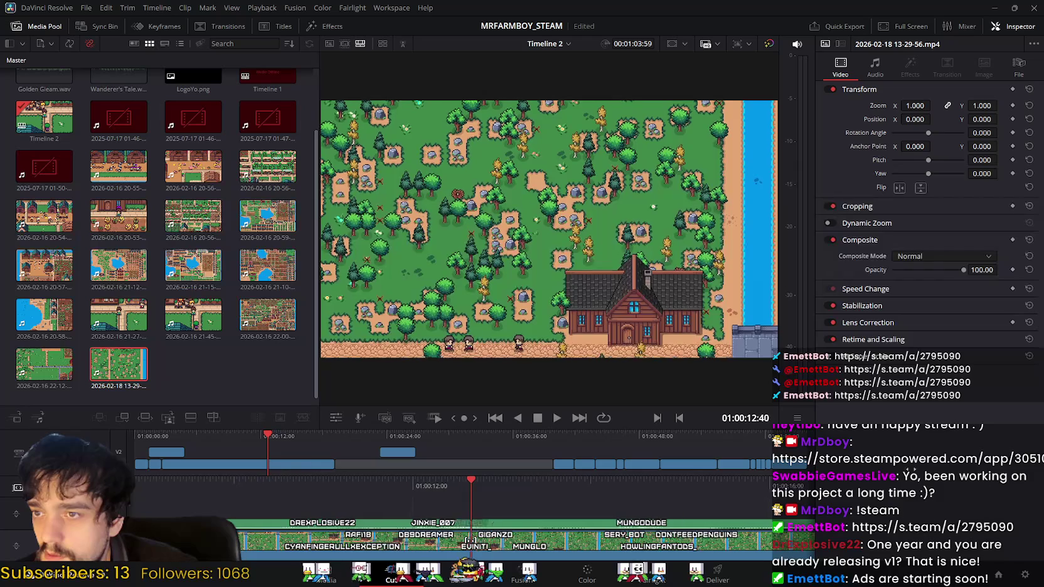
mouse_move(966, 462)
mouse_down()
mouse_move(937, 462)
mouse_move(1029, 462)
mouse_move(1014, 463)
mouse_up()
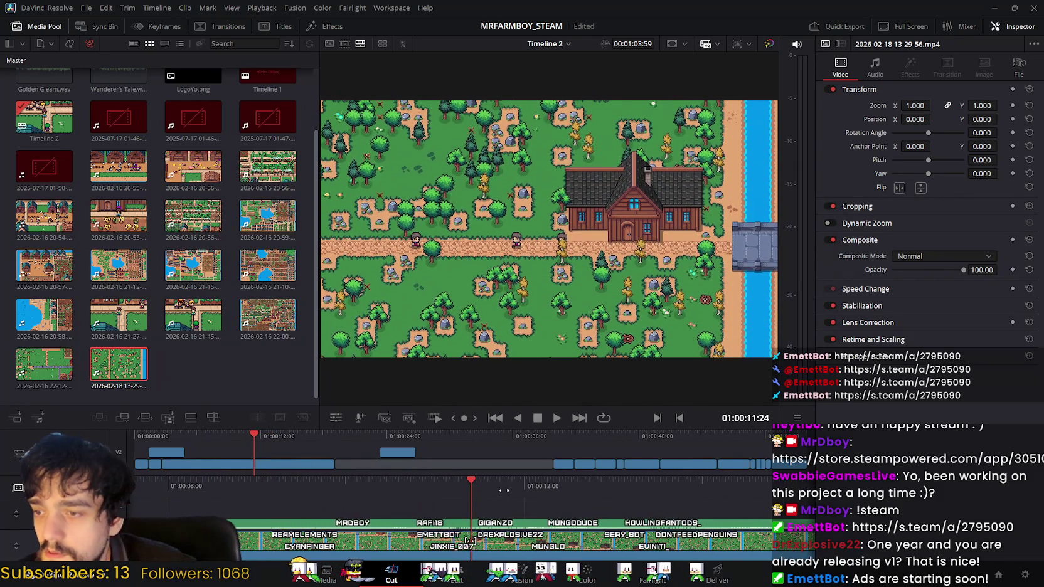
mouse_move(479, 514)
mouse_down()
mouse_move(570, 495)
mouse_move(752, 486)
mouse_move(546, 497)
mouse_up()
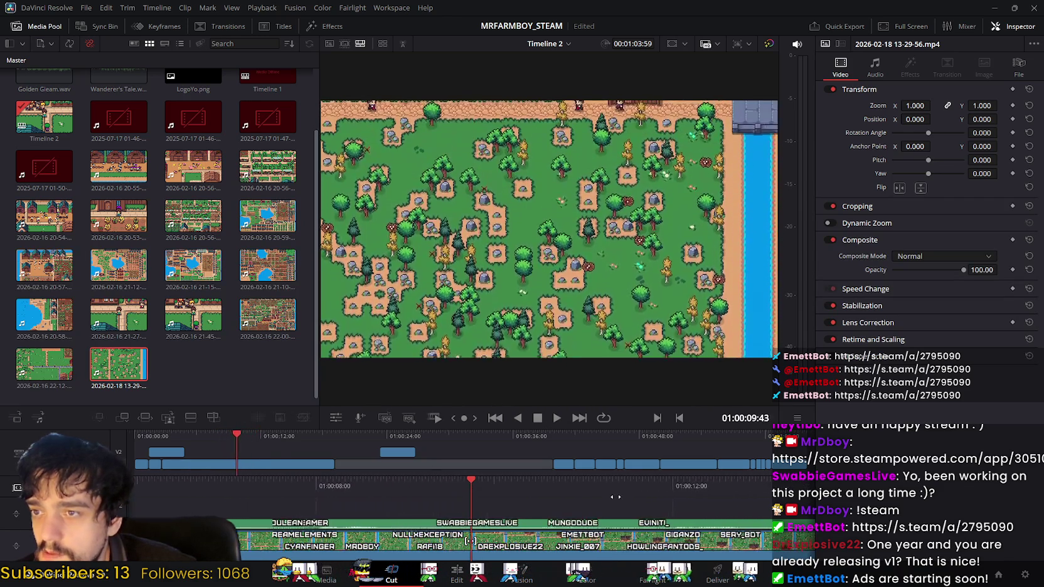
drag(546, 497, 470, 492)
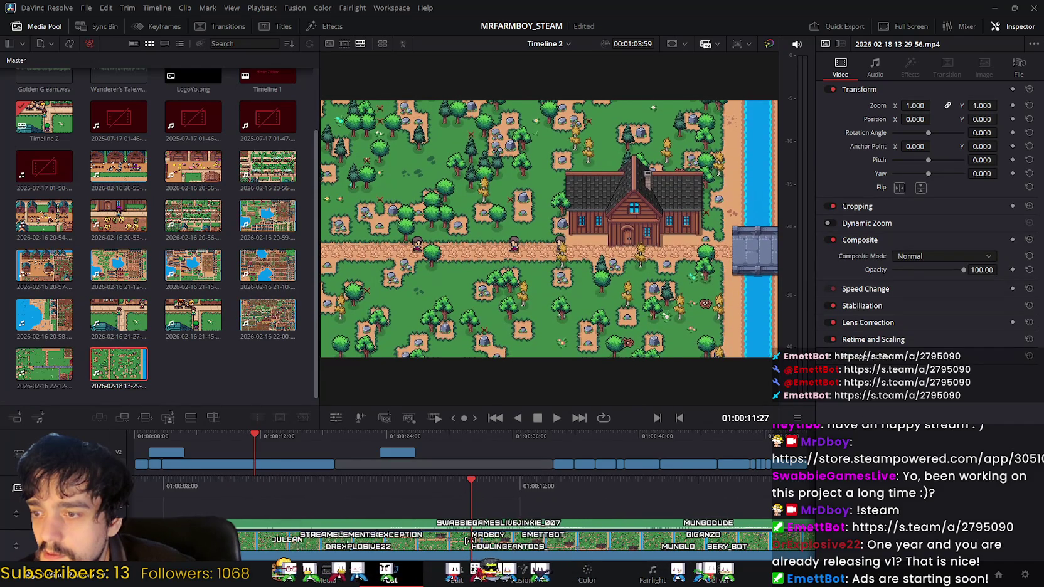
mouse_move(64, 489)
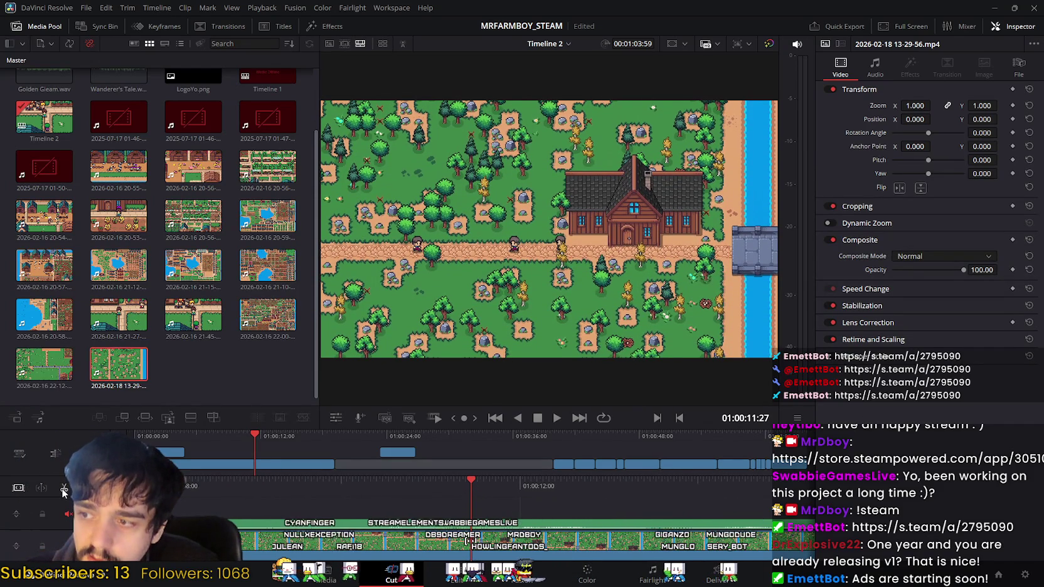
click(65, 488)
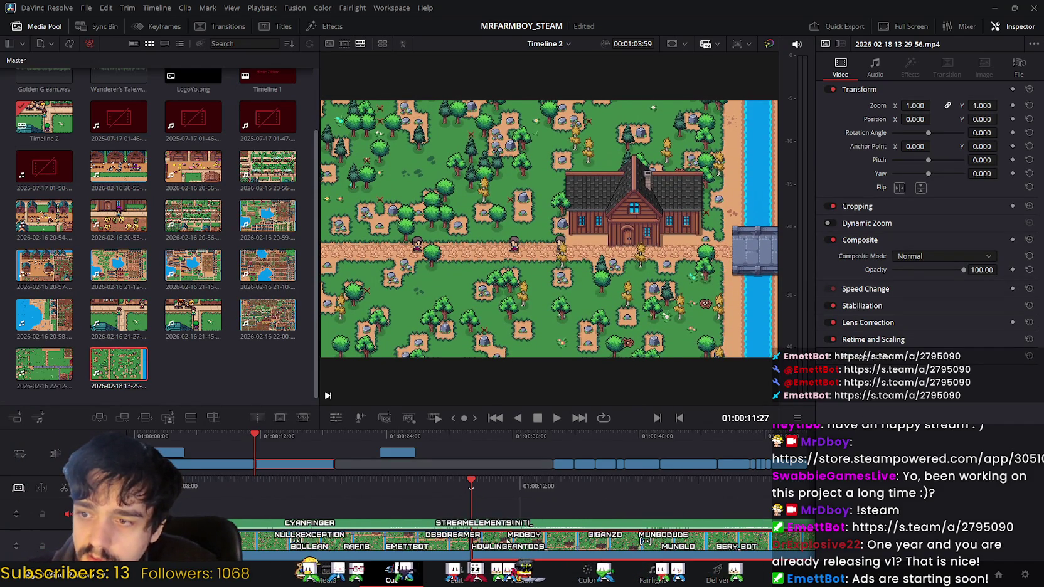
key(Delete)
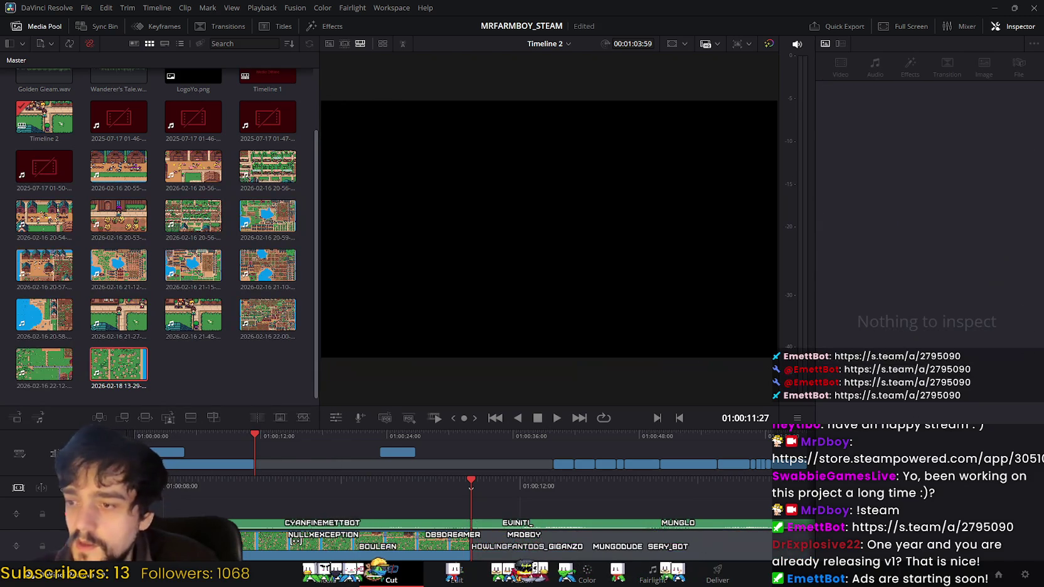
click(453, 572)
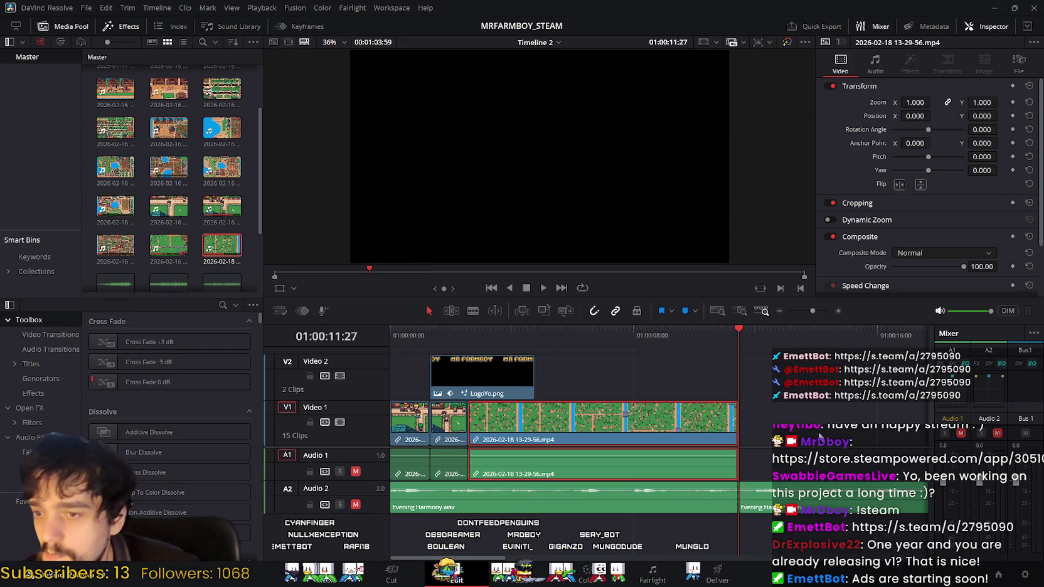
scroll(715, 414, left, 5)
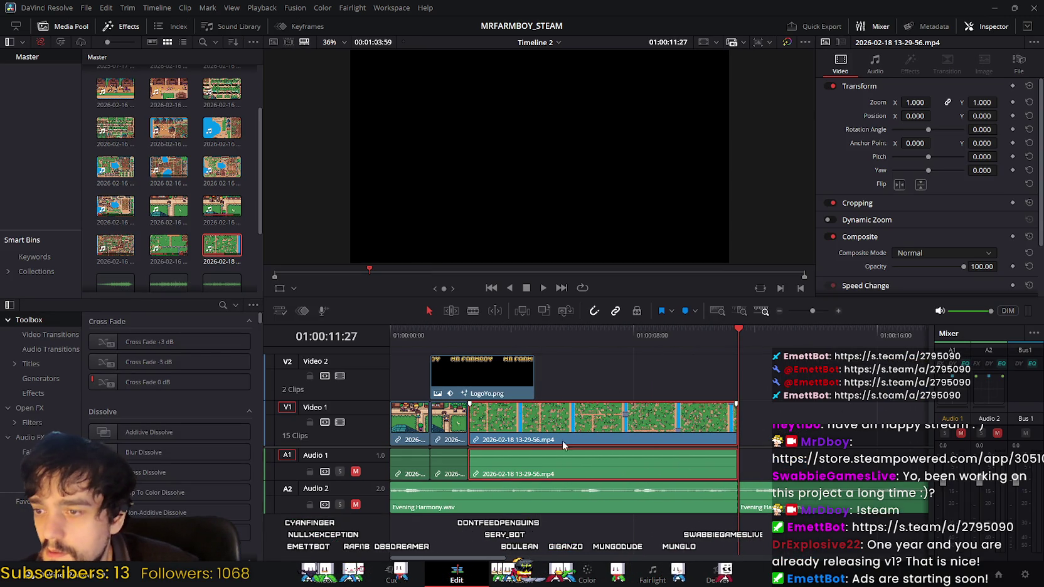
click(518, 497)
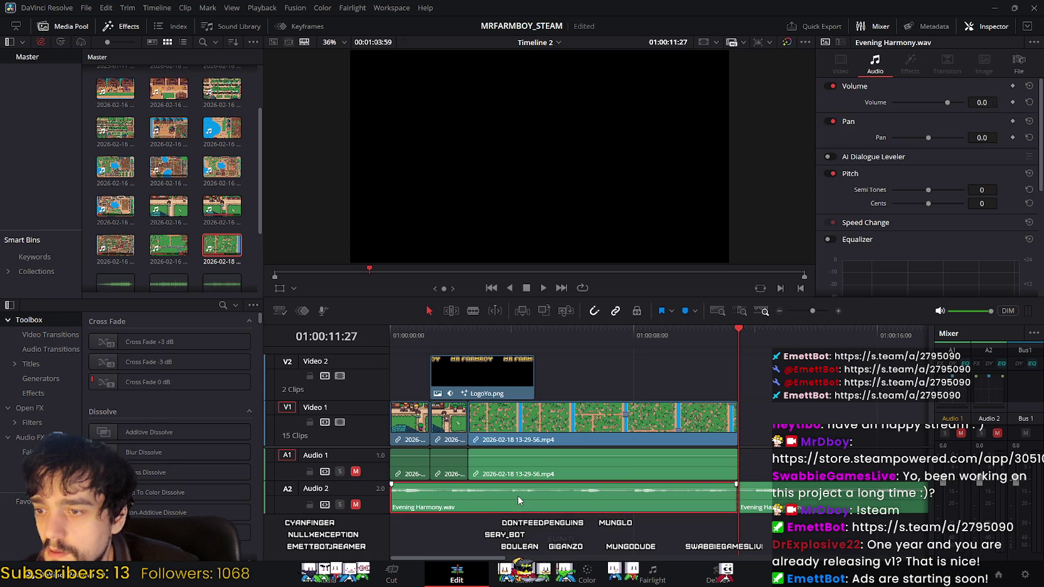
key(ctrl+z)
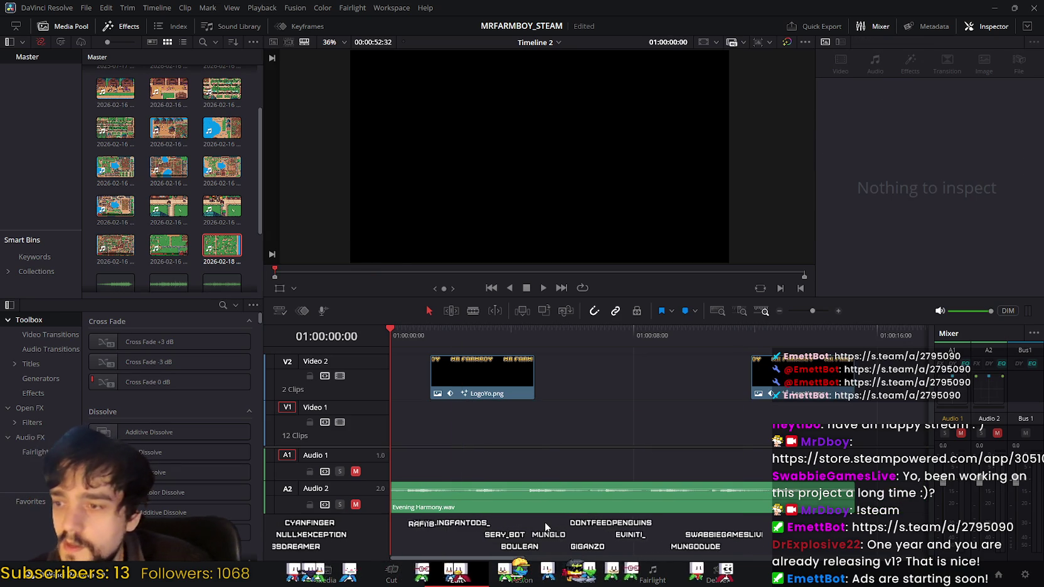
key(ctrl+shift+z)
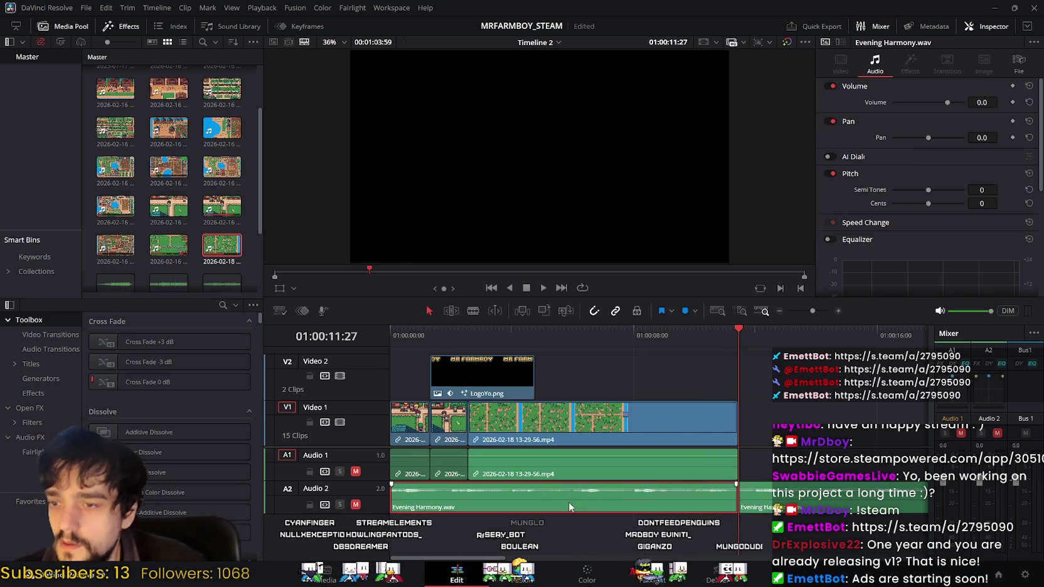
key(ctrl+z)
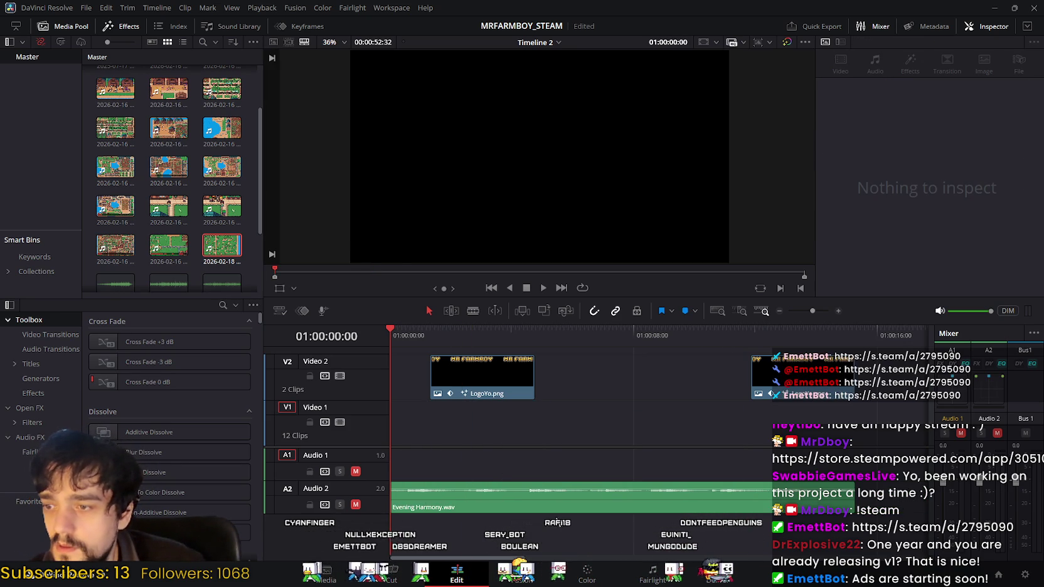
key(ctrl+shift+z)
click(601, 509)
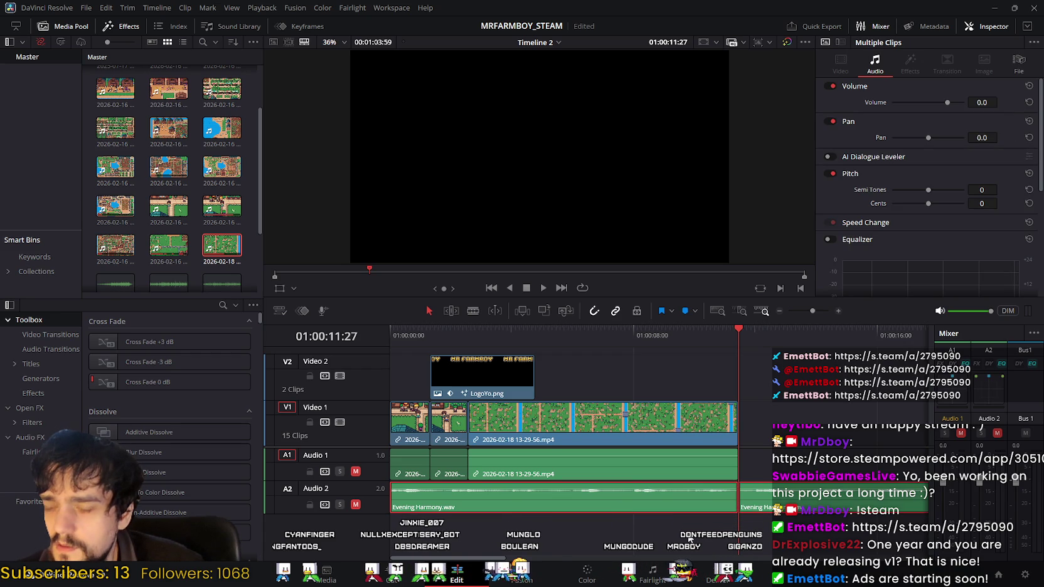
key(ctrl+z)
key(ctrl+s)
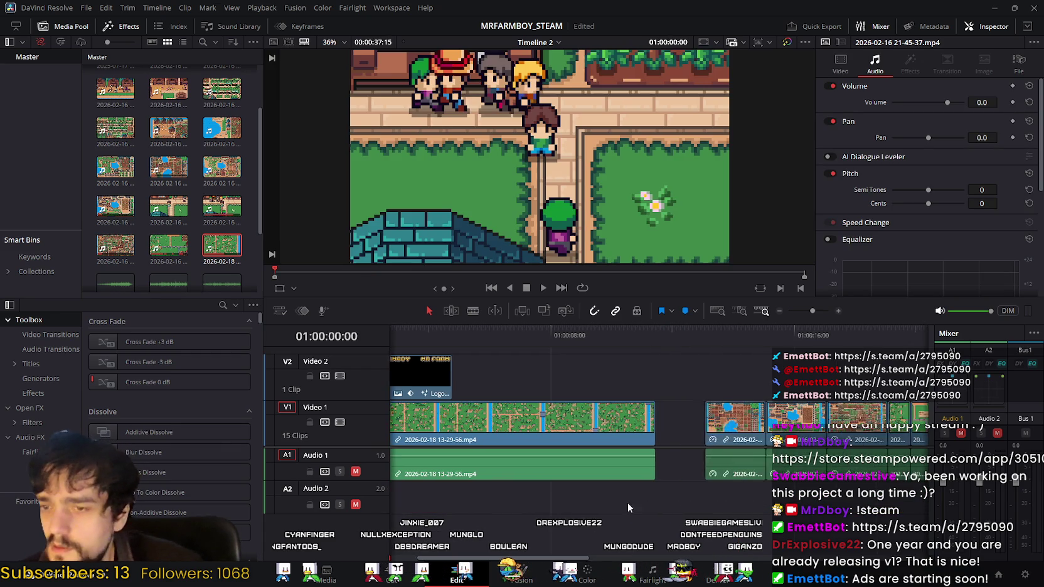
scroll(673, 502, right, 5)
scroll(383, 493, right, 5)
scroll(588, 506, left, 3)
scroll(610, 500, left, 4)
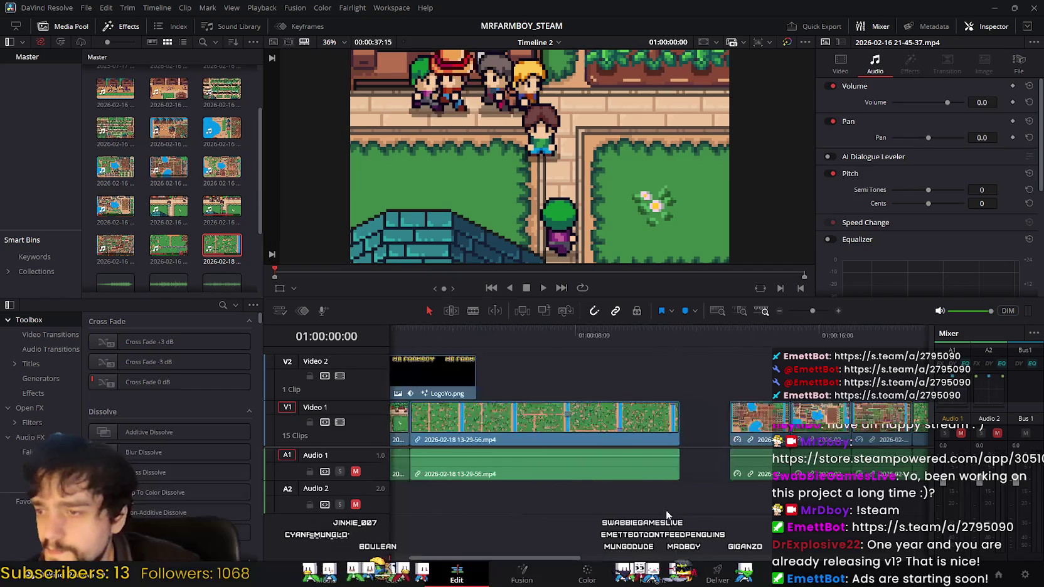
scroll(665, 509, left, 3)
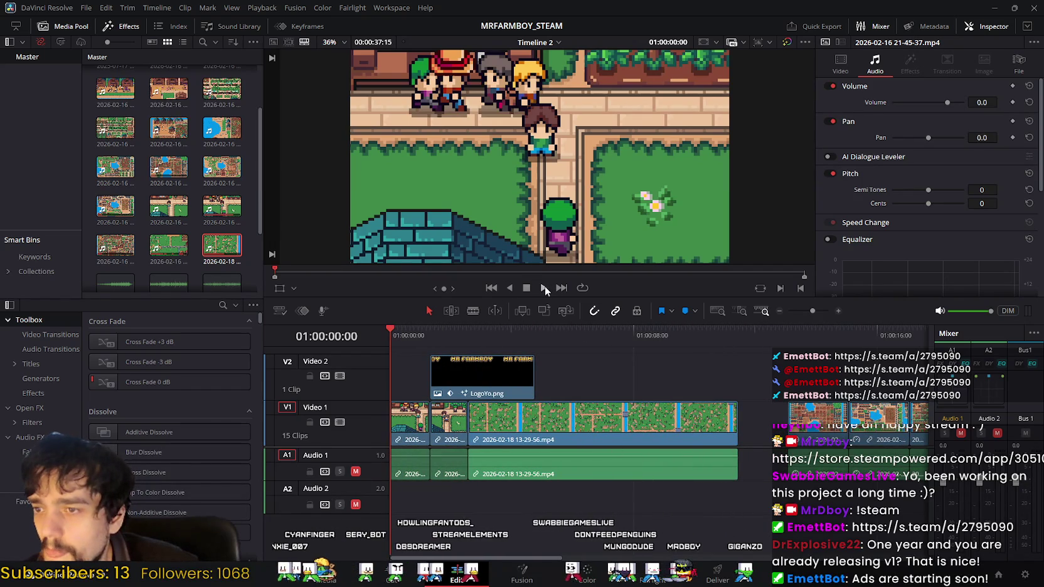
click(544, 287)
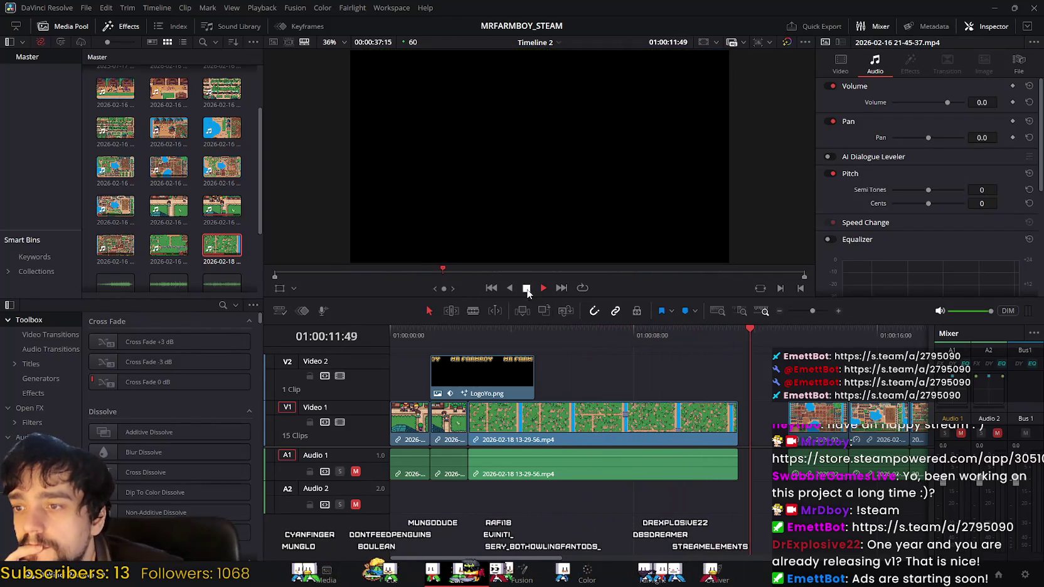
Move LogoYo.png to the timeline start on V2, keeping the gameplay clip gapless on V1.
click(527, 289)
click(565, 429)
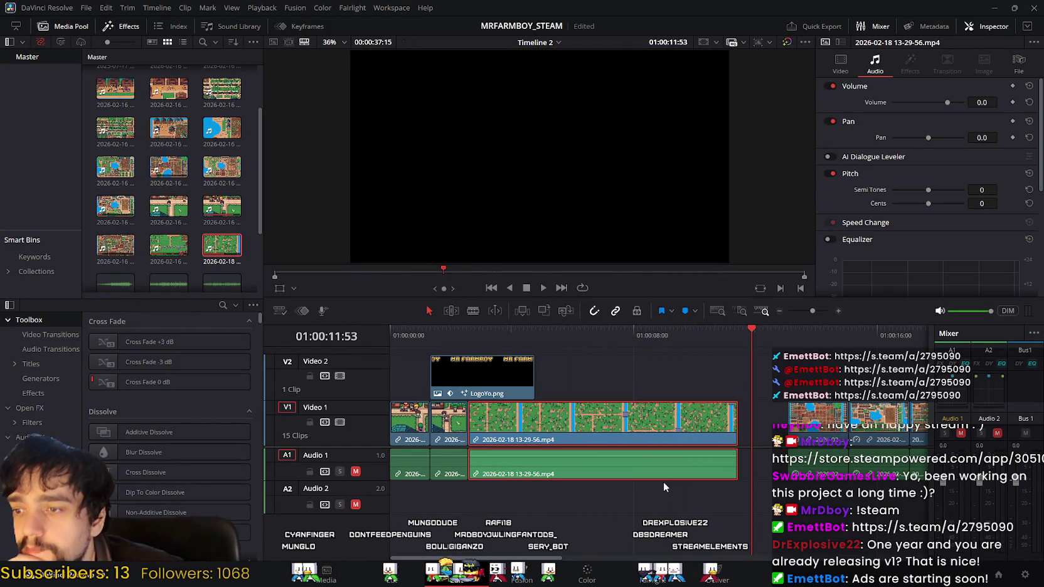
drag(548, 420, 565, 424)
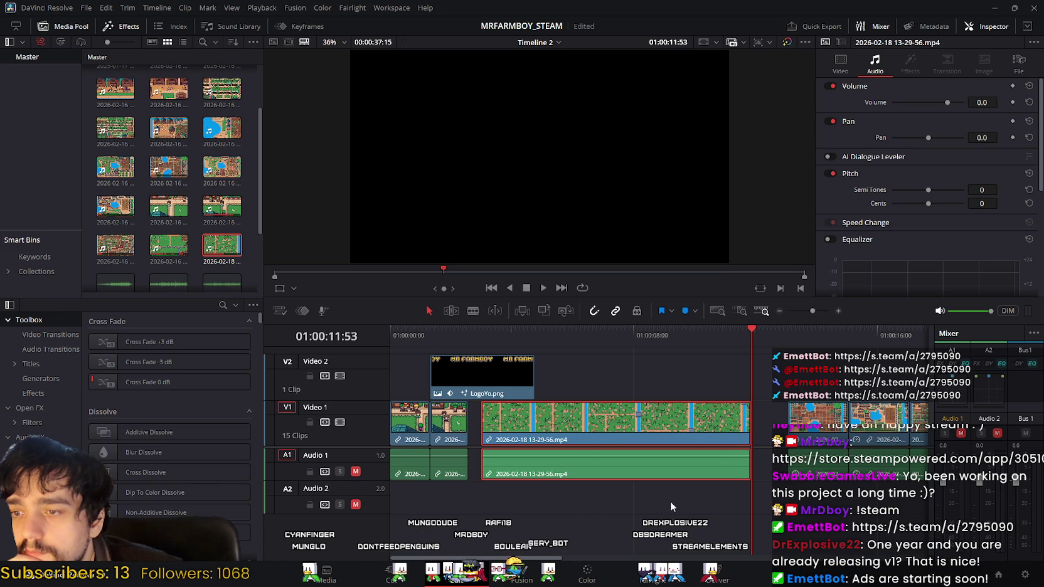
drag(509, 377, 444, 367)
click(522, 421)
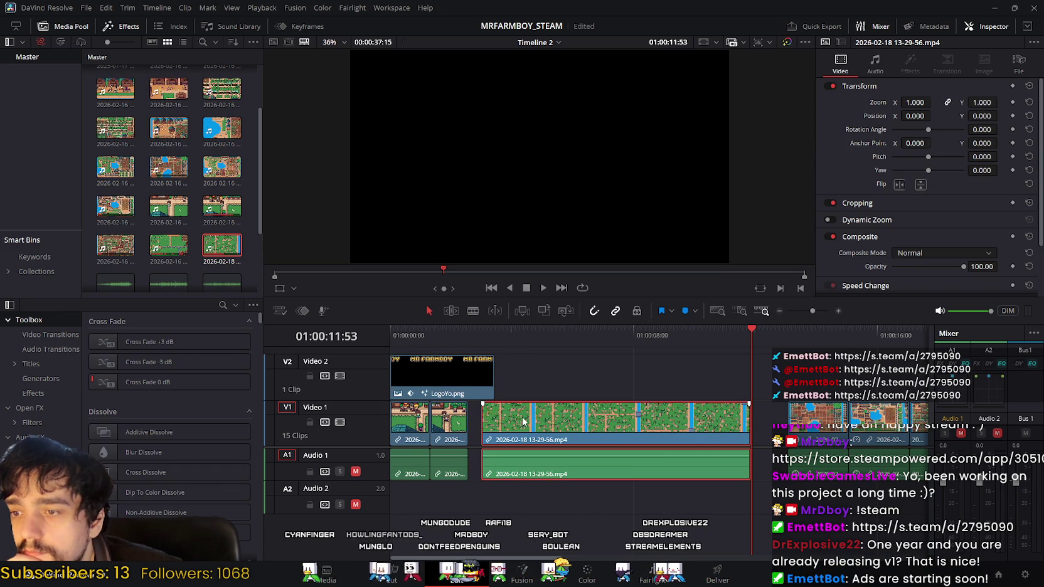
drag(515, 420, 501, 421)
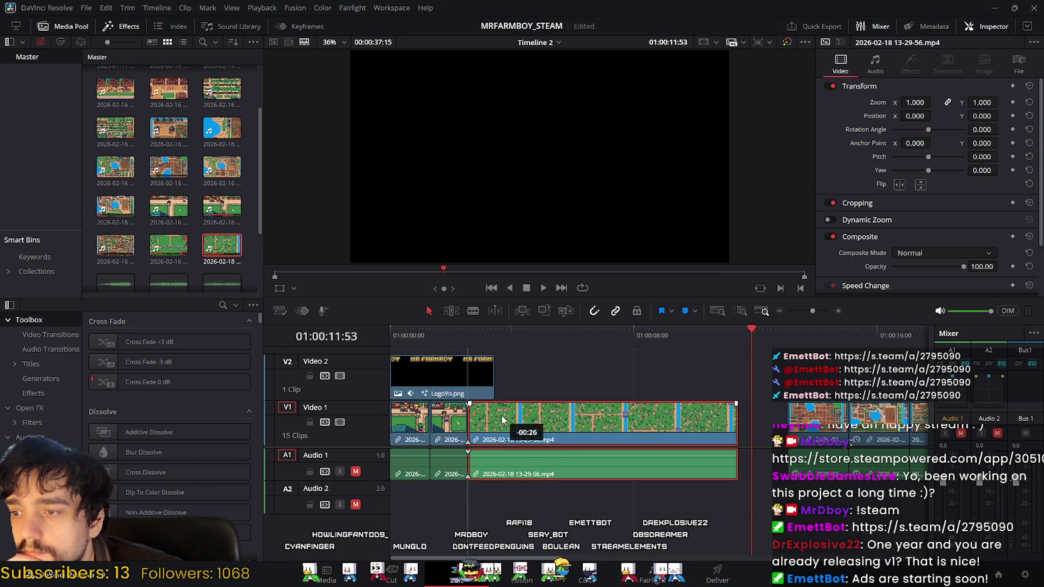
click(496, 371)
Trim LogoYo.png to end at the gameplay clip's start and play from the beginning.
drag(495, 371, 467, 370)
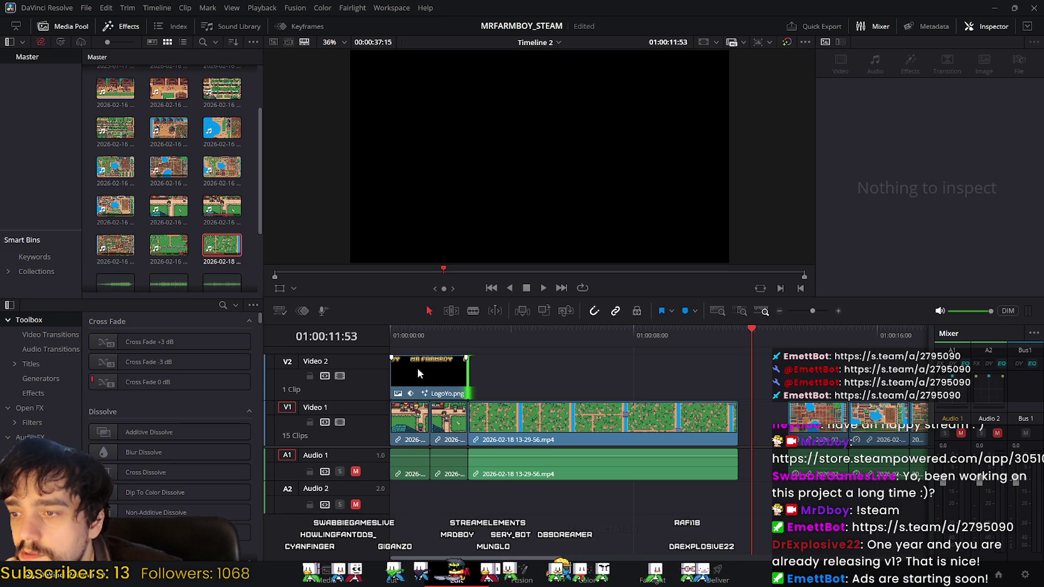
click(748, 331)
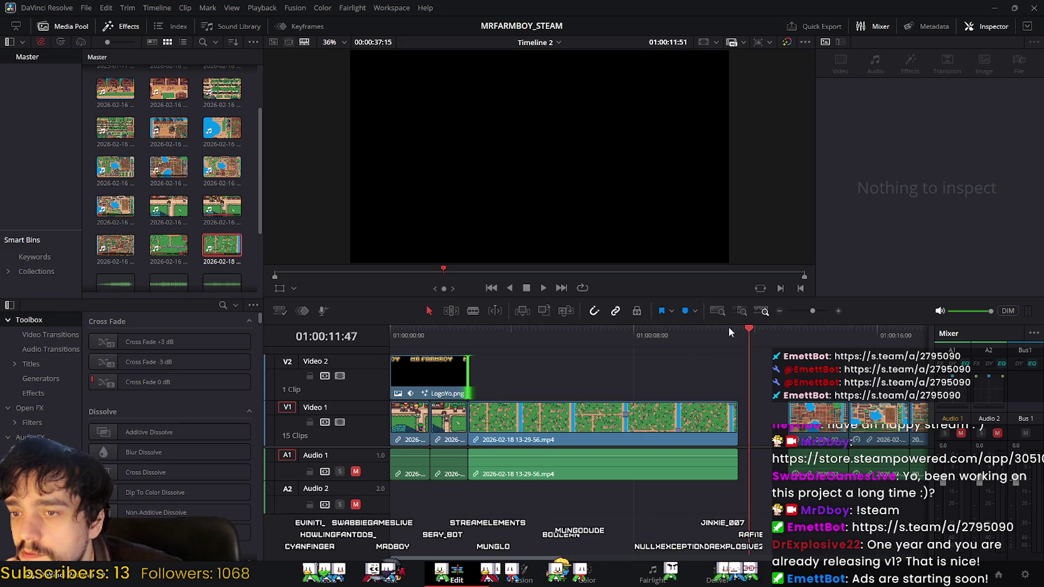
key(Home)
click(543, 288)
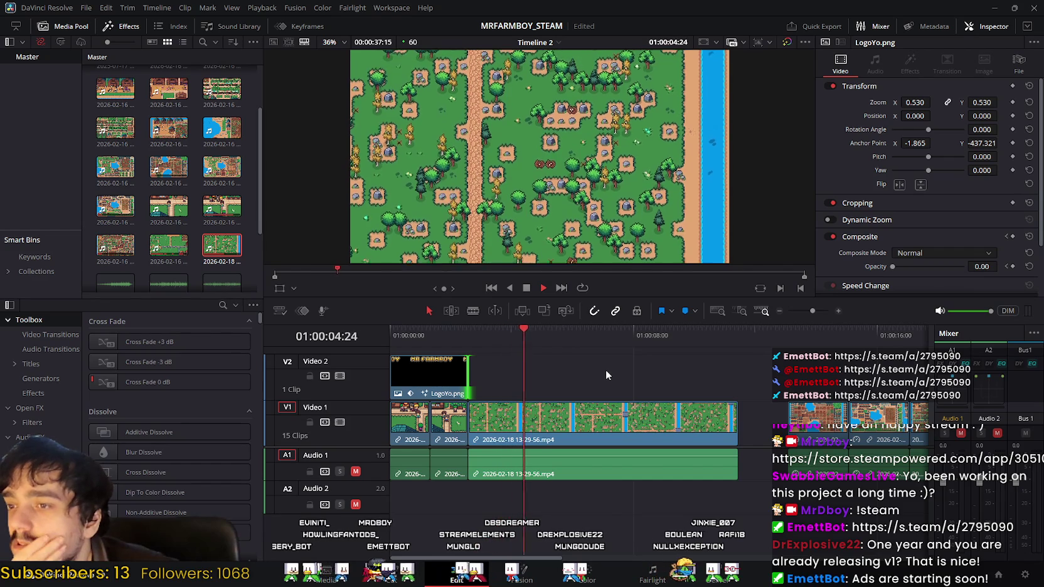
click(526, 288)
click(534, 411)
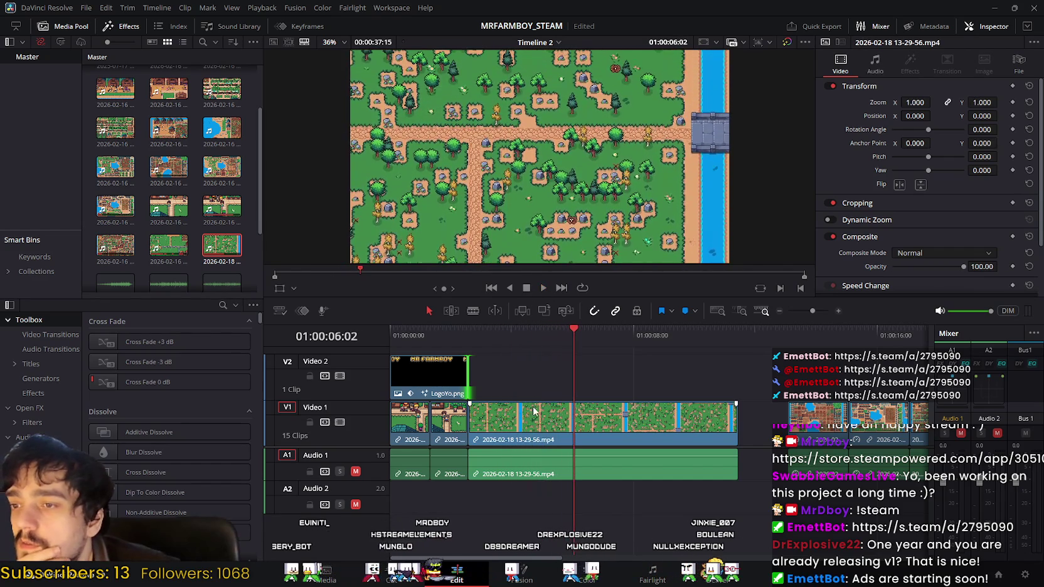
Push the 13-29-56.mp4 gameplay clip one second (+01:00) later on V1.
drag(518, 421, 552, 417)
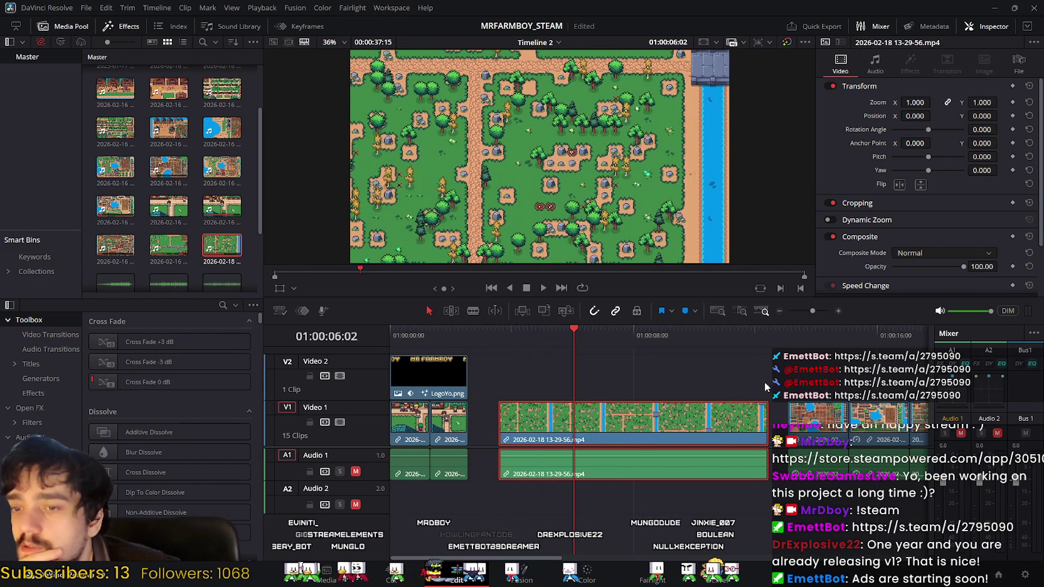
scroll(571, 356, right, 3)
scroll(463, 369, right, 3)
scroll(430, 361, right, 2)
scroll(407, 415, right, 2)
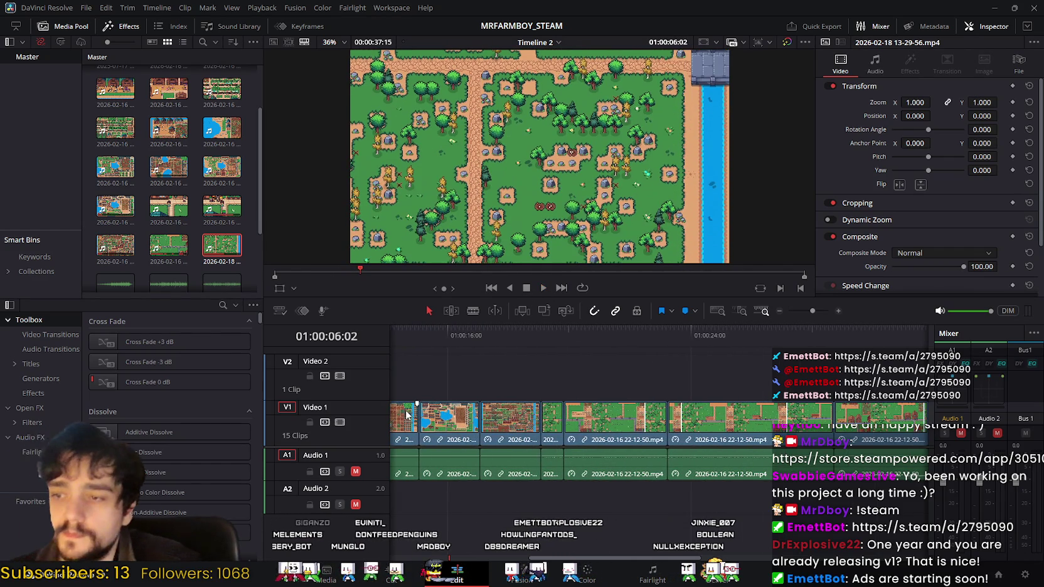
scroll(602, 415, right, 3)
scroll(569, 377, right, 3)
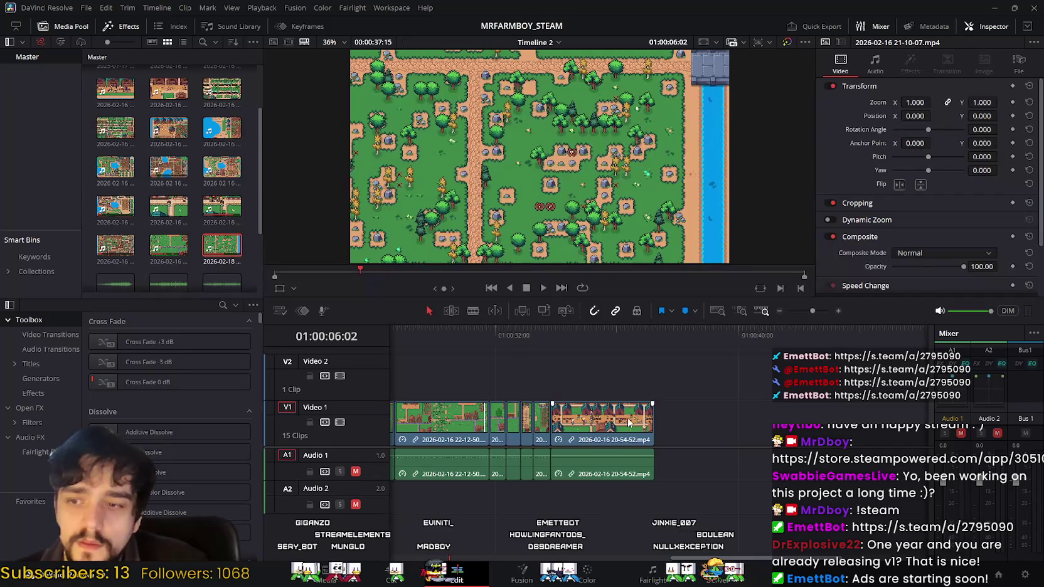
Select the later V1/A1 clips and shift them right to follow the gameplay clip.
drag(629, 422, 411, 421)
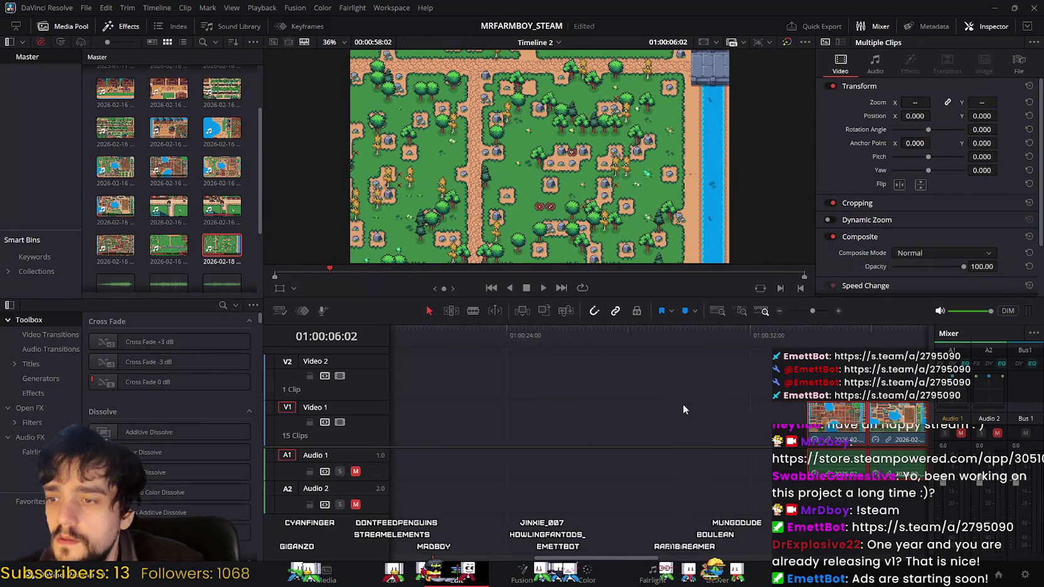
drag(485, 428, 557, 390)
scroll(902, 408, left, 5)
click(703, 421)
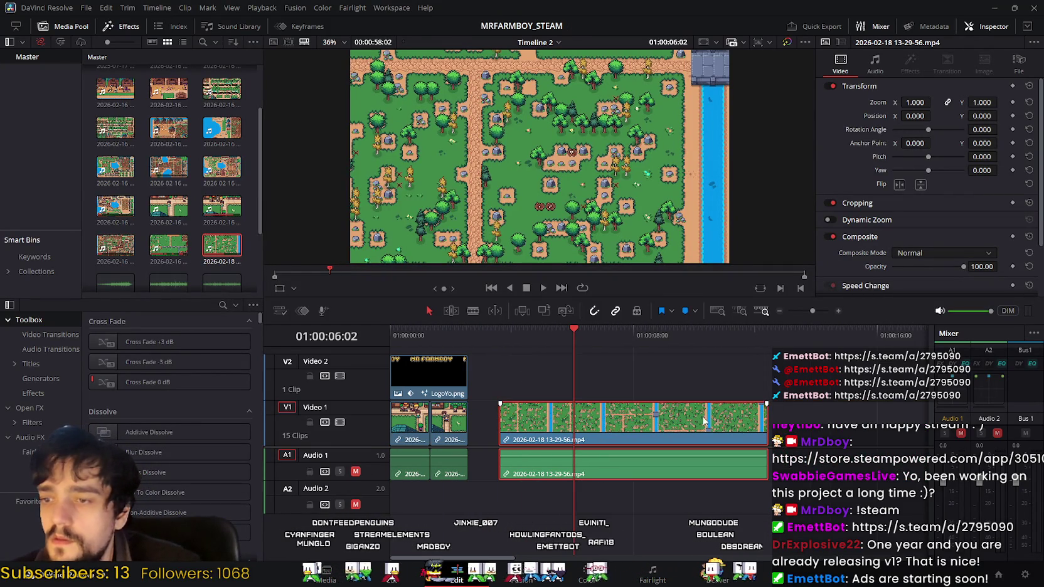
key(alt+Tab)
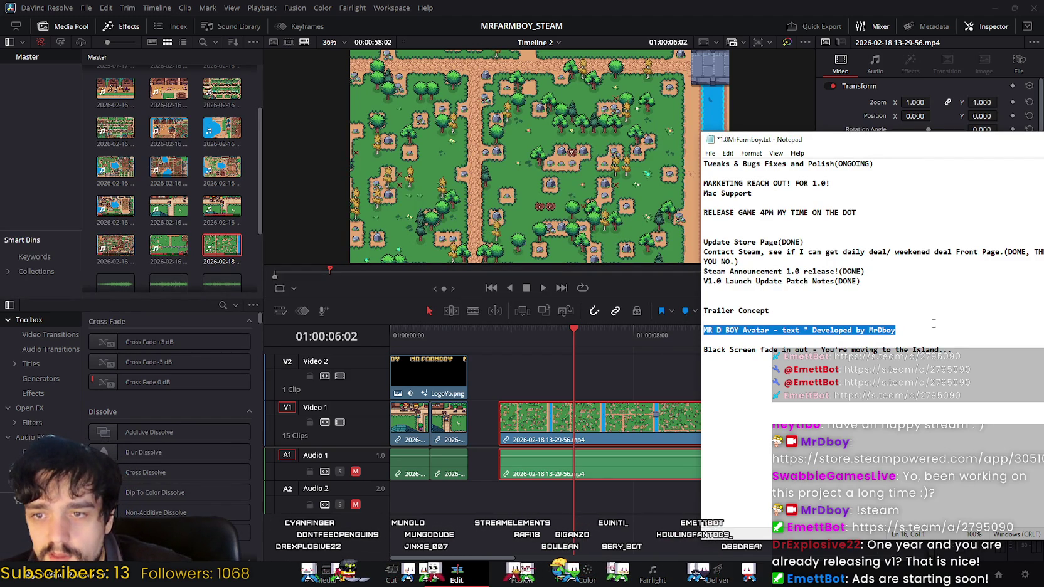
Review the MrFarmboy.txt Trailer Concept line asking for the avatar with 'Developed by MrDboy'.
click(913, 318)
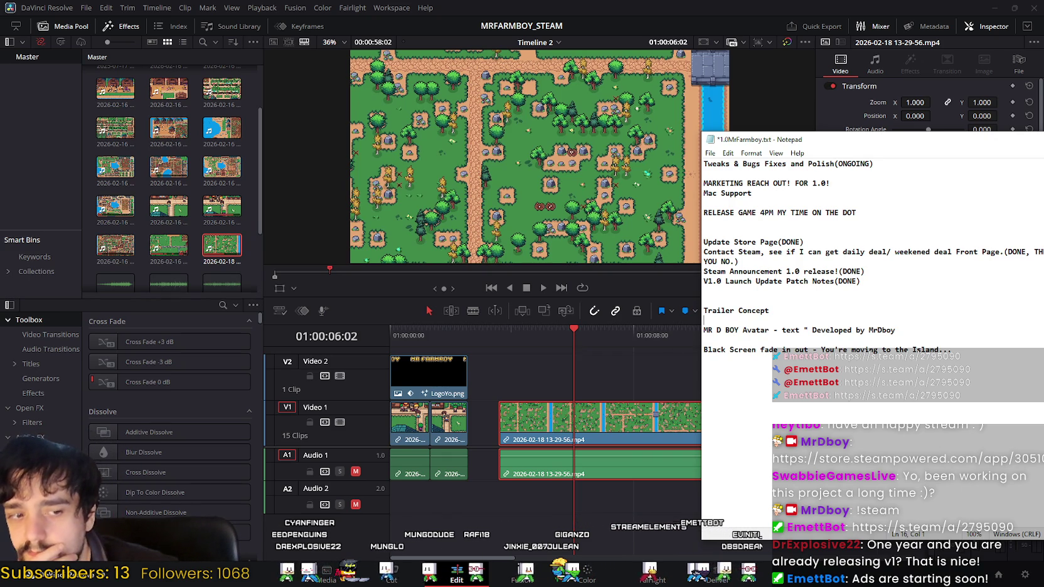
key(alt+Tab)
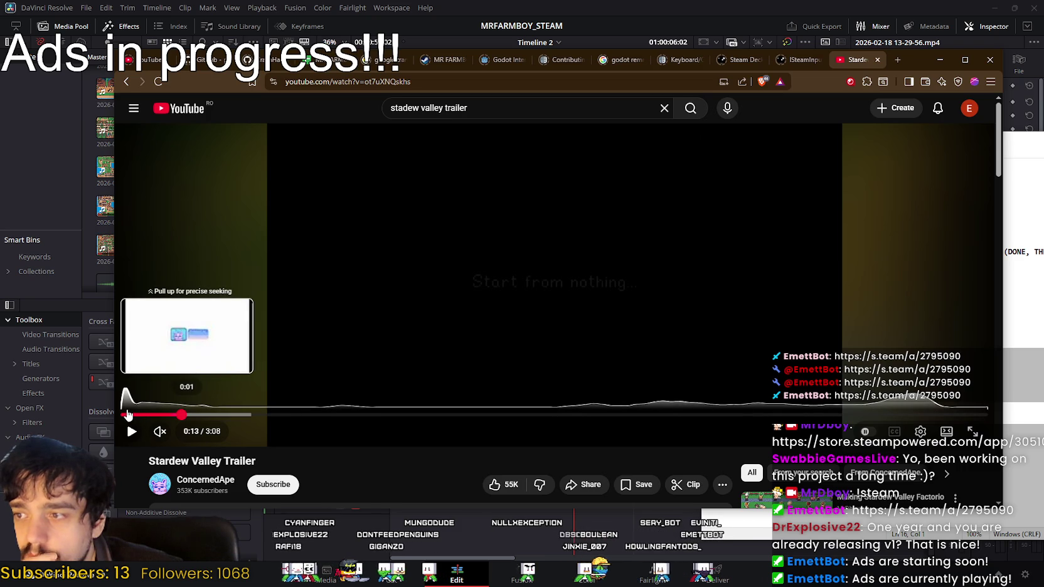
Restart the Stardew Valley Trailer and pause it at 0:02 on the 'Developed by' card.
click(127, 415)
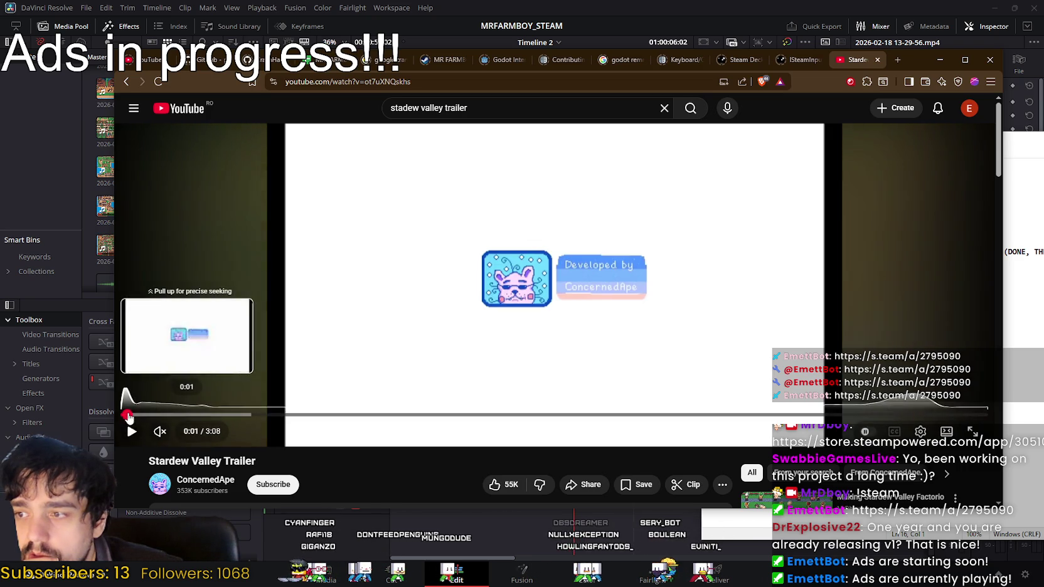
click(374, 299)
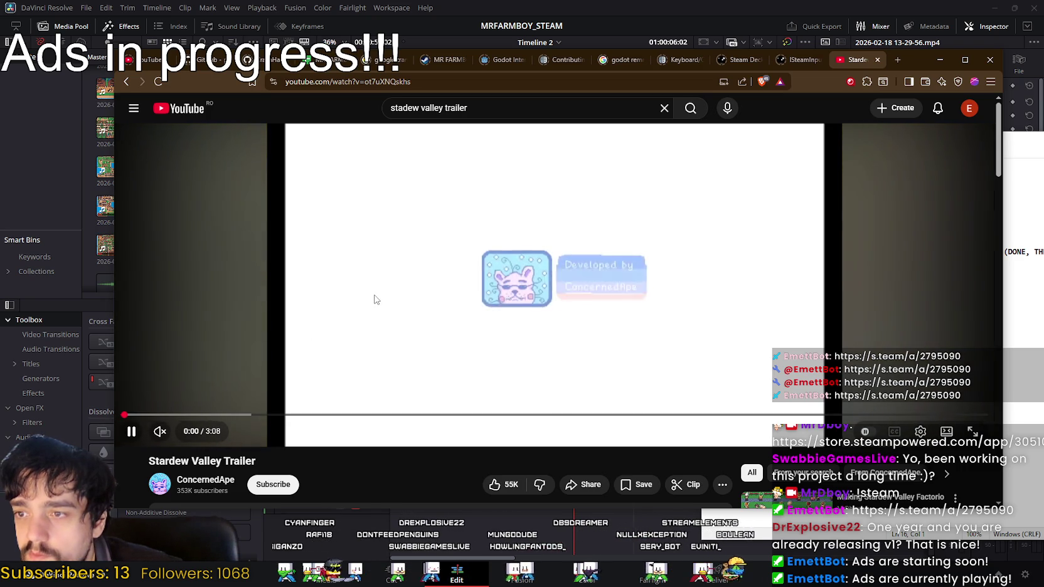
click(376, 300)
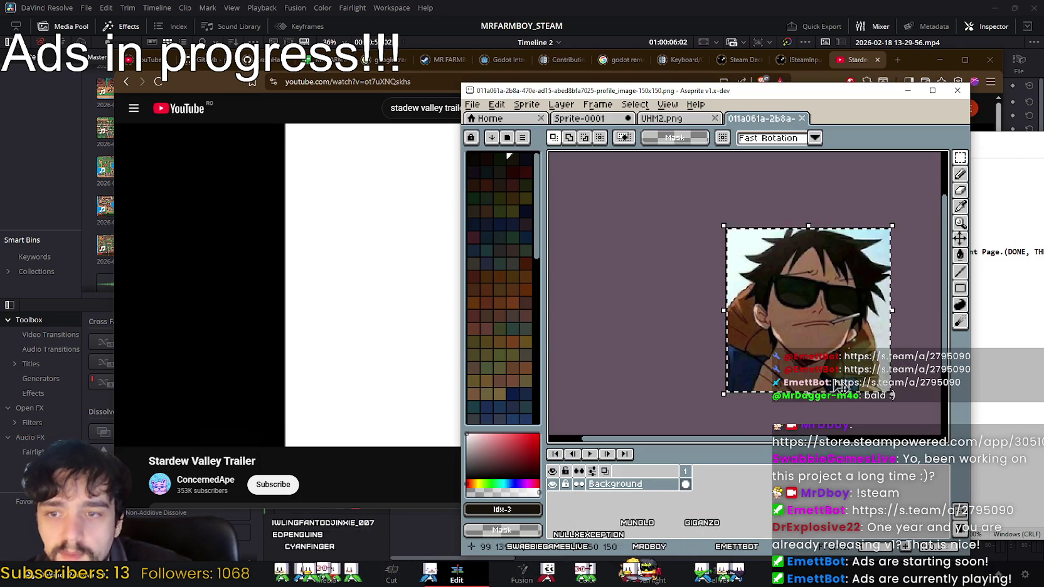
Delete the pixel-art face on Sprite-0001 and paste in the sunglasses avatar.
key(ctrl+shift+Tab)
key(ctrl+shift+Tab)
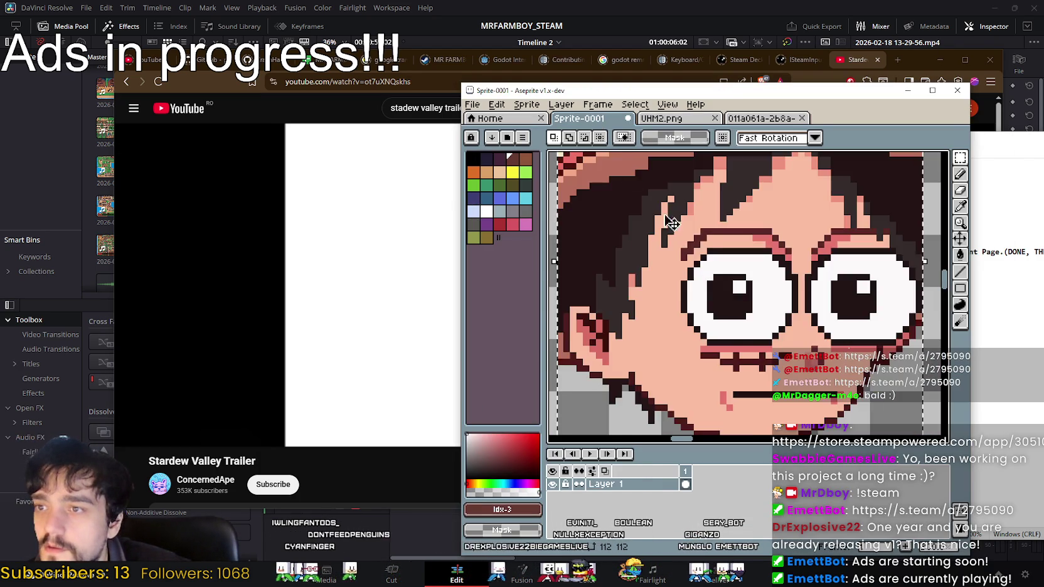
scroll(731, 293, down, 2)
scroll(748, 293, up, 1)
key(Delete)
key(ctrl+v)
scroll(752, 295, down, 1)
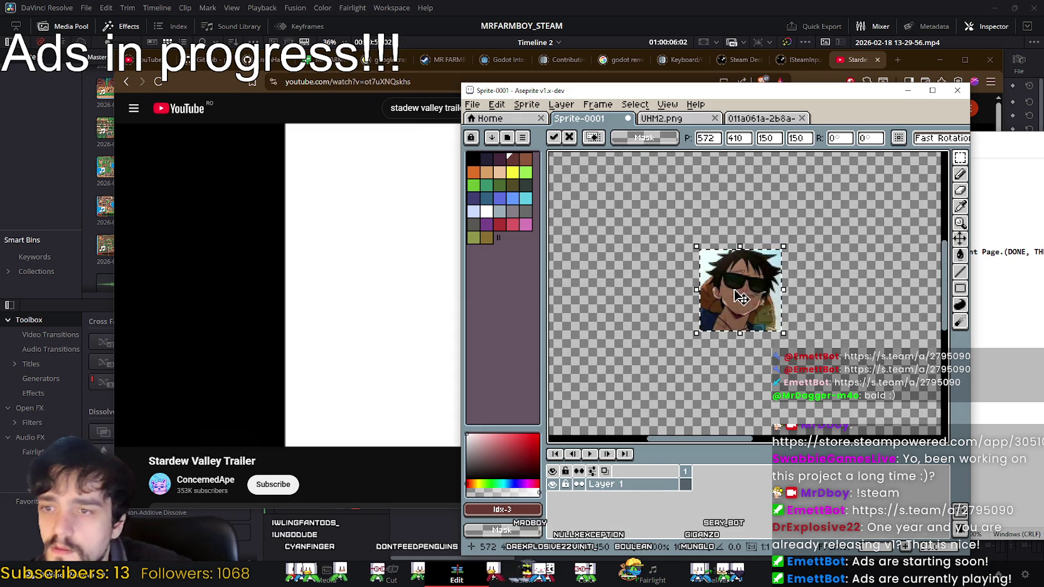
scroll(771, 314, up, 1)
Place the avatar left of the canvas centre, commit it, and maximize Aseprite.
drag(780, 325, 762, 306)
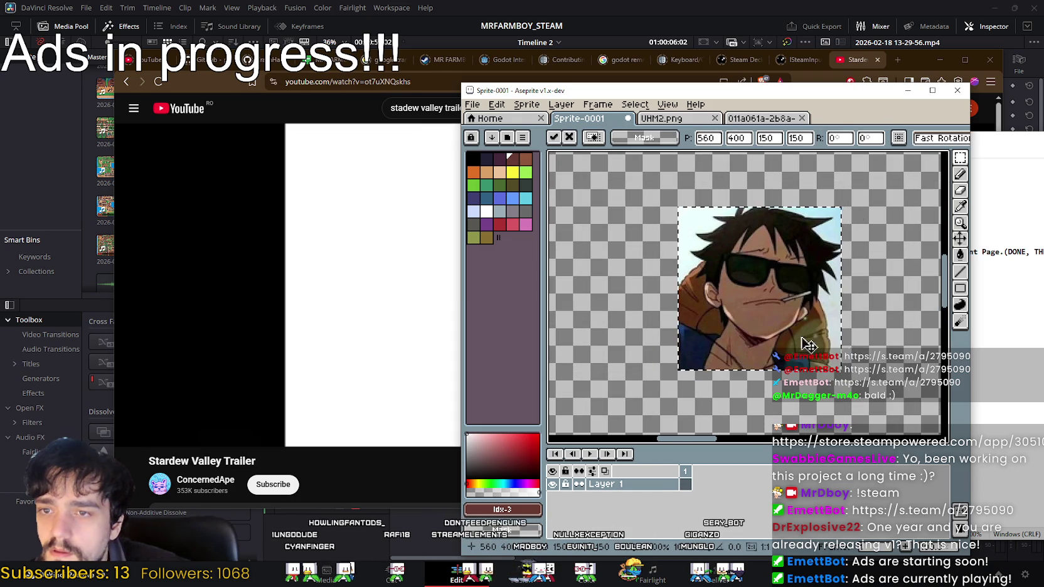
mouse_move(723, 93)
mouse_down()
mouse_move(945, 115)
mouse_move(634, 82)
mouse_up()
scroll(579, 281, down, 3)
scroll(578, 281, down, 1)
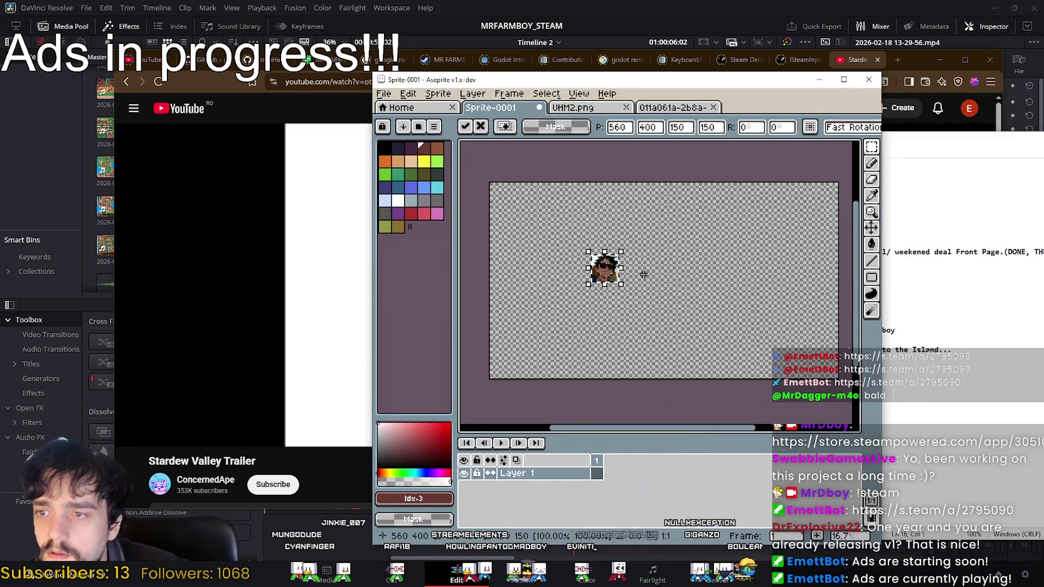
drag(637, 268, 655, 283)
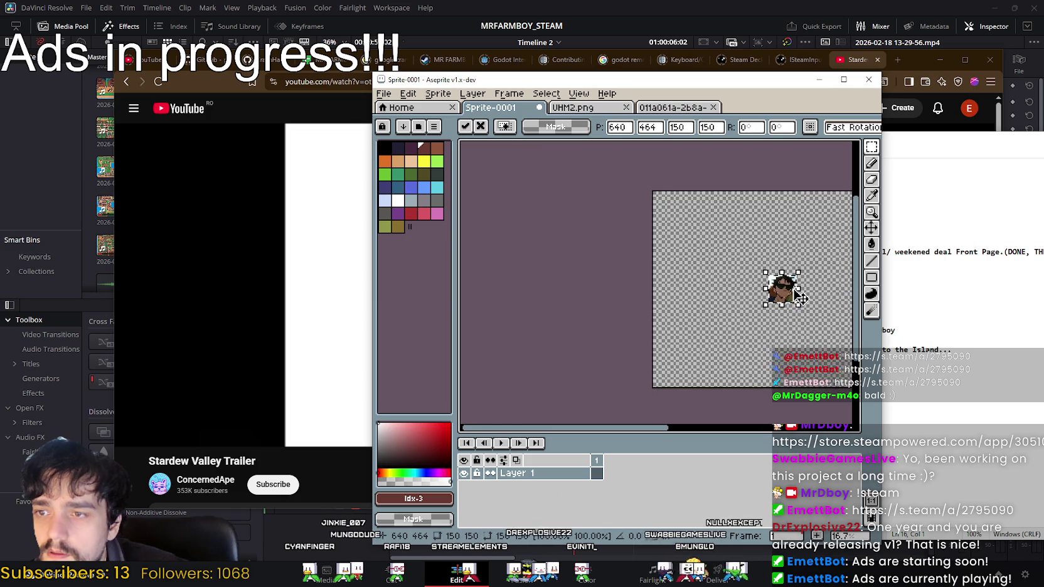
drag(606, 236, 679, 237)
drag(633, 90, 552, 103)
scroll(632, 238, up, 1)
scroll(633, 238, up, 2)
click(632, 239)
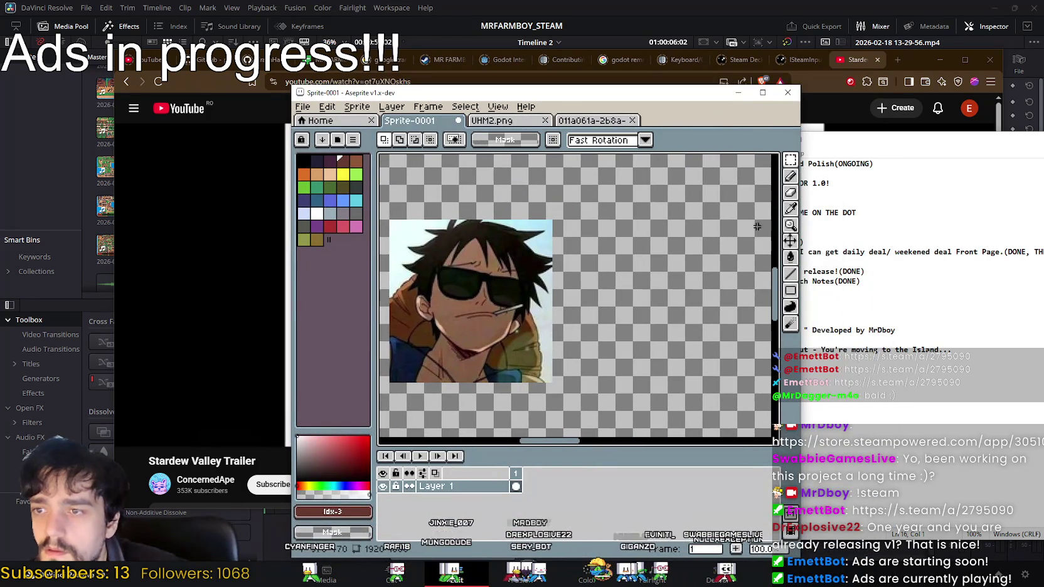
click(763, 93)
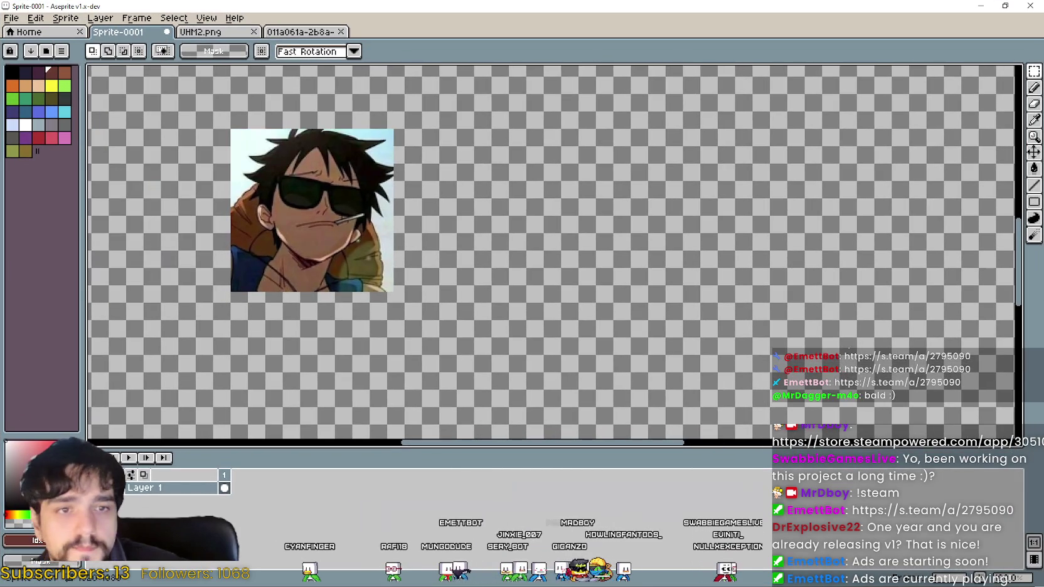
Start inserting the 'Developed by MrDboy' text, first trying an olive text colour.
scroll(583, 257, down, 1)
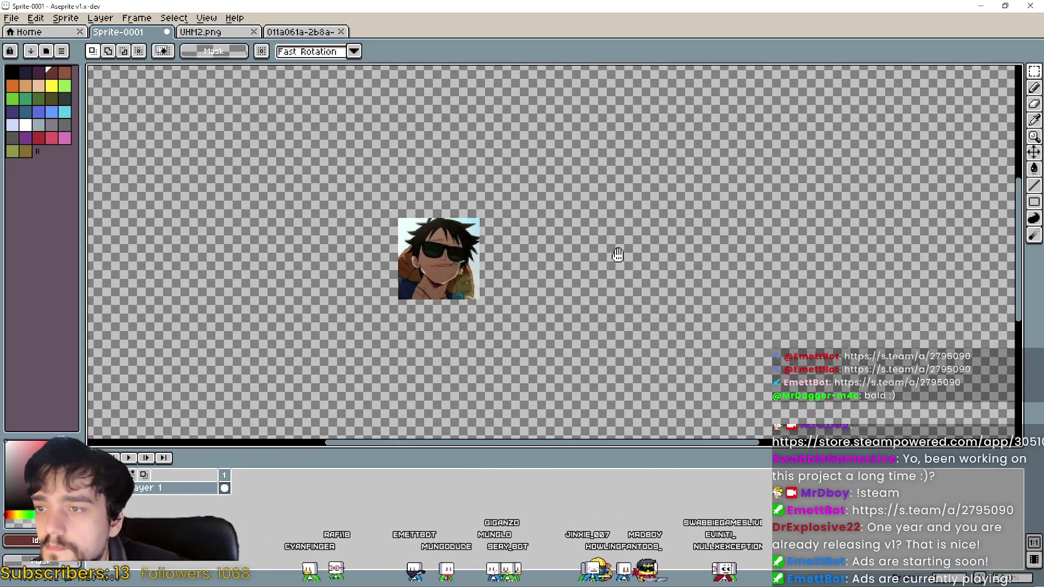
scroll(530, 286, up, 1)
scroll(530, 286, down, 1)
scroll(506, 251, up, 1)
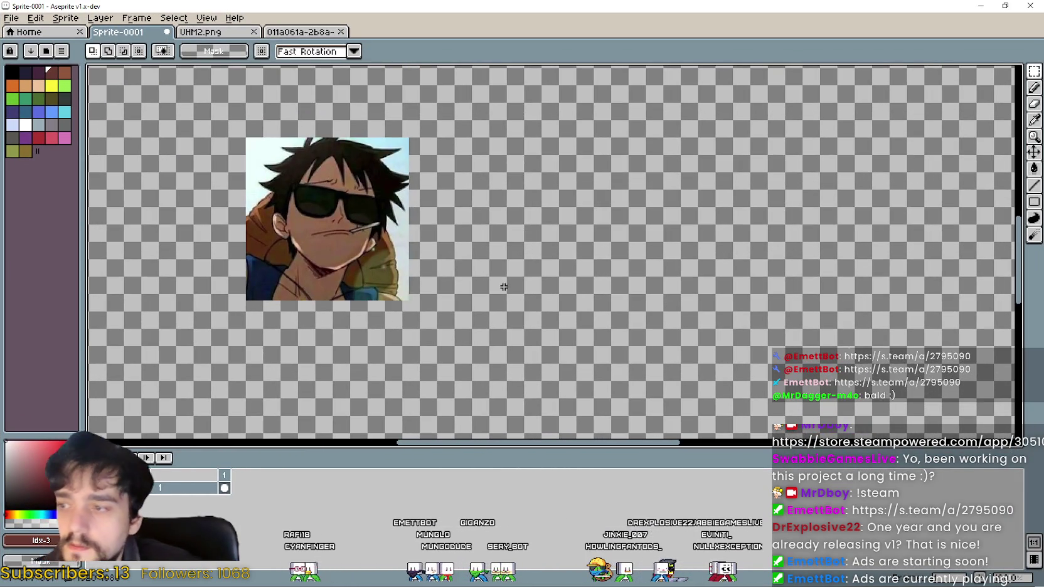
key(ctrl+t)
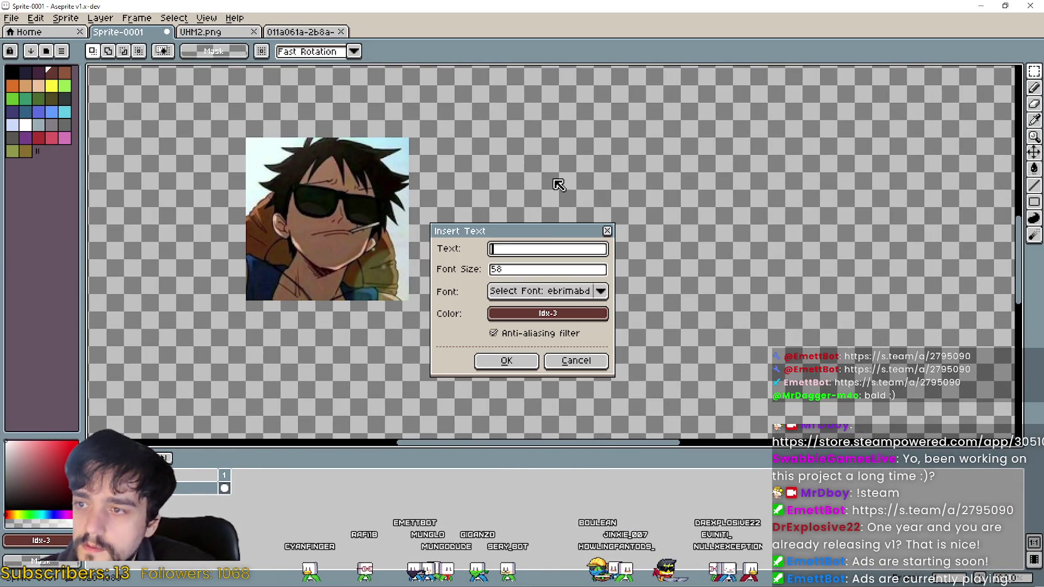
click(545, 318)
click(765, 359)
text(Developed)
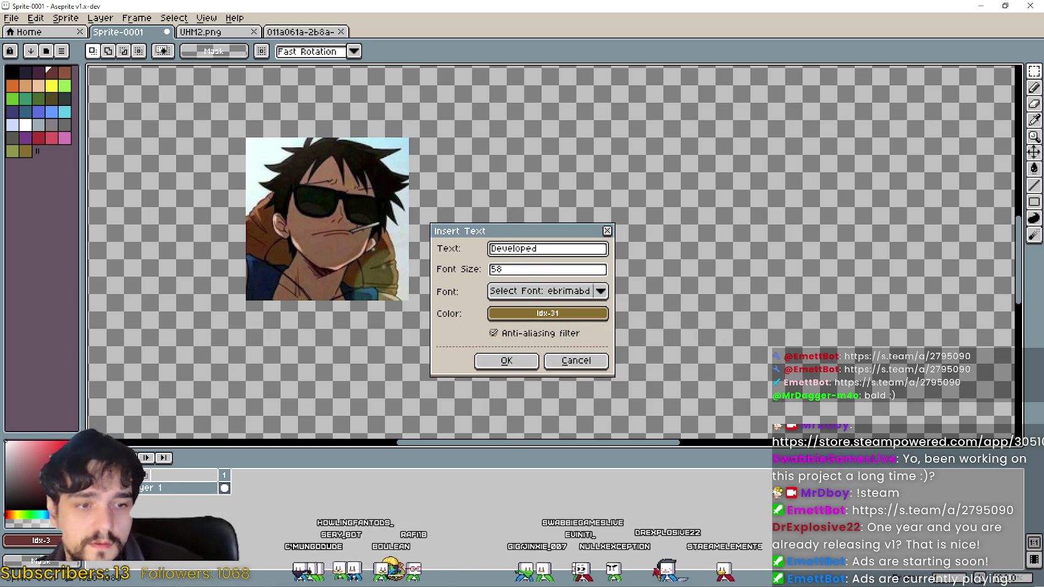
key(alt+Tab)
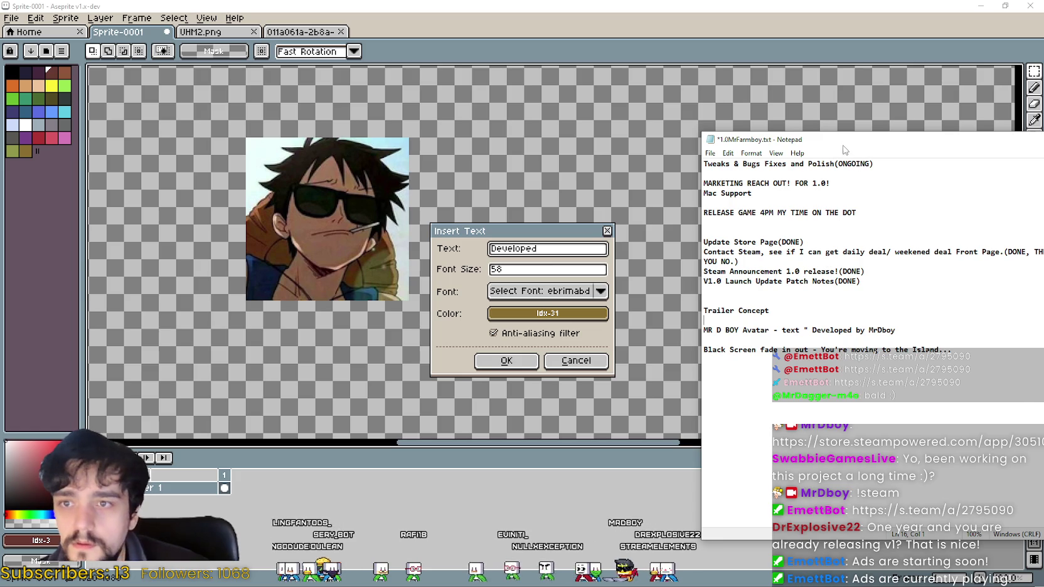
key(alt+Tab)
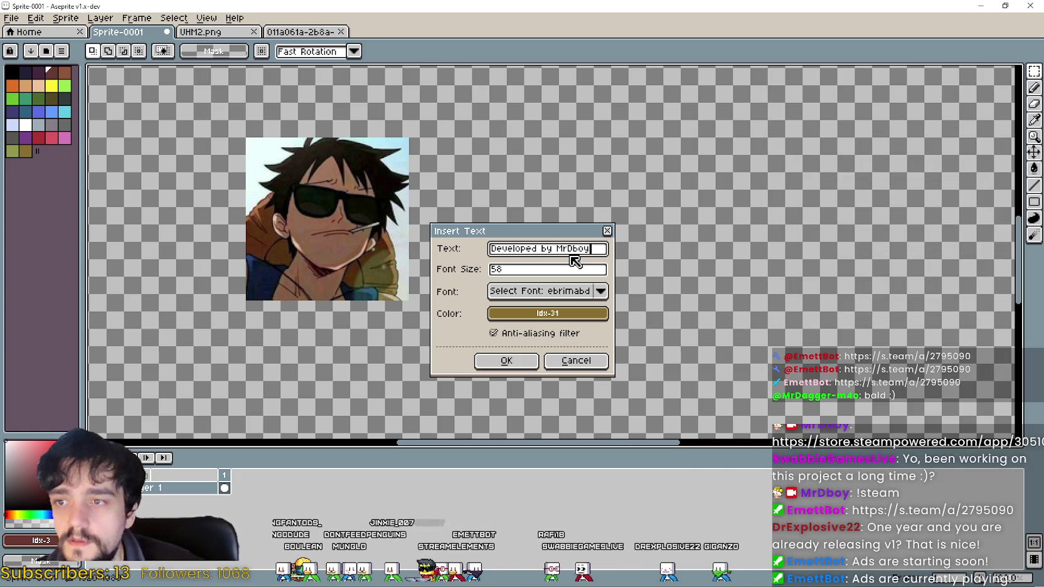
Switch the text colour to black, insert it, and drag it right beside the avatar.
click(547, 313)
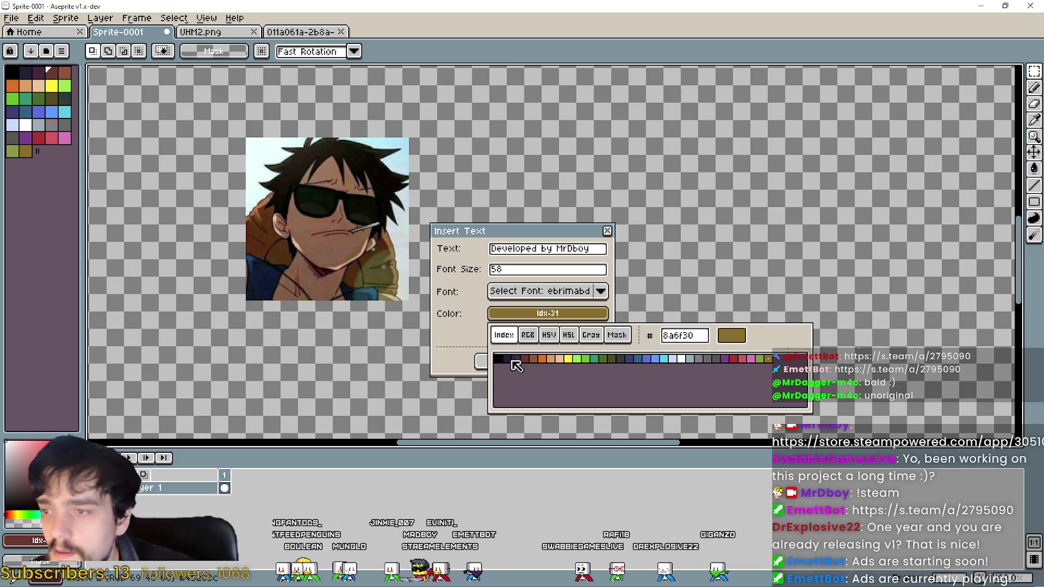
click(508, 361)
click(504, 361)
mouse_move(361, 254)
mouse_down()
mouse_move(564, 233)
mouse_move(463, 318)
mouse_up()
scroll(563, 233, down, 1)
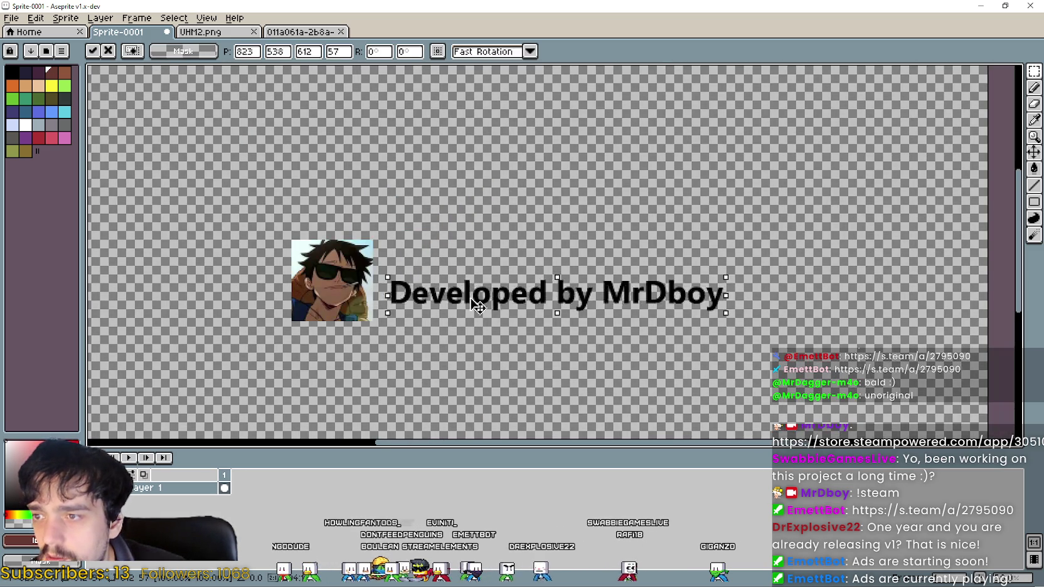
Drop the floating text, check the Stardew trailer, then undo the pasted 'Developed by' text.
scroll(463, 316, up, 3)
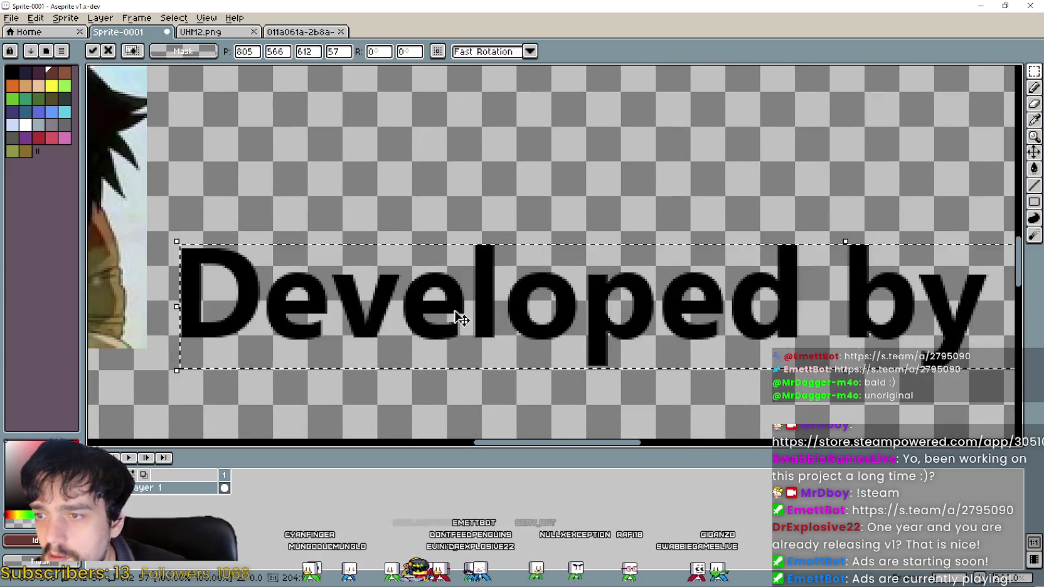
scroll(462, 316, down, 3)
key(i)
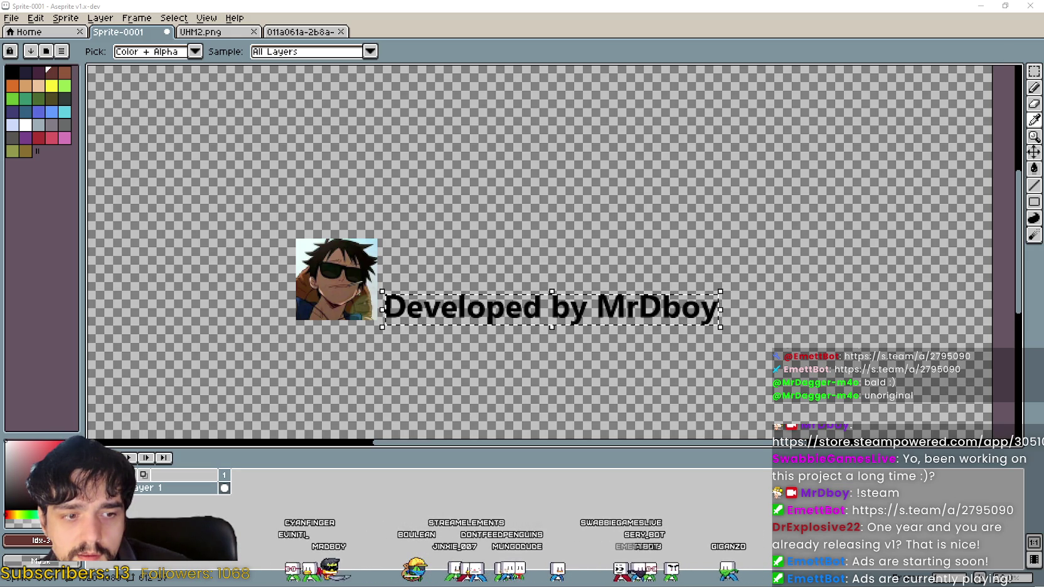
key(alt+Tab)
key(alt+Tab)
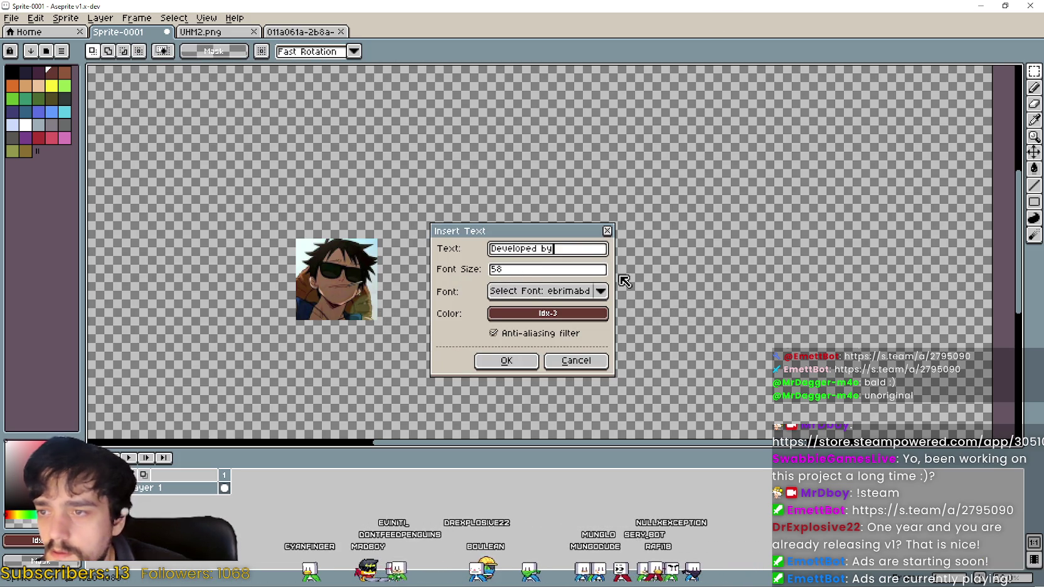
key(Return)
key(ctrl+z)
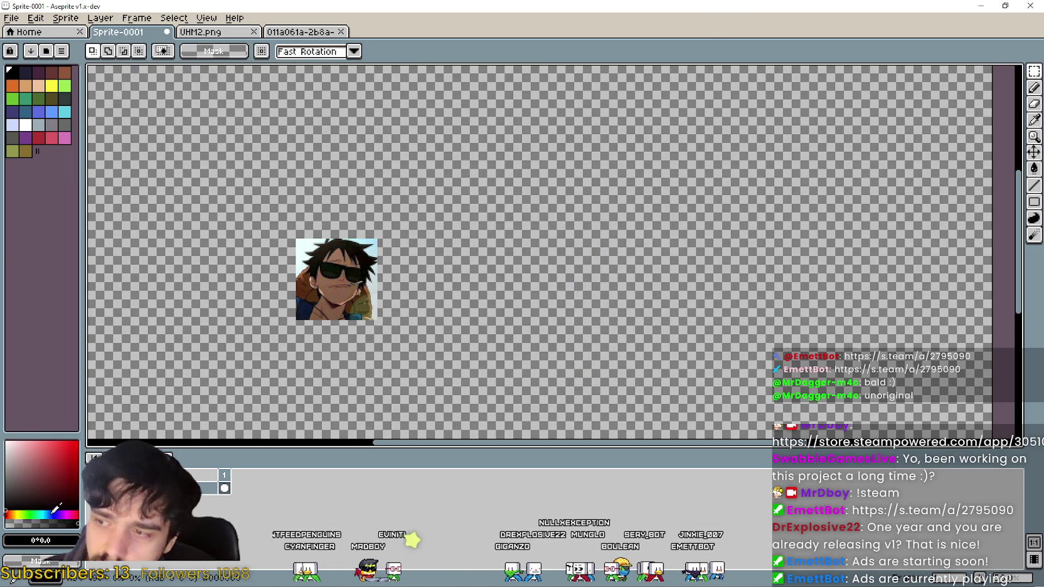
Re-insert 'Developed by' with Ctrl+Shift+T and move it next to the avatar.
drag(507, 199, 566, 210)
key(ctrl+shift+t)
click(512, 360)
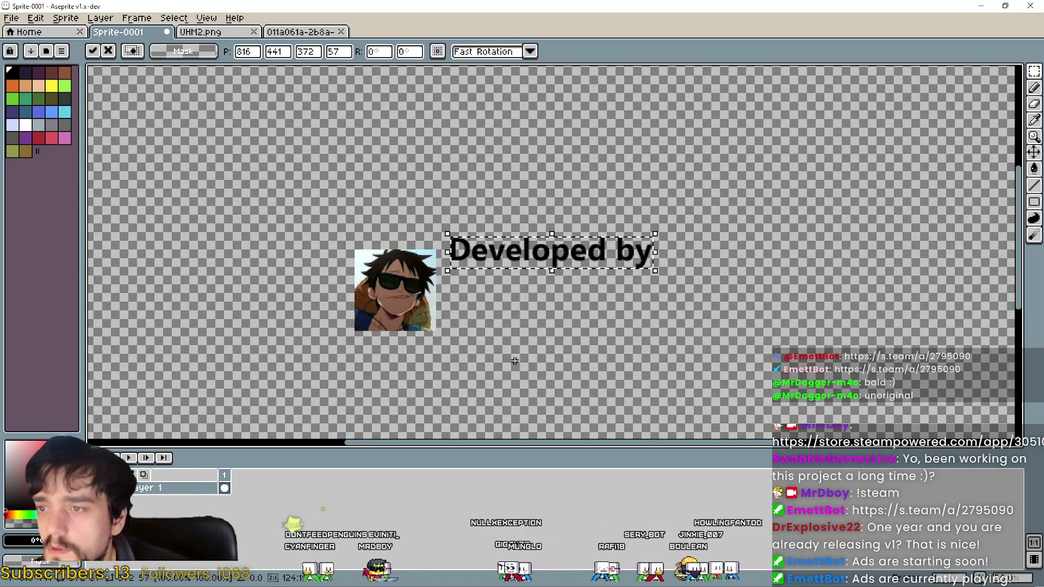
drag(529, 268, 503, 288)
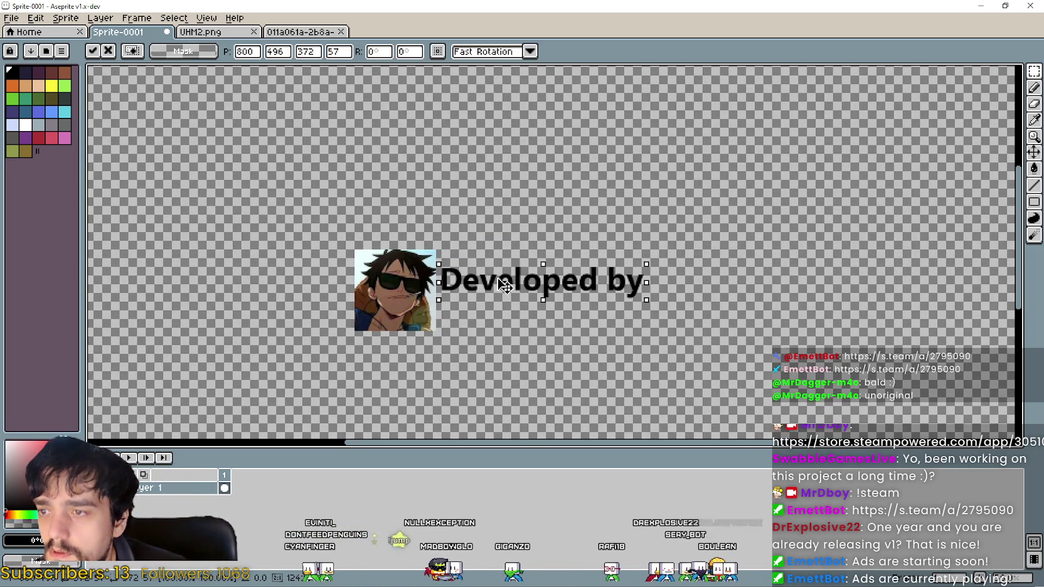
scroll(502, 290, up, 1)
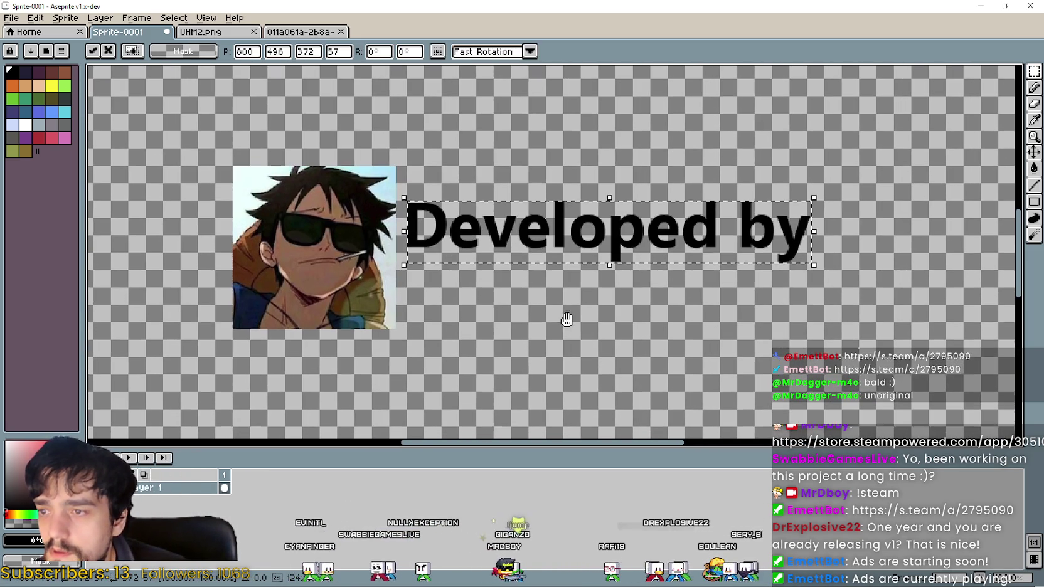
Insert 'MrDboy' as a second line below 'Developed by' and commit it.
key(ctrl+shift+t)
text(MrDboy)
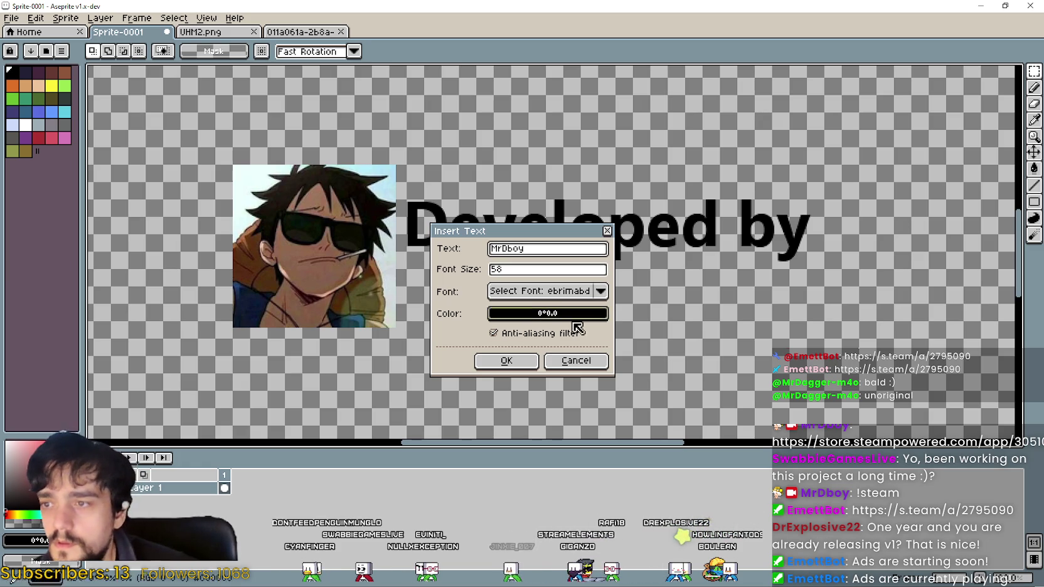
click(507, 360)
drag(616, 280, 624, 312)
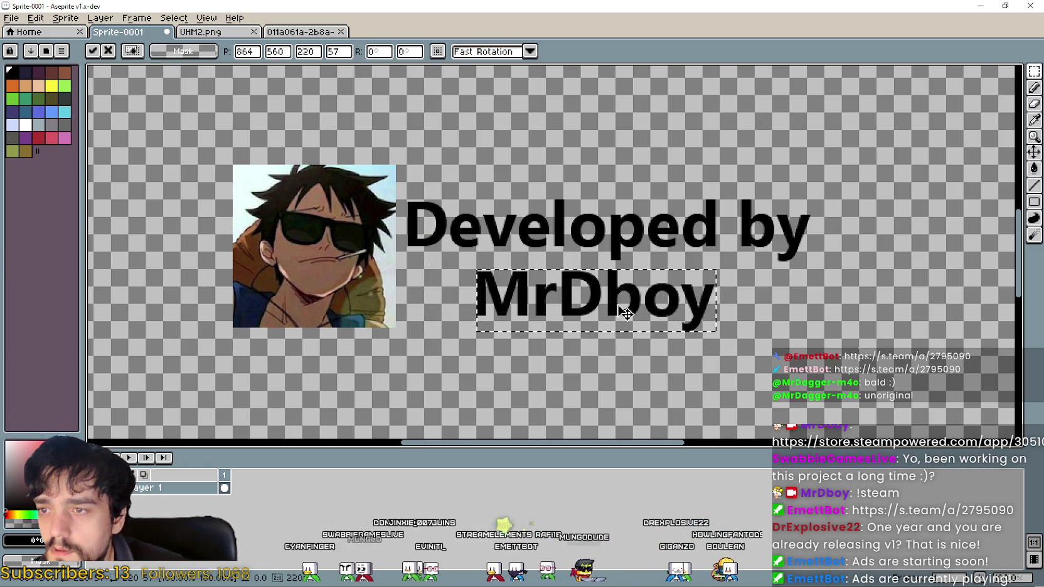
key(Return)
key(alt+Tab)
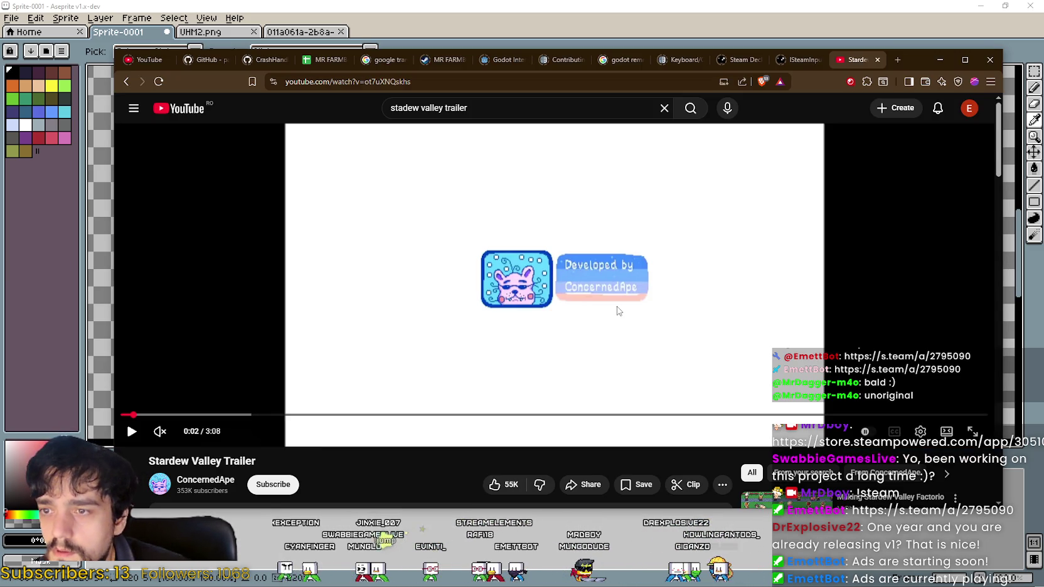
Return to the title card and pan the canvas slightly to recentre the title.
key(alt+Tab)
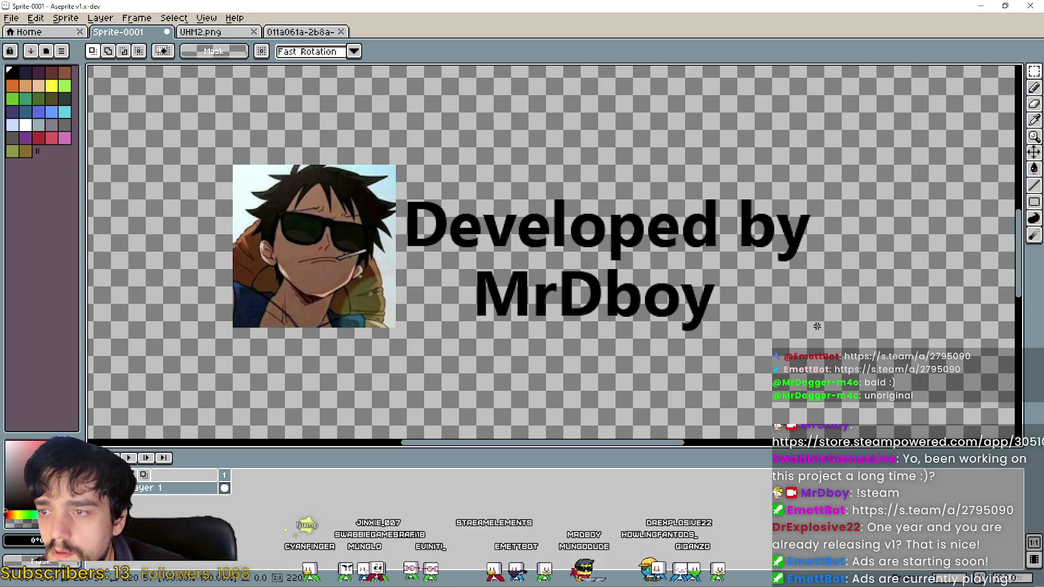
scroll(552, 351, down, 2)
scroll(554, 298, up, 2)
drag(554, 297, 556, 294)
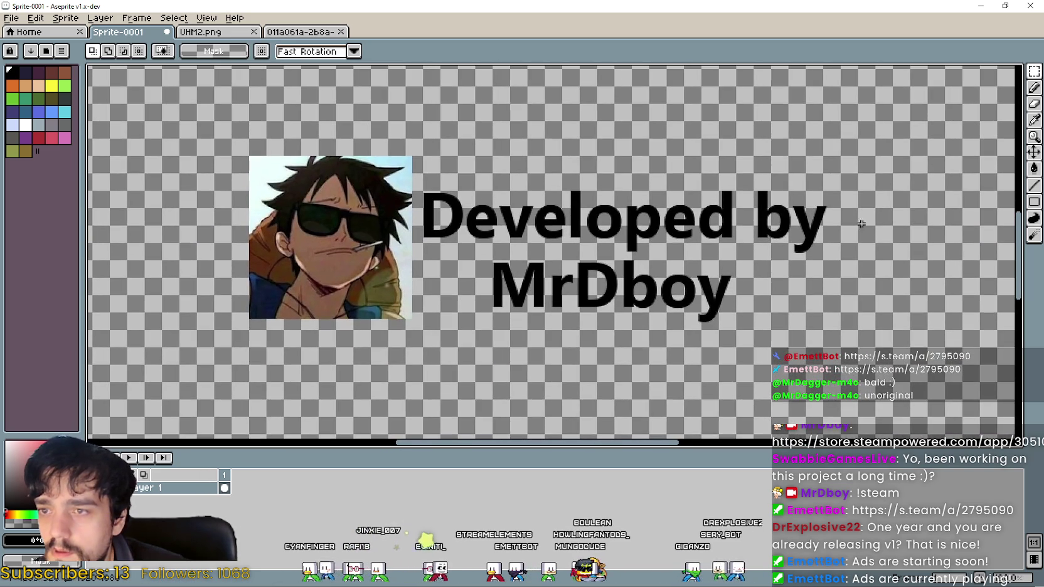
drag(540, 231, 556, 238)
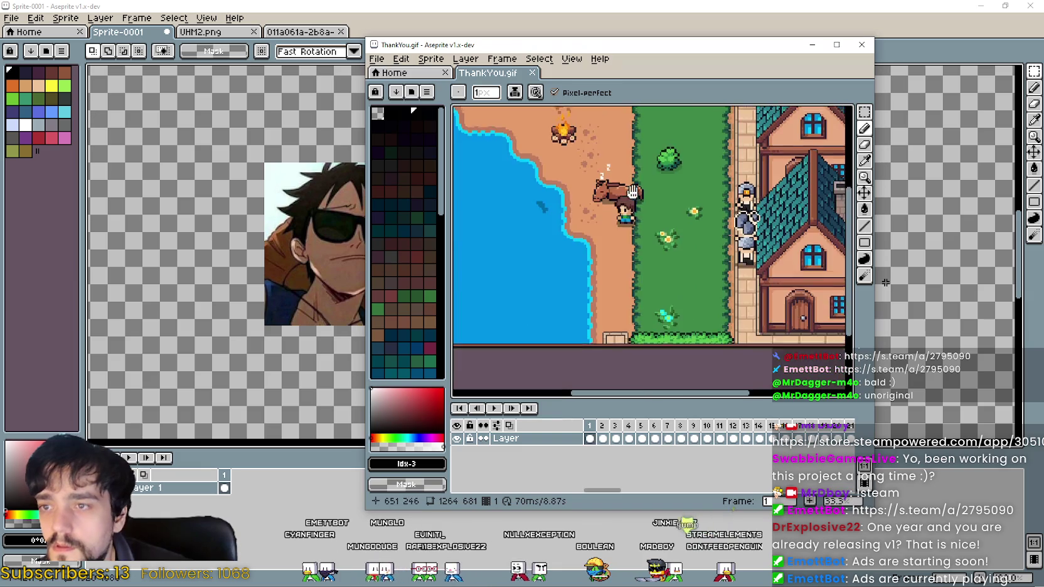
Marquee-select the brown border band in ThankYou.gif.
scroll(671, 246, up, 5)
key(m)
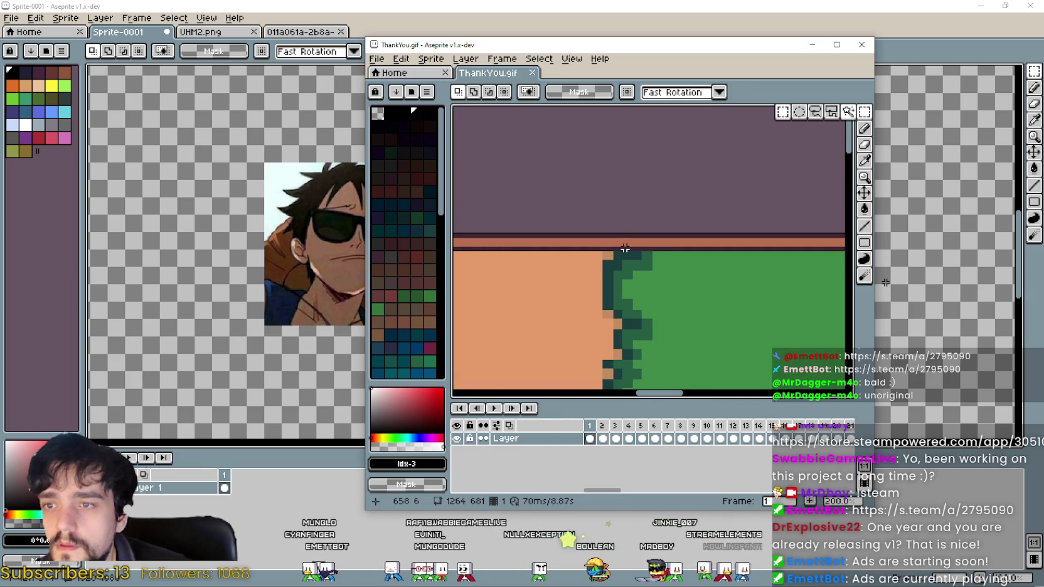
scroll(611, 234, up, 1)
scroll(606, 236, up, 1)
drag(606, 236, 835, 270)
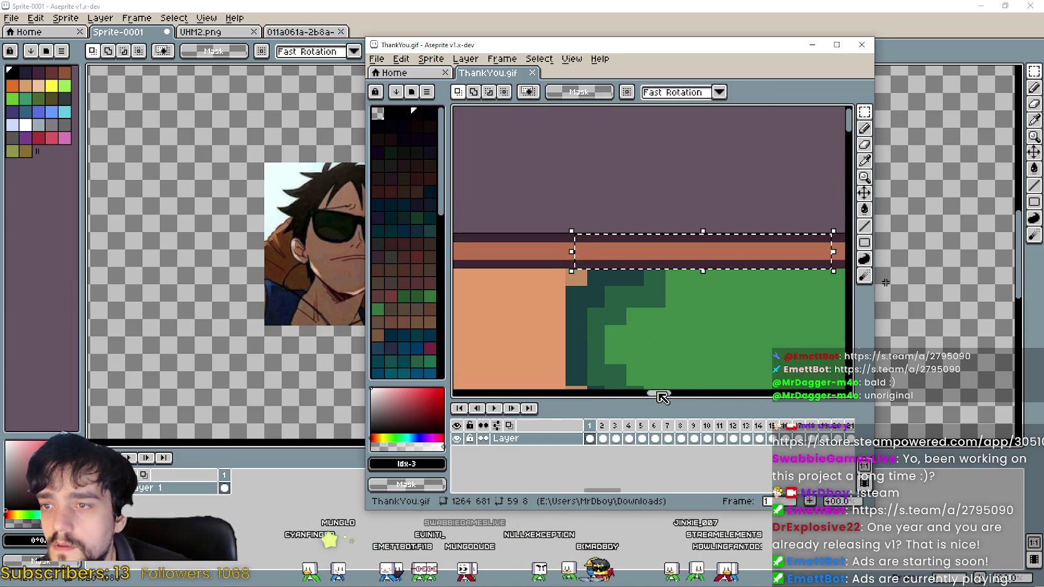
Paste the border band into the title card, aligned with the avatar's top edge.
click(396, 146)
key(ctrl+v)
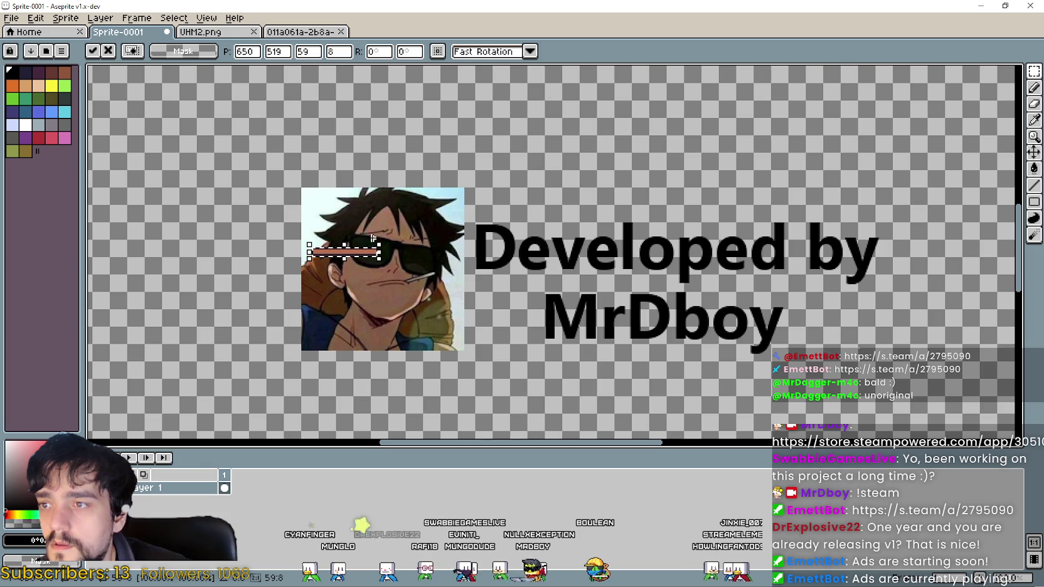
drag(365, 262, 422, 186)
scroll(422, 186, up, 2)
drag(419, 133, 426, 198)
scroll(426, 197, up, 1)
scroll(429, 191, up, 2)
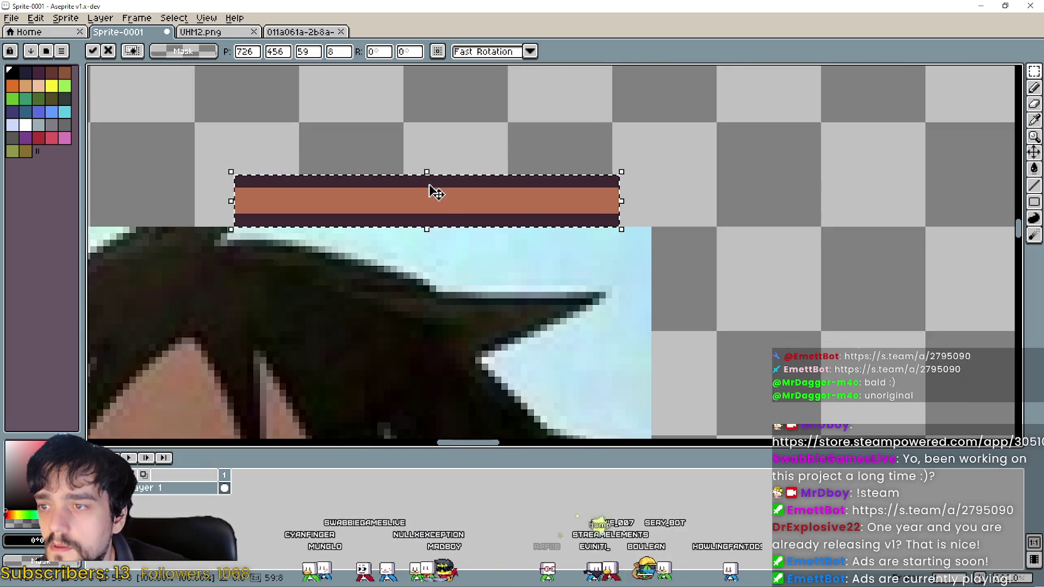
scroll(439, 269, down, 1)
scroll(450, 322, down, 2)
key(Return)
Select the band's right part and stretch it along the top edge.
mouse_move(439, 253)
mouse_down()
mouse_move(481, 267)
mouse_move(880, 284)
mouse_move(590, 264)
mouse_move(538, 243)
mouse_move(922, 239)
mouse_up()
scroll(481, 267, up, 1)
scroll(495, 256, up, 1)
click(467, 266)
scroll(881, 285, down, 2)
scroll(589, 263, down, 1)
scroll(538, 244, down, 1)
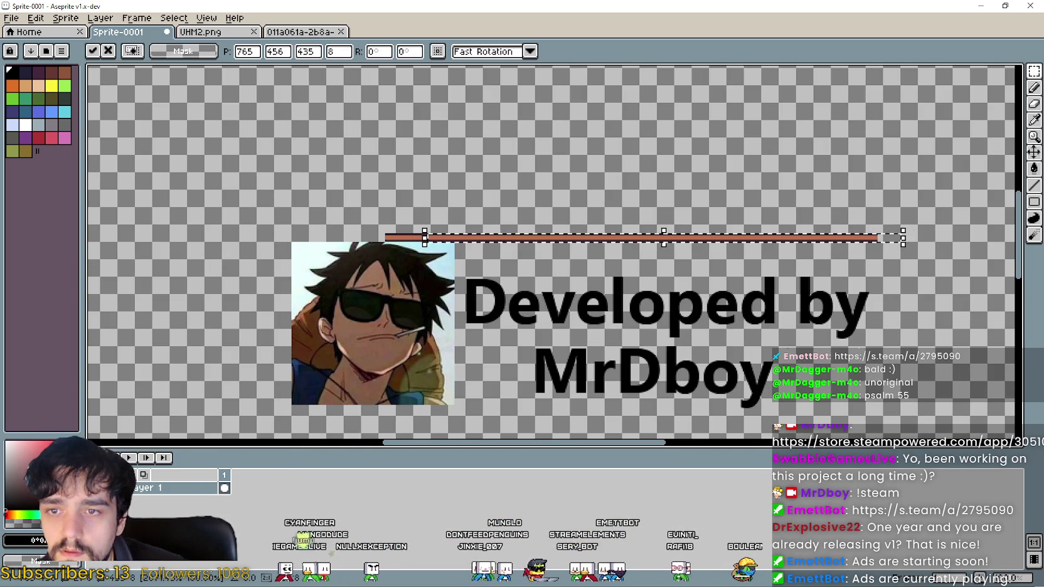
scroll(551, 233, left, 2)
key(Return)
Stretch a section of the brown band further left and commit the resize.
scroll(551, 233, up, 1)
mouse_move(550, 233)
mouse_down()
mouse_move(530, 244)
mouse_move(182, 231)
mouse_up()
scroll(528, 244, up, 3)
scroll(552, 226, down, 3)
scroll(510, 208, up, 3)
drag(510, 208, 392, 206)
click(354, 281)
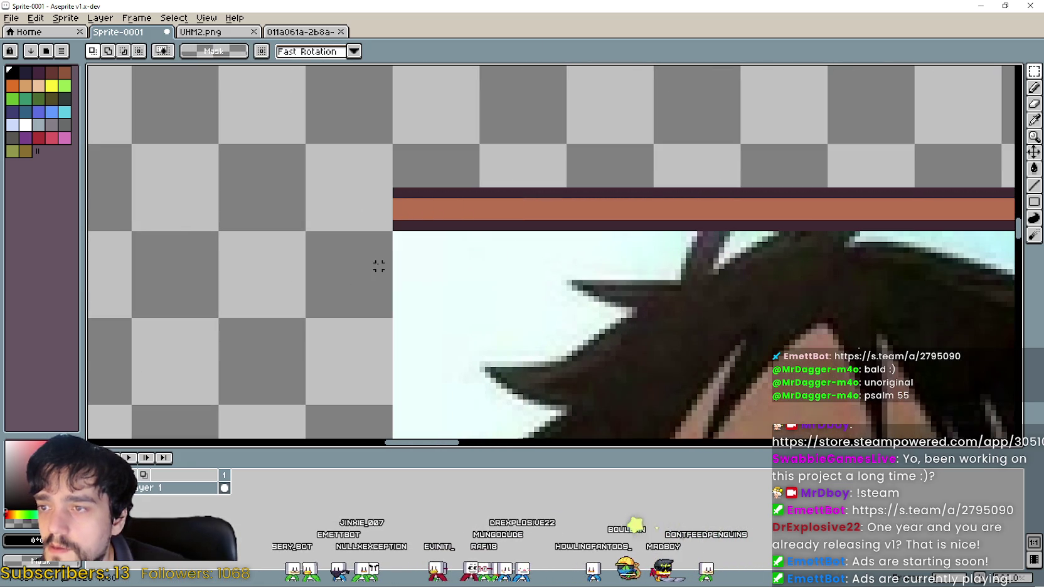
Copy a border corner from ThankYou.gif and place it at the band's left end.
key(alt+Tab)
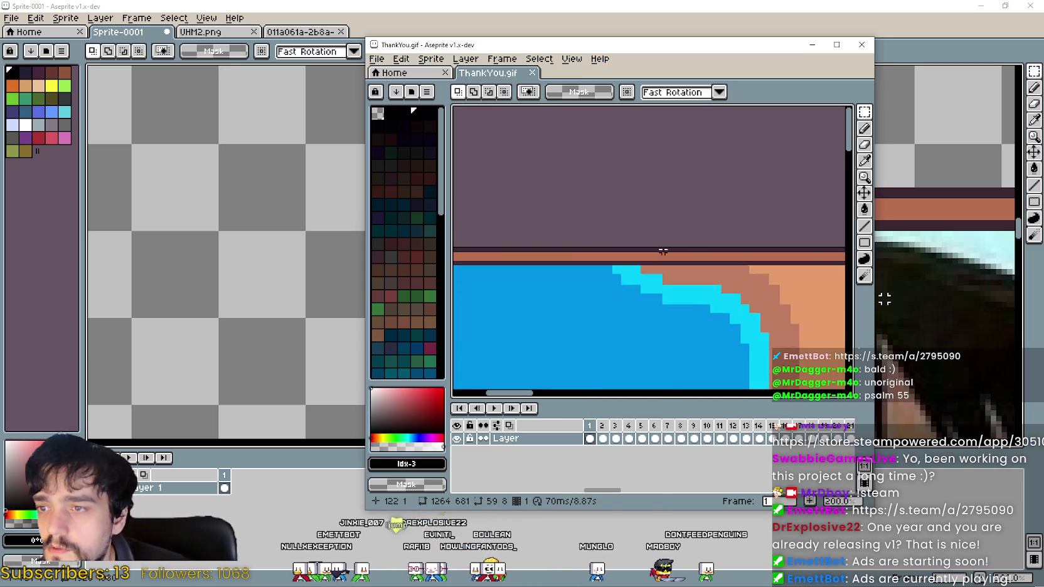
scroll(628, 230, up, 2)
scroll(628, 230, up, 1)
drag(627, 230, 703, 356)
key(ctrl+c)
click(885, 300)
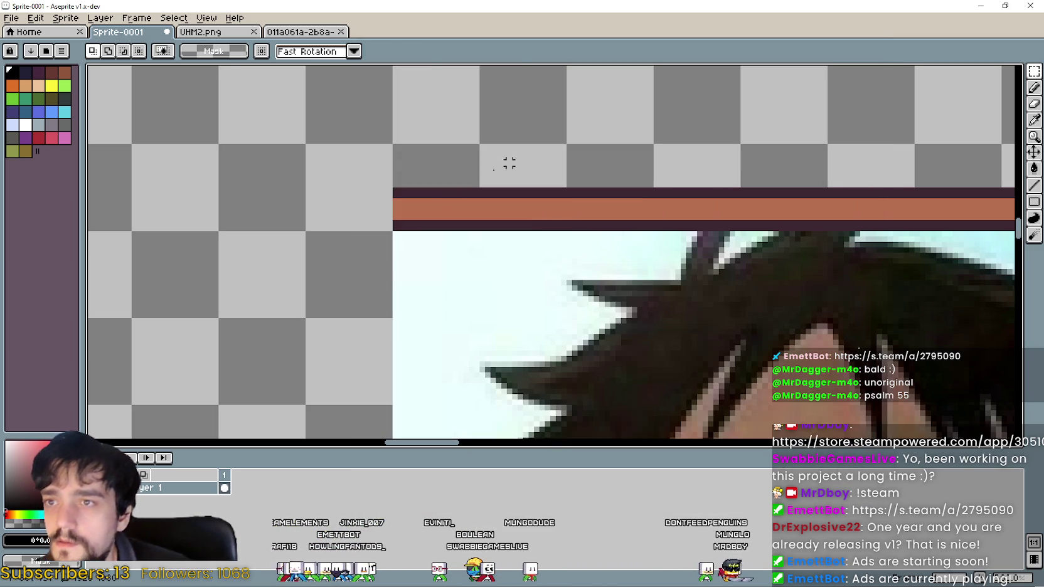
key(ctrl+v)
drag(552, 256, 375, 232)
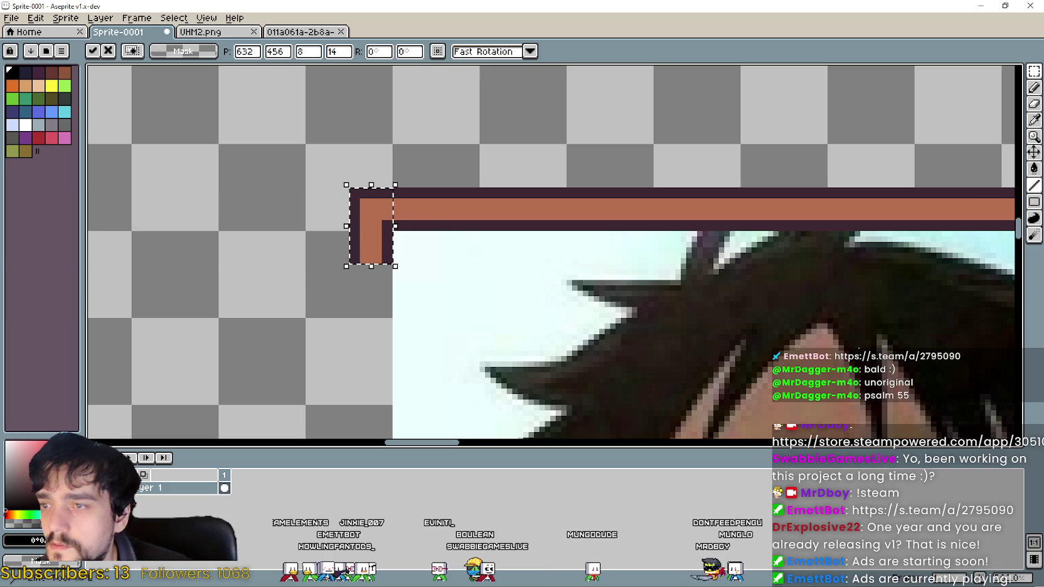
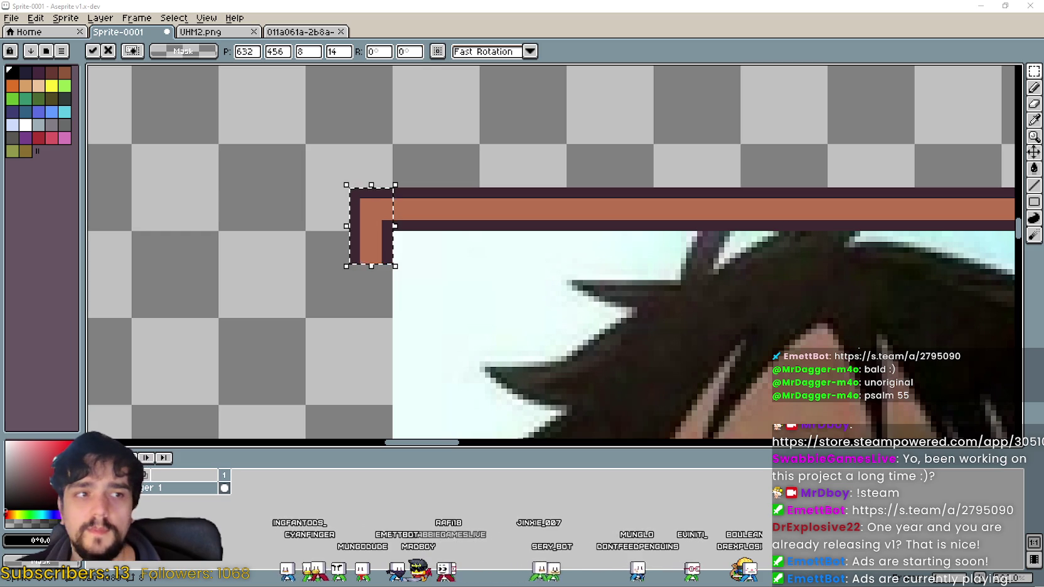
Commit the previously transformed border piece.
scroll(583, 345, down, 3)
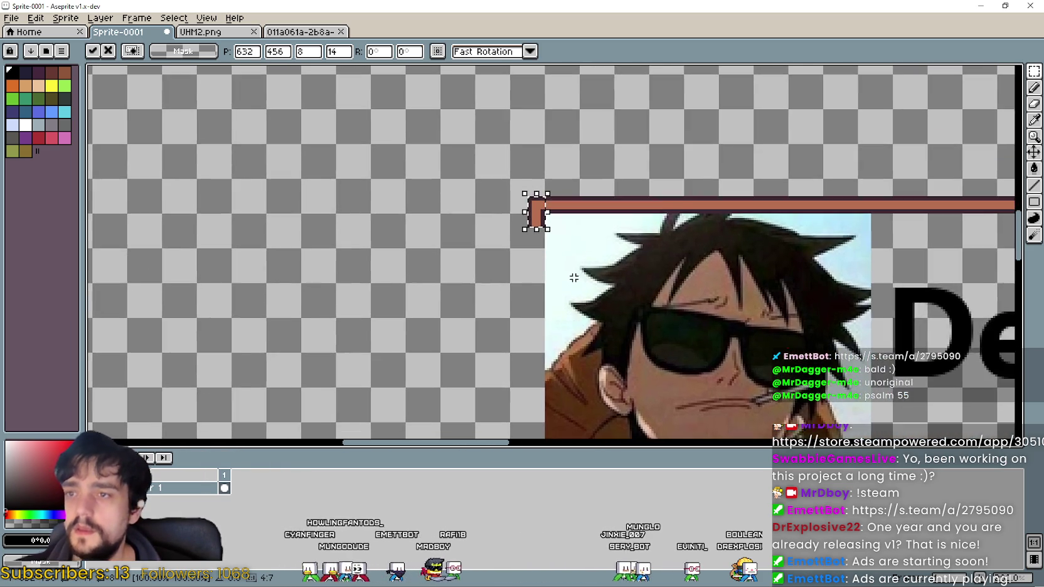
scroll(552, 239, up, 3)
click(545, 223)
scroll(502, 163, up, 1)
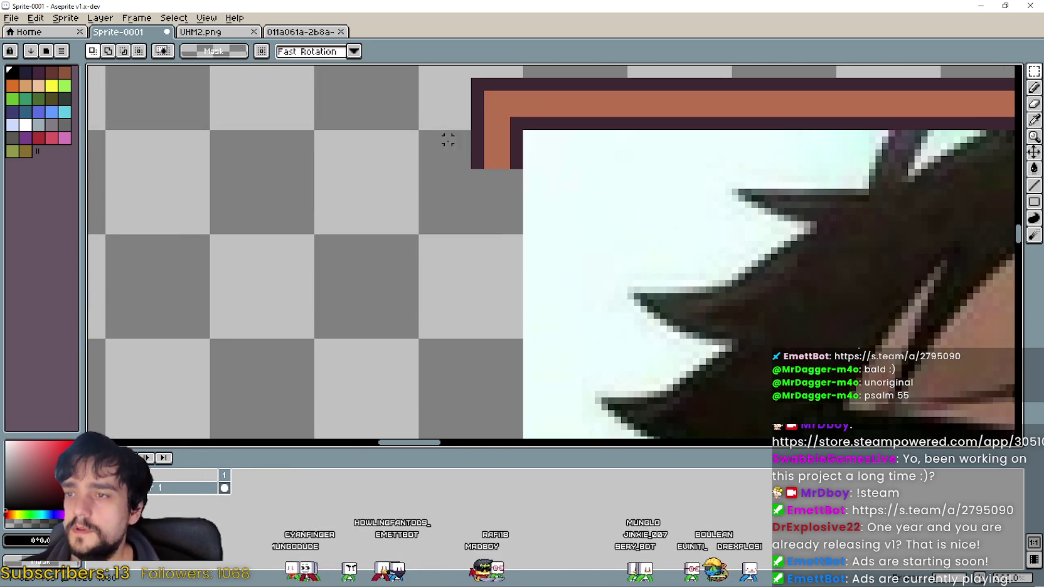
Stretch the brown corner piece into a 148 px vertical bar, then bring up ThankYou.gif.
drag(519, 164, 511, 252)
scroll(505, 188, down, 3)
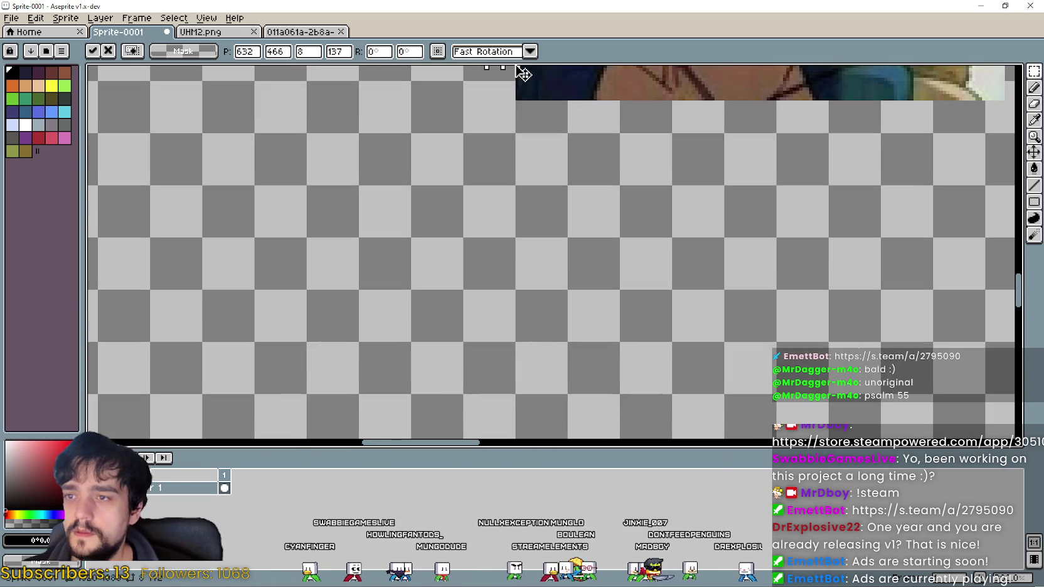
drag(512, 252, 513, 112)
scroll(515, 111, up, 2)
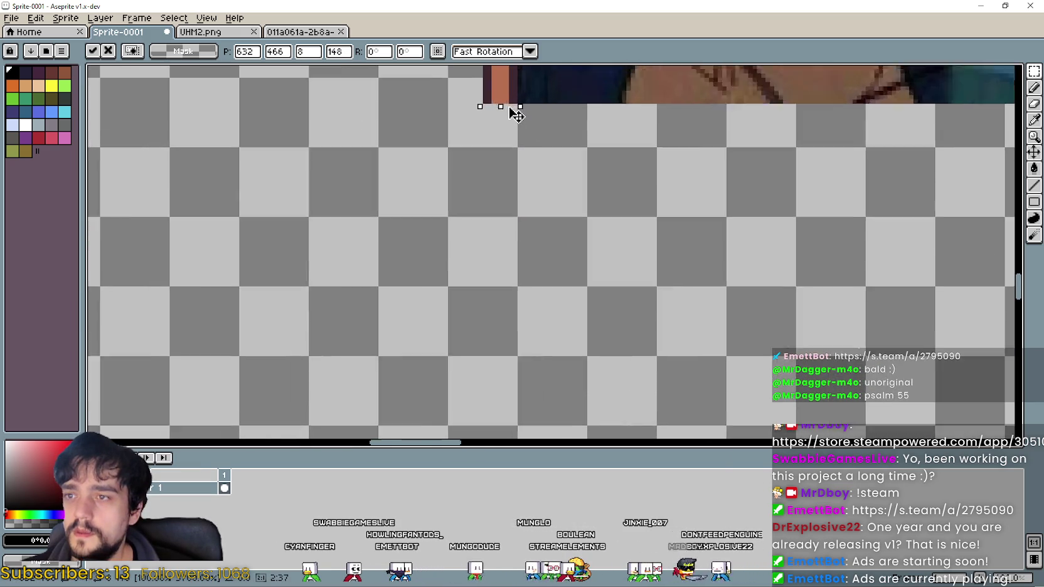
scroll(516, 113, up, 1)
scroll(582, 182, down, 1)
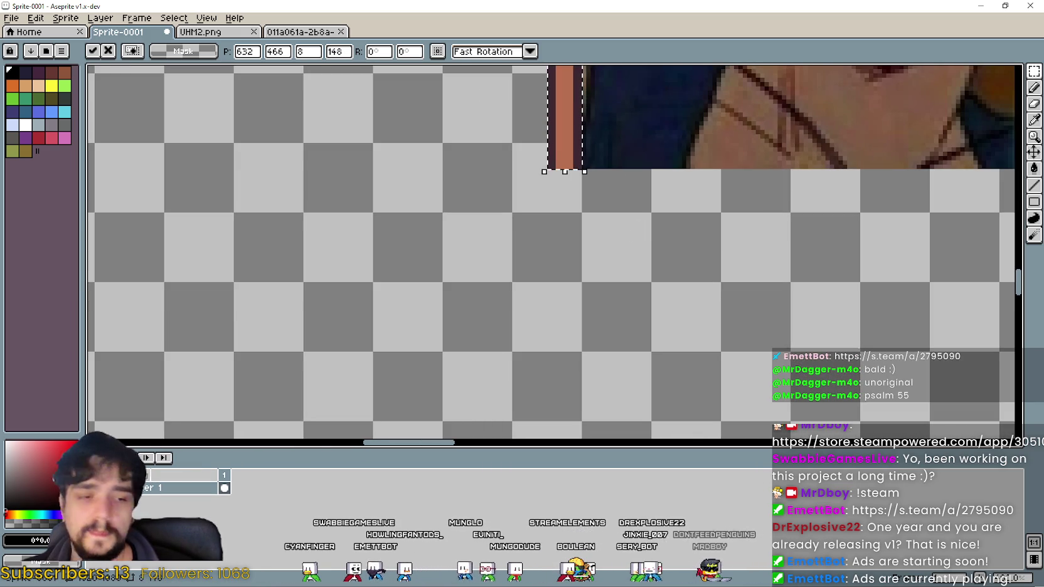
key(alt+Tab)
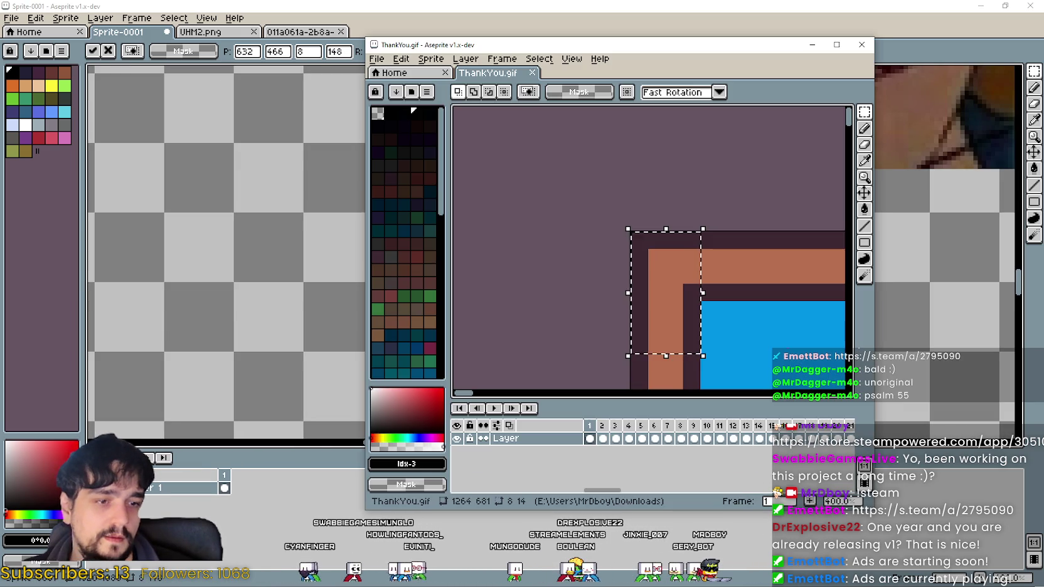
Select the bottom border strip in ThankYou.gif.
scroll(741, 326, down, 1)
scroll(739, 332, down, 1)
scroll(739, 332, down, 1)
scroll(737, 331, down, 1)
scroll(739, 323, down, 1)
scroll(727, 336, down, 1)
scroll(600, 249, down, 2)
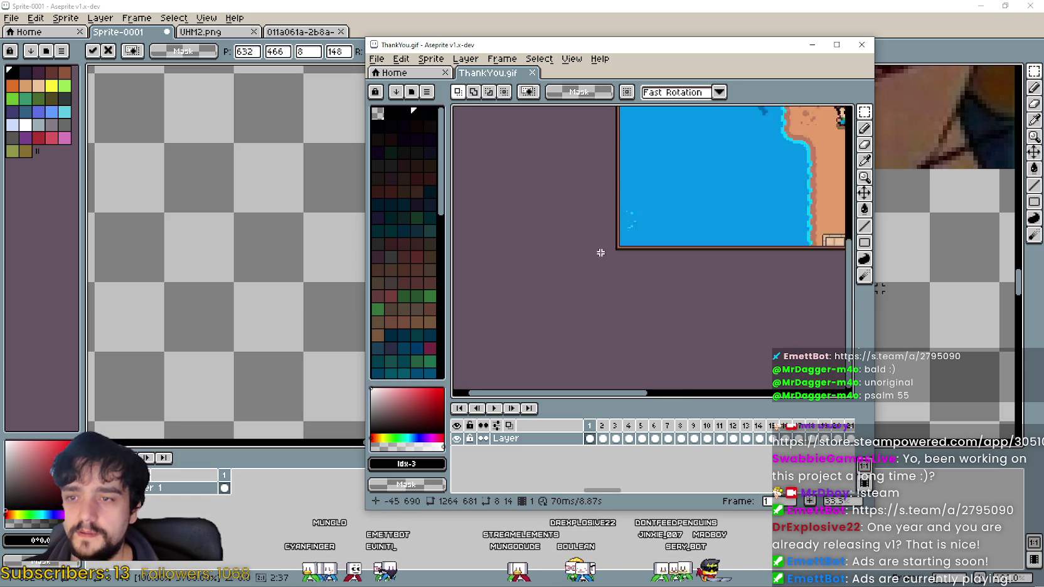
scroll(617, 215, up, 5)
mouse_move(615, 257)
mouse_down()
mouse_move(729, 226)
mouse_move(632, 255)
mouse_up()
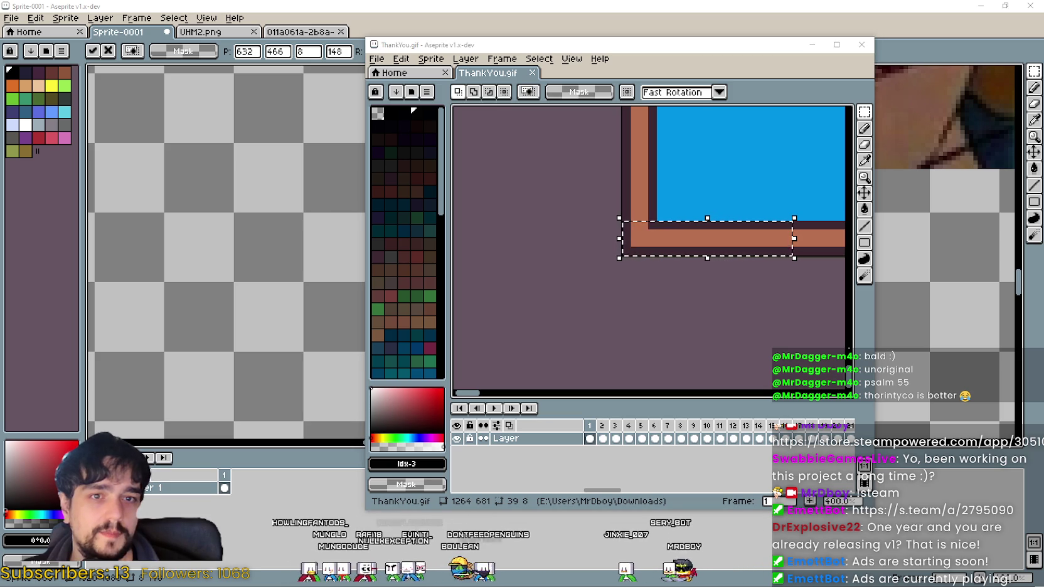
Paste the border strip into the banner and line it up below the text.
key(ctrl+v)
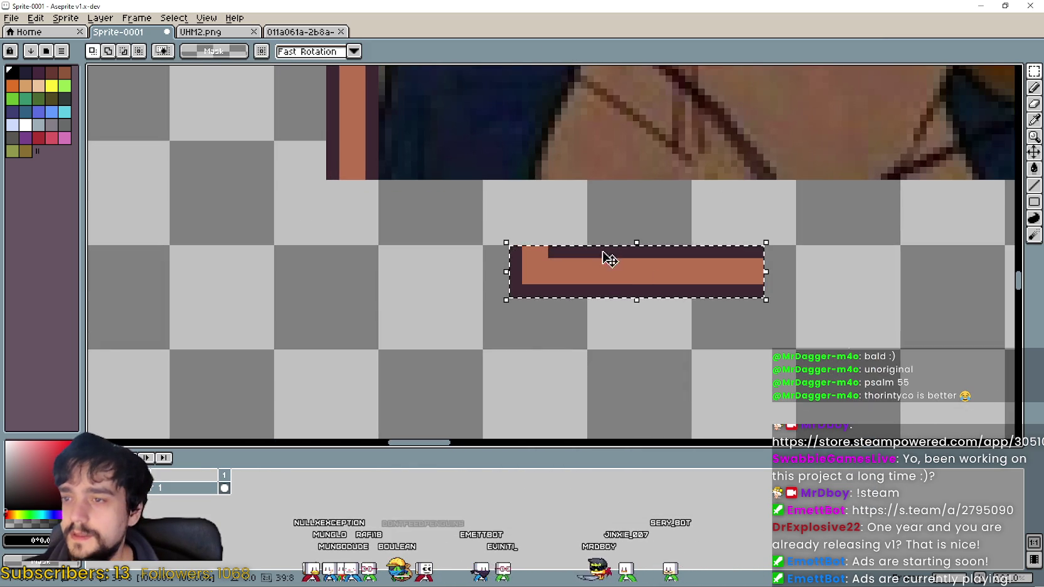
mouse_move(604, 254)
mouse_down()
mouse_move(426, 189)
mouse_move(582, 226)
mouse_move(1017, 220)
mouse_move(280, 215)
mouse_up()
key(Return)
scroll(582, 225, down, 1)
scroll(879, 214, down, 2)
scroll(636, 226, up, 3)
scroll(606, 404, down, 2)
scroll(569, 384, down, 2)
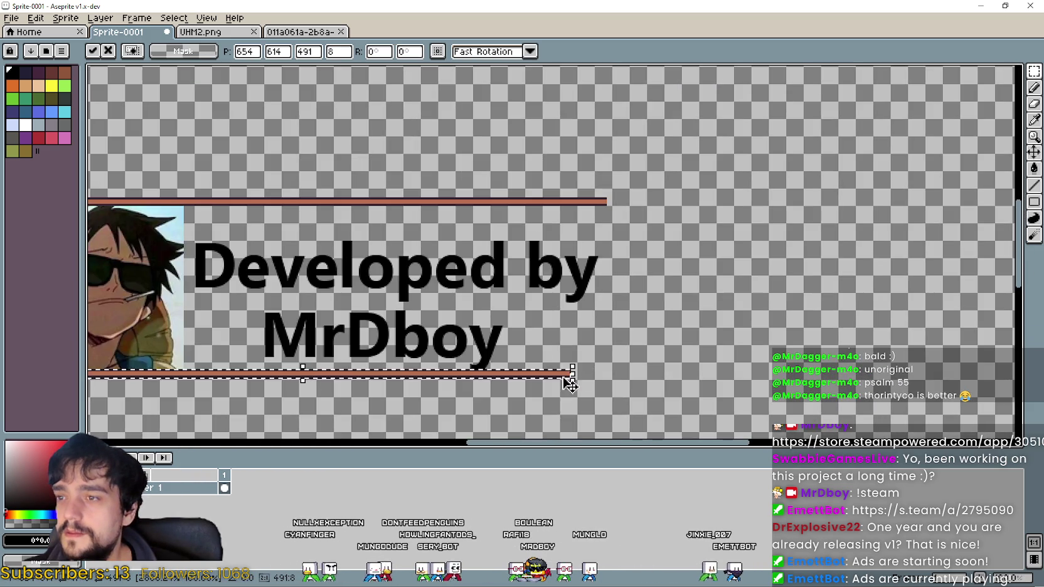
scroll(569, 384, up, 3)
Widen the strip rightward into a 530×8 bar under the whole banner.
drag(596, 344, 637, 345)
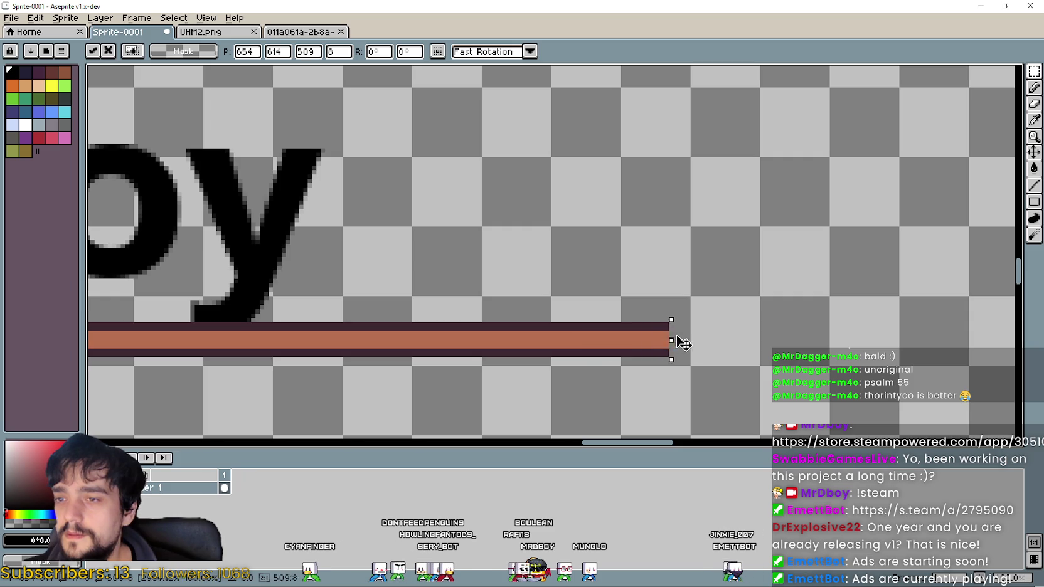
scroll(698, 343, down, 3)
scroll(693, 344, up, 3)
scroll(691, 344, down, 3)
scroll(690, 344, up, 2)
scroll(675, 321, up, 1)
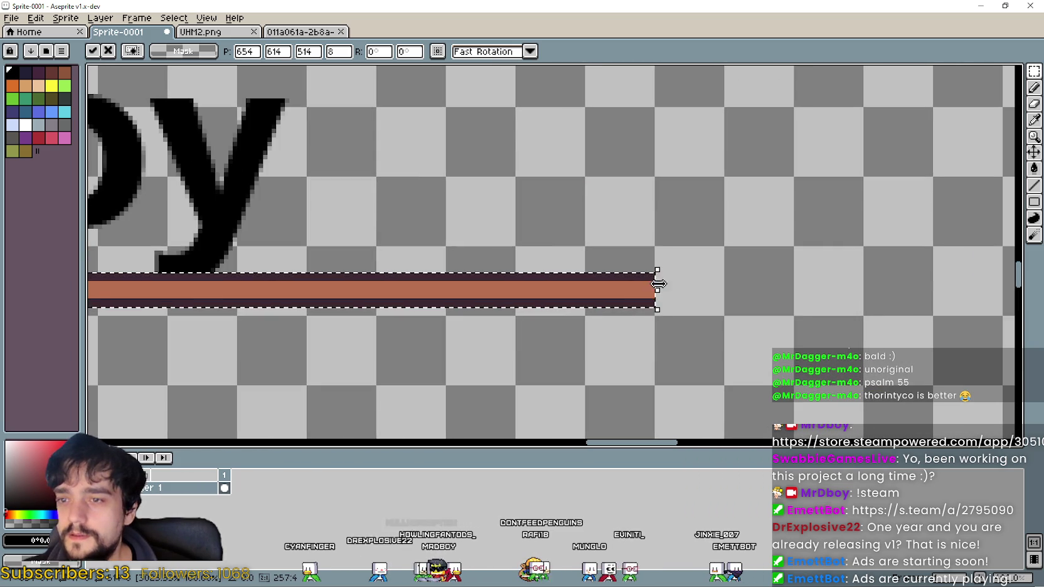
drag(659, 289, 713, 301)
scroll(736, 302, down, 3)
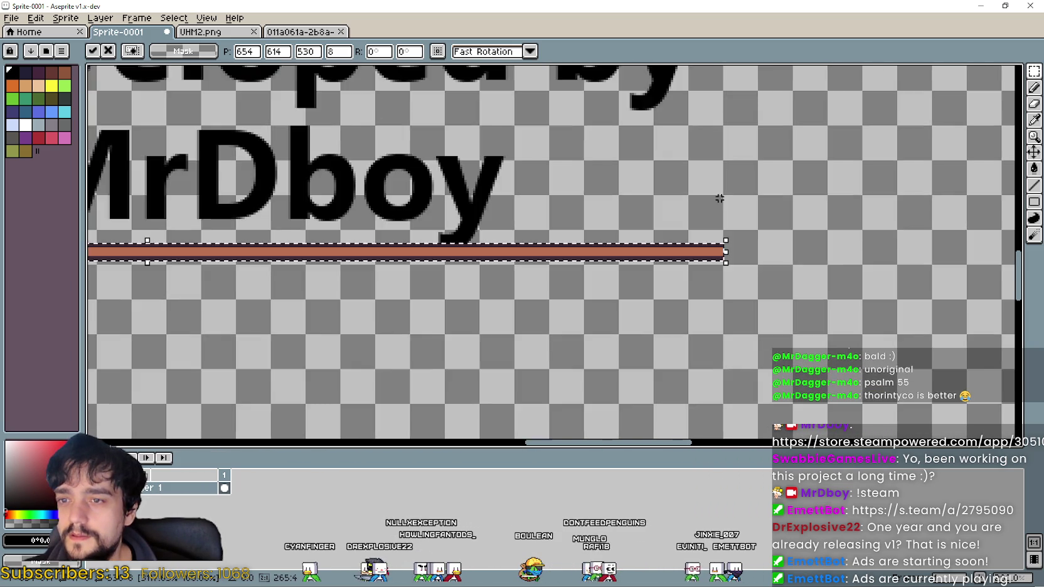
scroll(663, 349, up, 2)
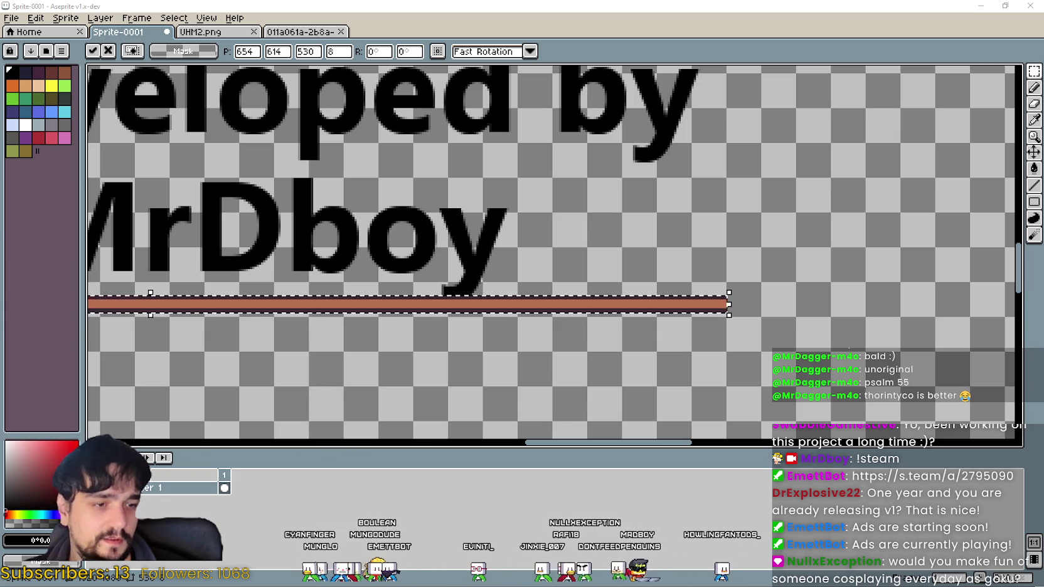
scroll(803, 269, down, 3)
scroll(803, 269, down, 1)
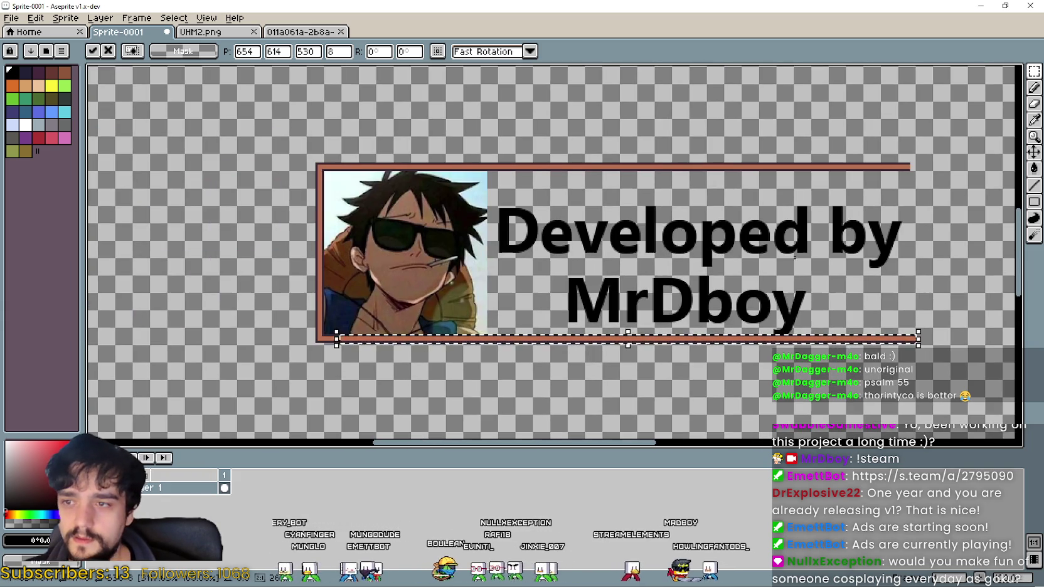
Commit the stretched bottom border and pan the view over the banner.
click(803, 269)
drag(804, 269, 772, 266)
scroll(772, 266, up, 3)
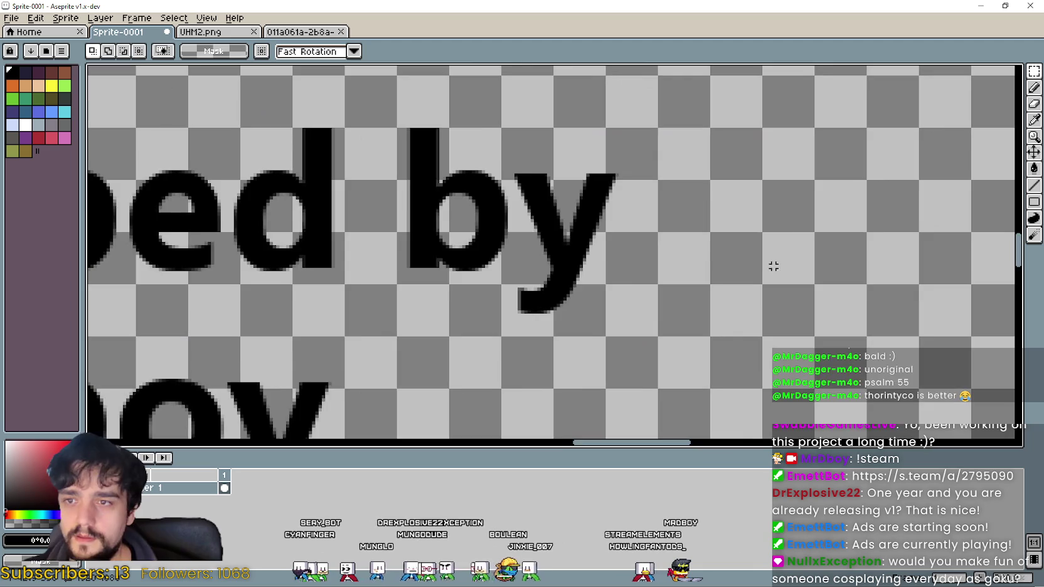
scroll(691, 251, down, 1)
drag(692, 251, 688, 252)
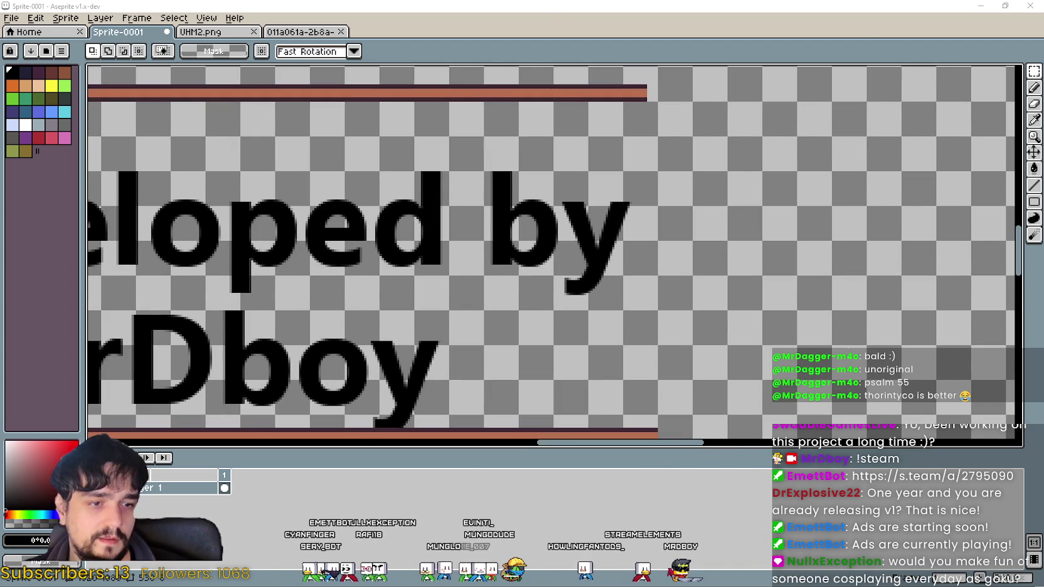
scroll(699, 264, up, 2)
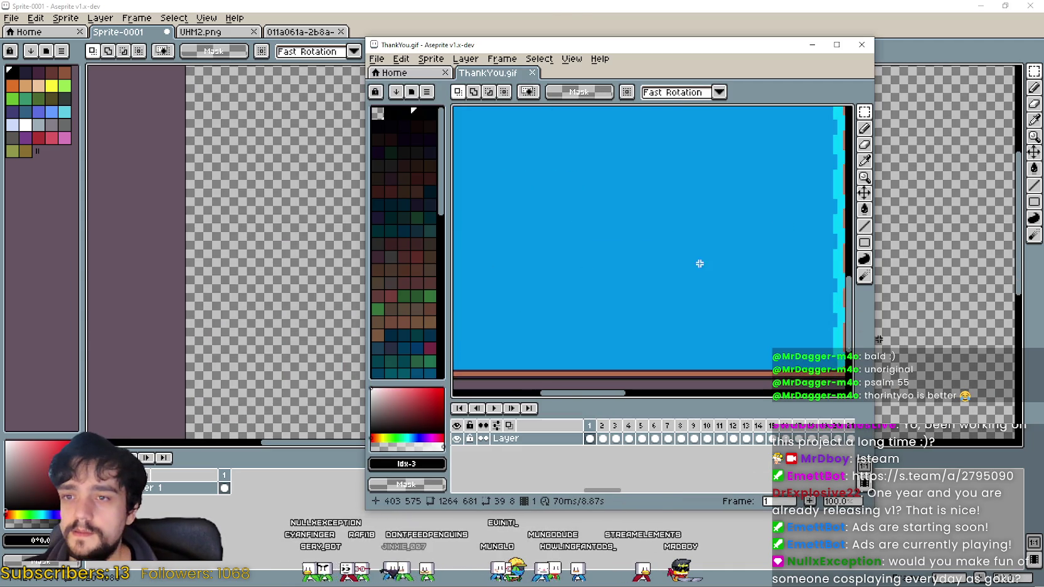
scroll(700, 263, up, 2)
scroll(676, 117, up, 4)
scroll(676, 117, up, 2)
scroll(609, 182, down, 1)
Copy the top-right frame corner from ThankYou.gif and place it at the top bar's end.
drag(602, 170, 655, 363)
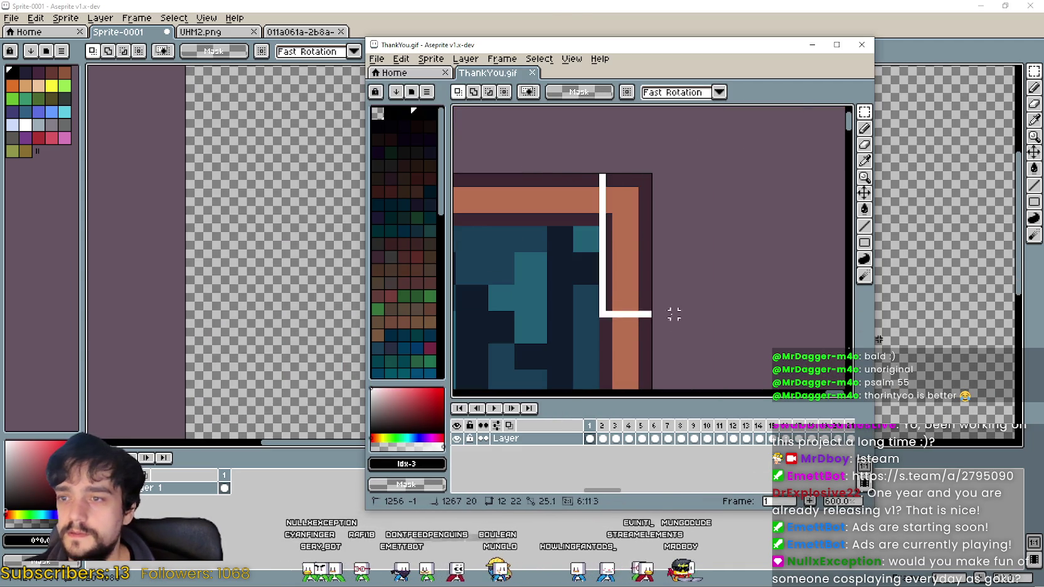
key(alt+Tab)
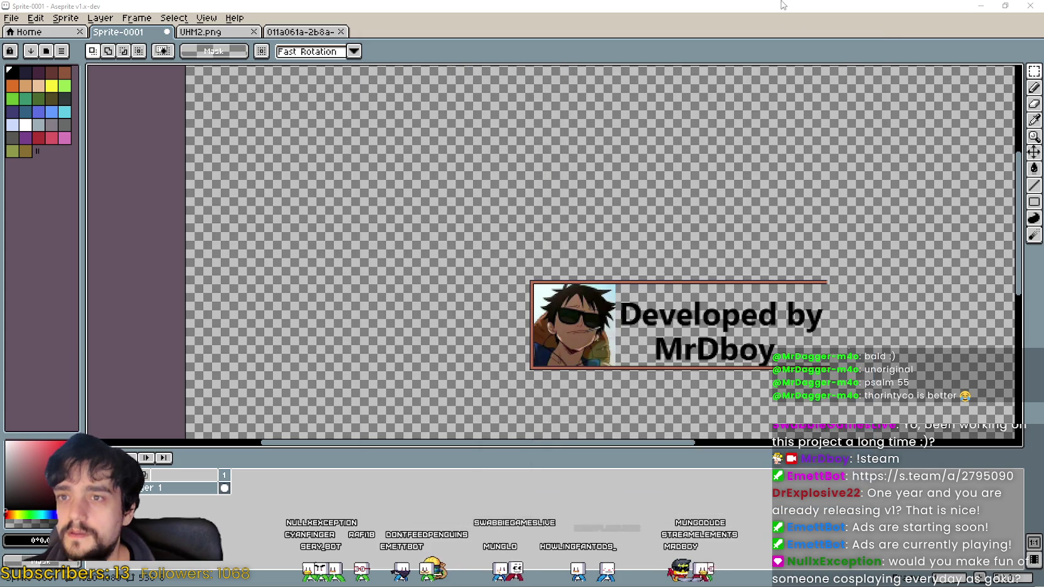
scroll(621, 275, up, 2)
scroll(621, 274, up, 2)
key(ctrl+v)
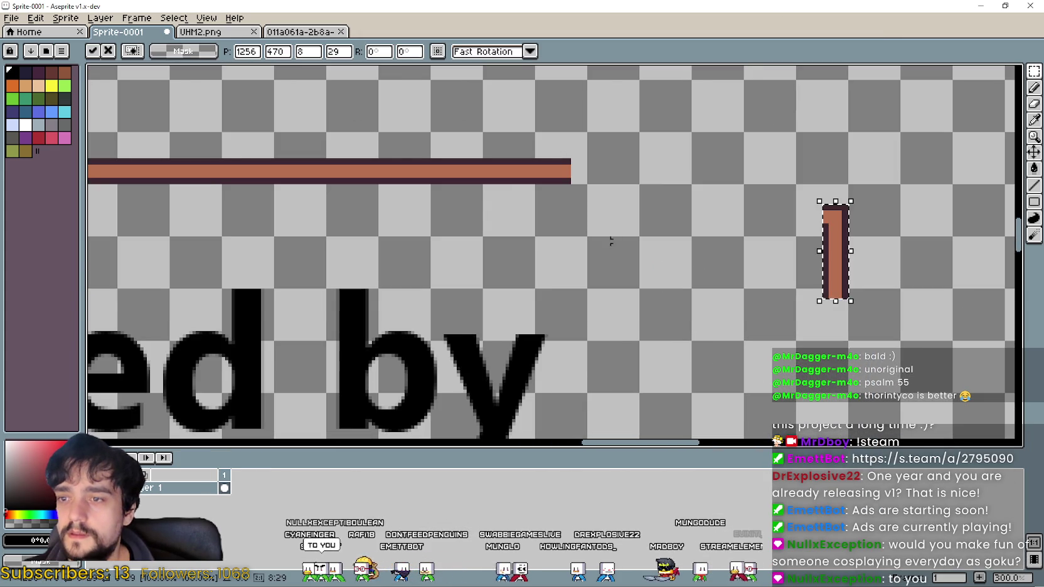
drag(831, 232, 595, 201)
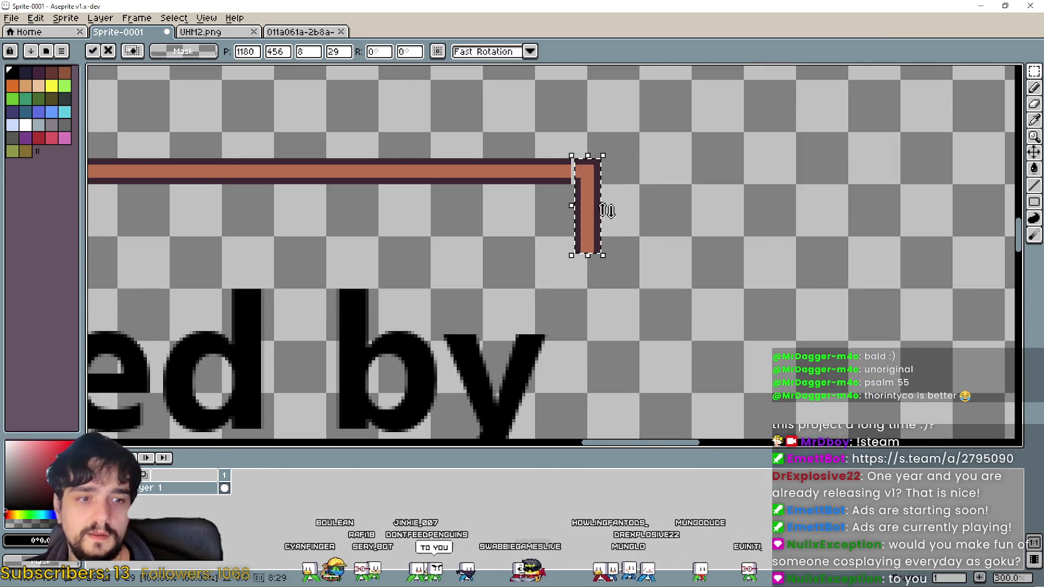
scroll(590, 198, up, 2)
mouse_move(579, 186)
mouse_down()
mouse_move(619, 197)
mouse_move(611, 204)
mouse_move(605, 184)
mouse_up()
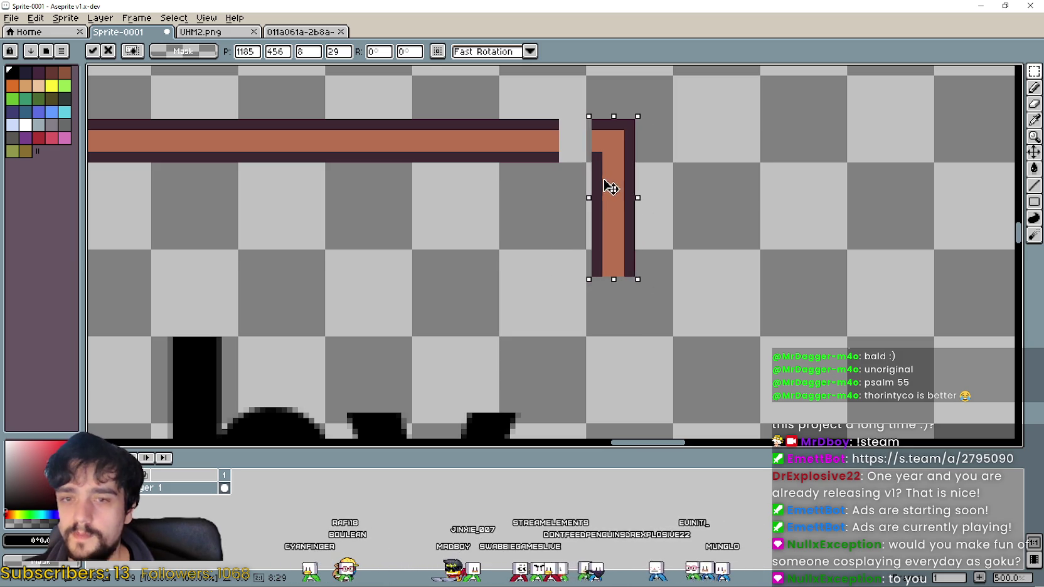
key(Return)
Widen the end of the top bar to meet the new corner piece.
scroll(516, 130, up, 4)
scroll(516, 129, up, 3)
drag(518, 86, 701, 293)
mouse_move(708, 194)
mouse_down()
mouse_move(826, 203)
mouse_move(831, 219)
mouse_up()
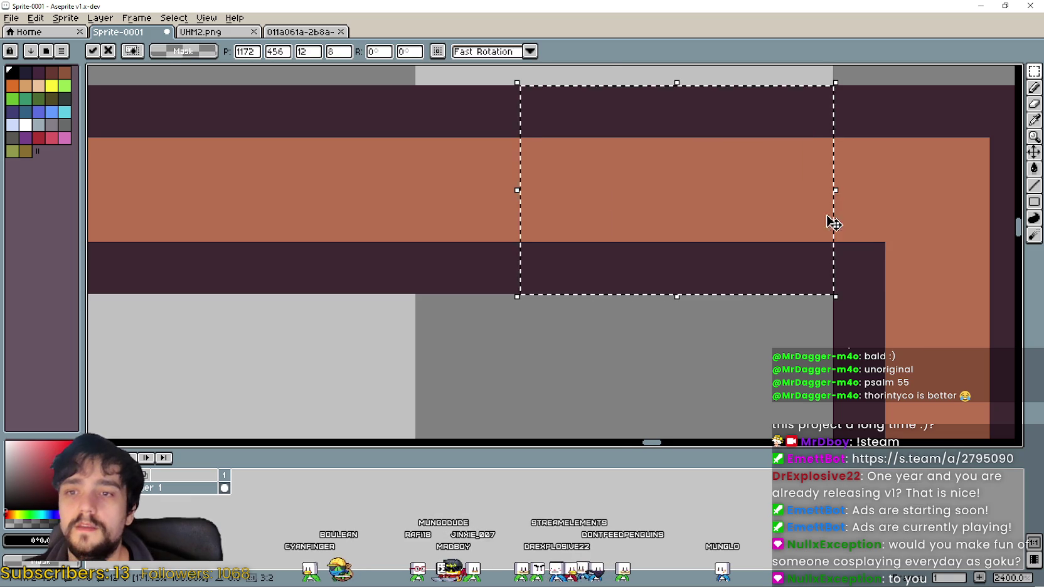
scroll(734, 238, down, 3)
scroll(657, 120, down, 3)
scroll(700, 204, up, 1)
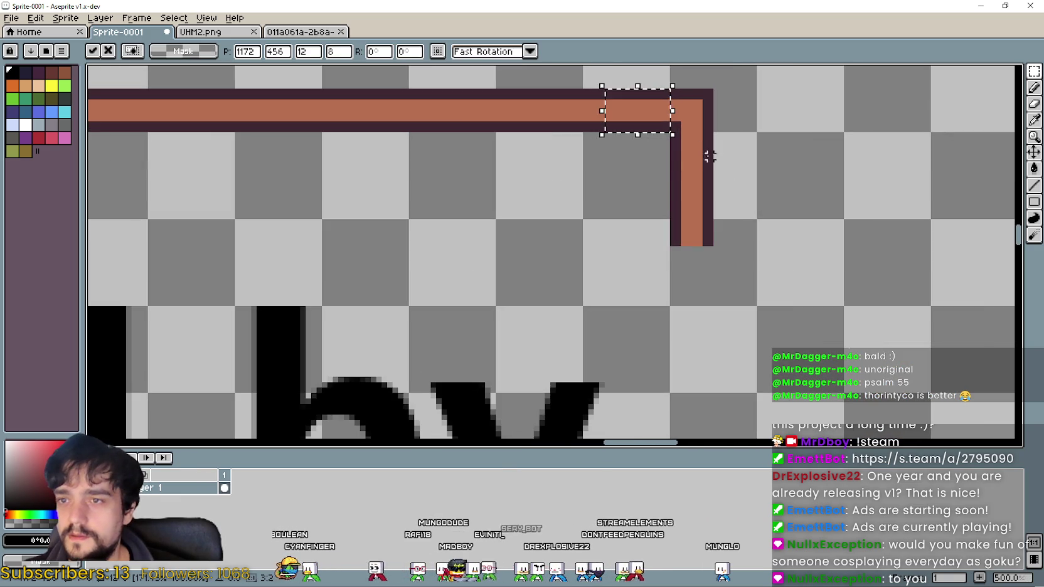
Select the vertical bar piece below the corner.
drag(663, 151, 709, 245)
scroll(728, 287, up, 3)
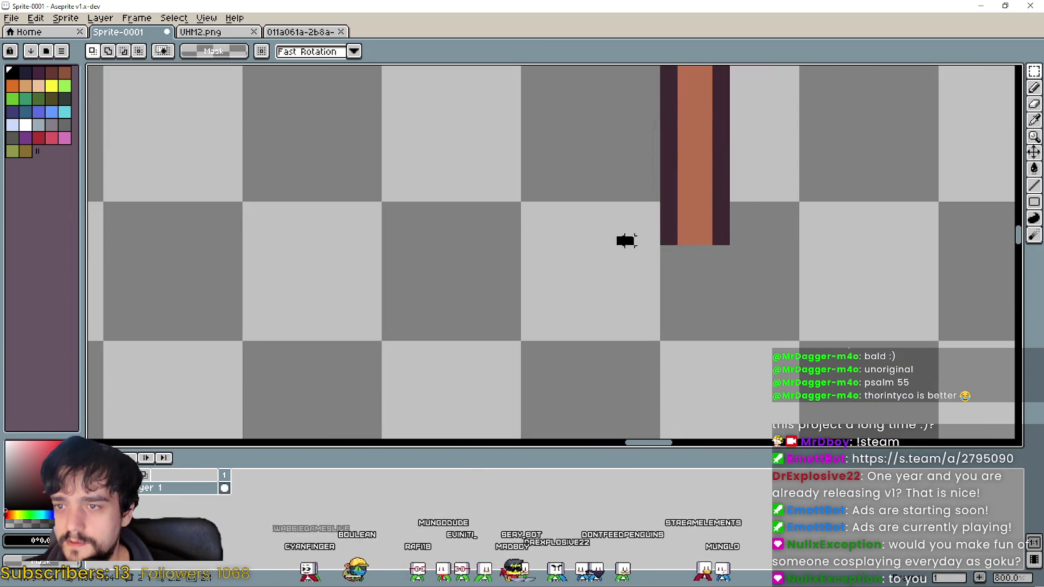
drag(626, 242, 764, 155)
scroll(720, 361, down, 3)
scroll(636, 298, down, 1)
scroll(773, 146, up, 4)
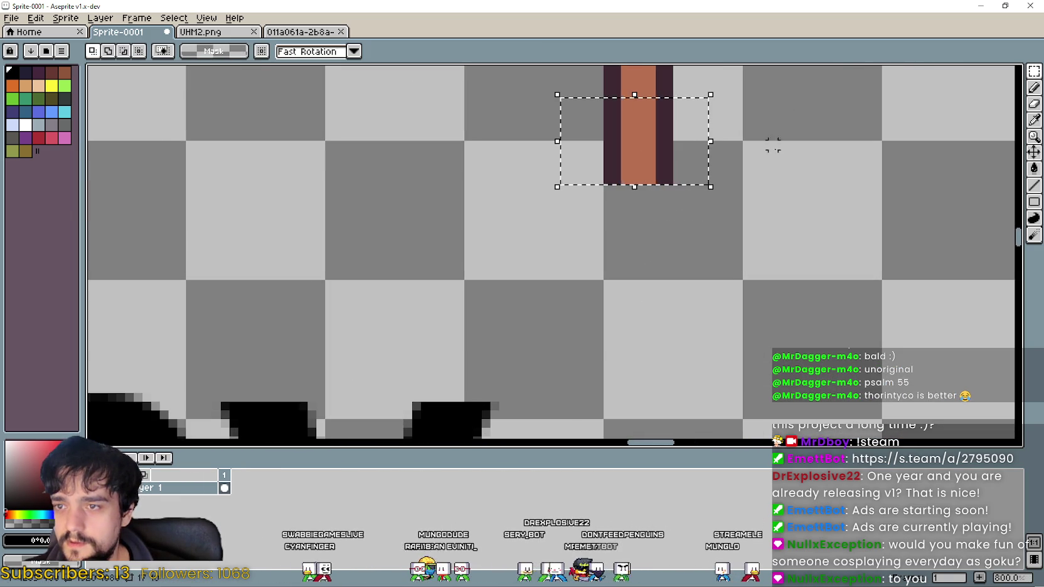
drag(681, 108, 582, 180)
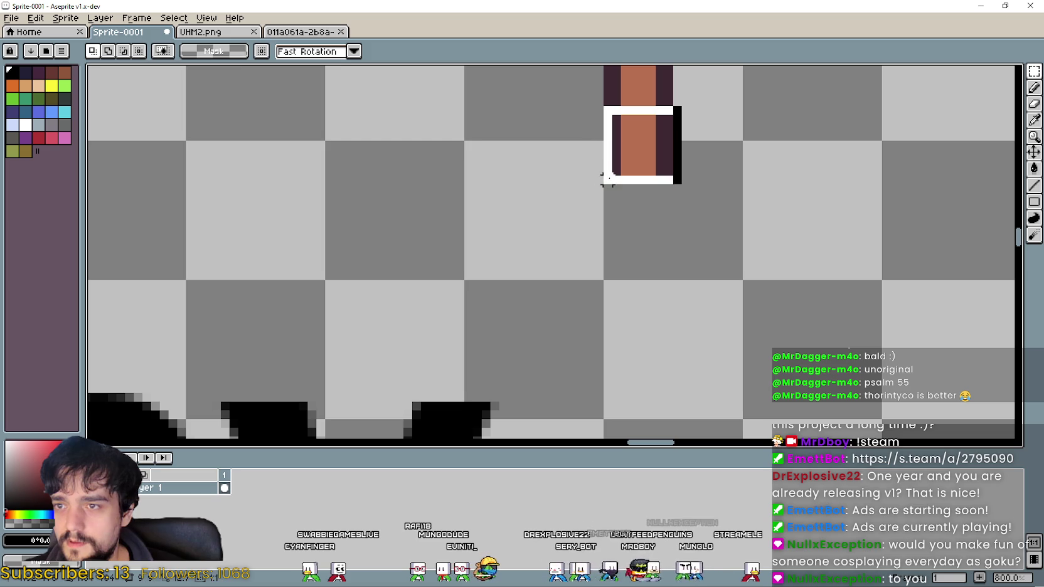
scroll(607, 179, down, 5)
scroll(652, 210, down, 1)
scroll(646, 213, up, 2)
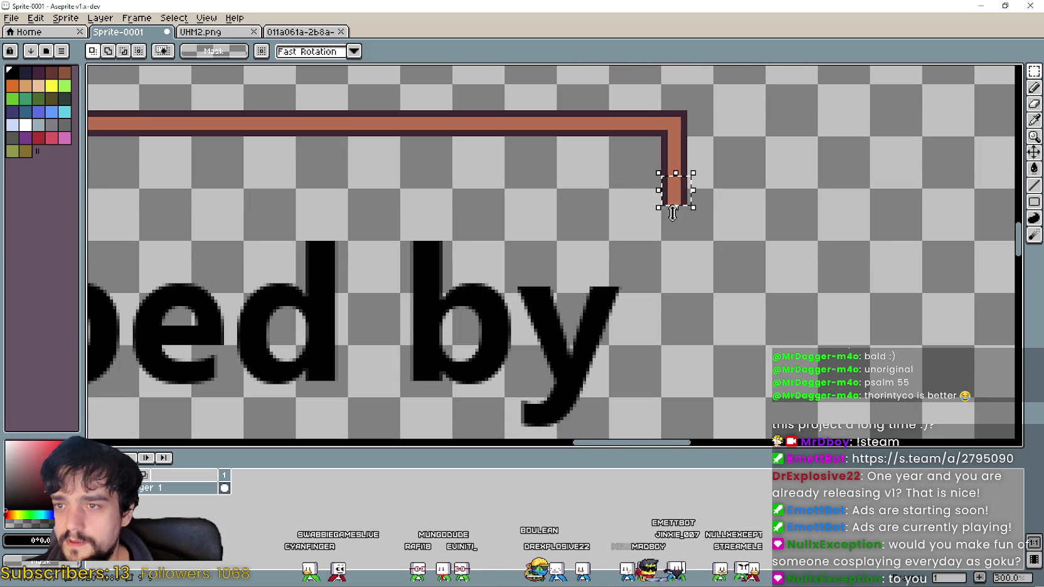
Stretch it into a 9×138 bar down the banner's right side and commit.
drag(679, 212, 743, 288)
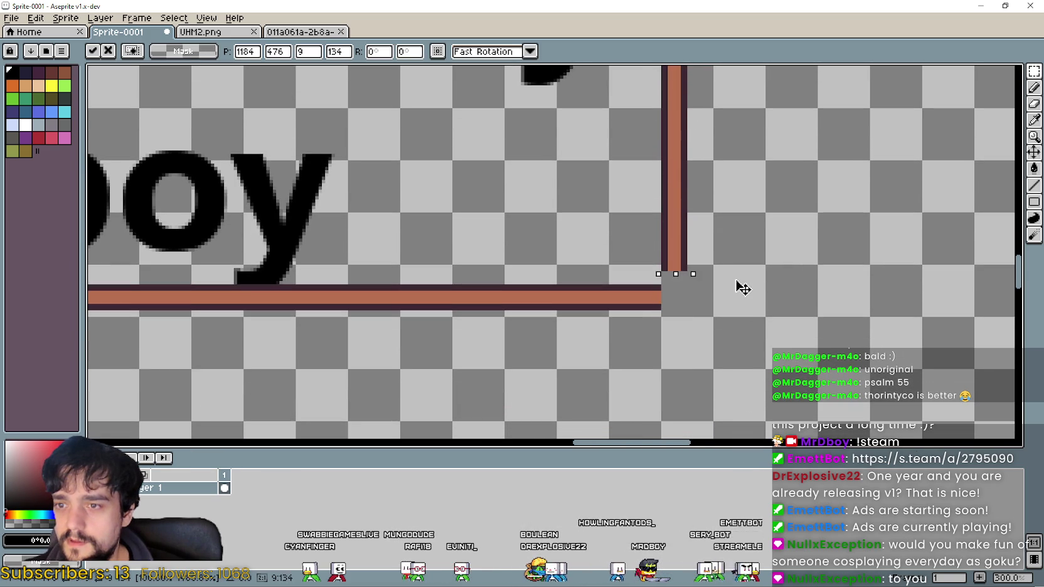
scroll(734, 299, up, 2)
scroll(568, 307, down, 3)
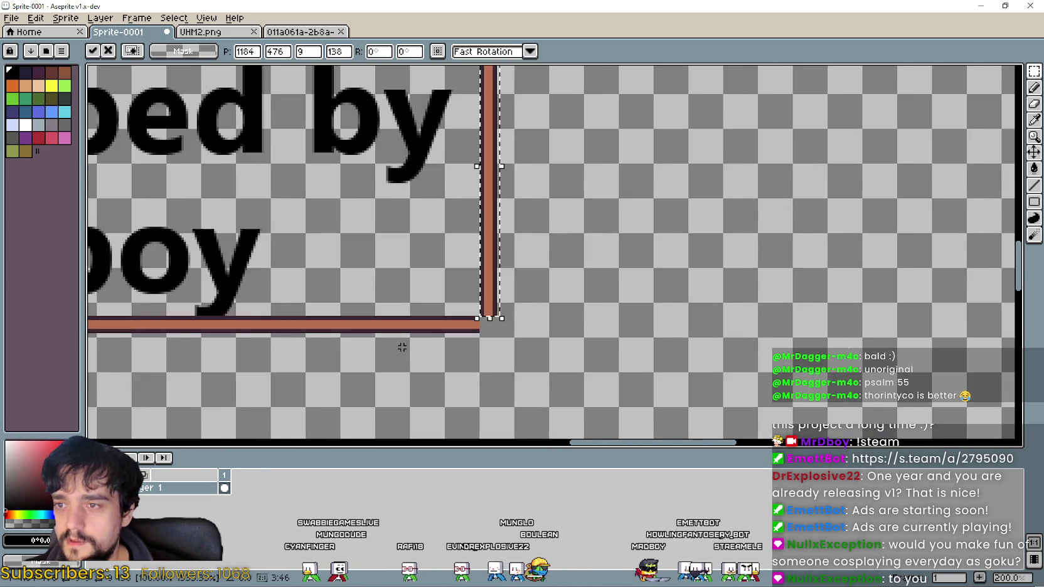
scroll(439, 301, down, 1)
scroll(394, 298, down, 1)
scroll(394, 298, up, 1)
scroll(584, 258, down, 1)
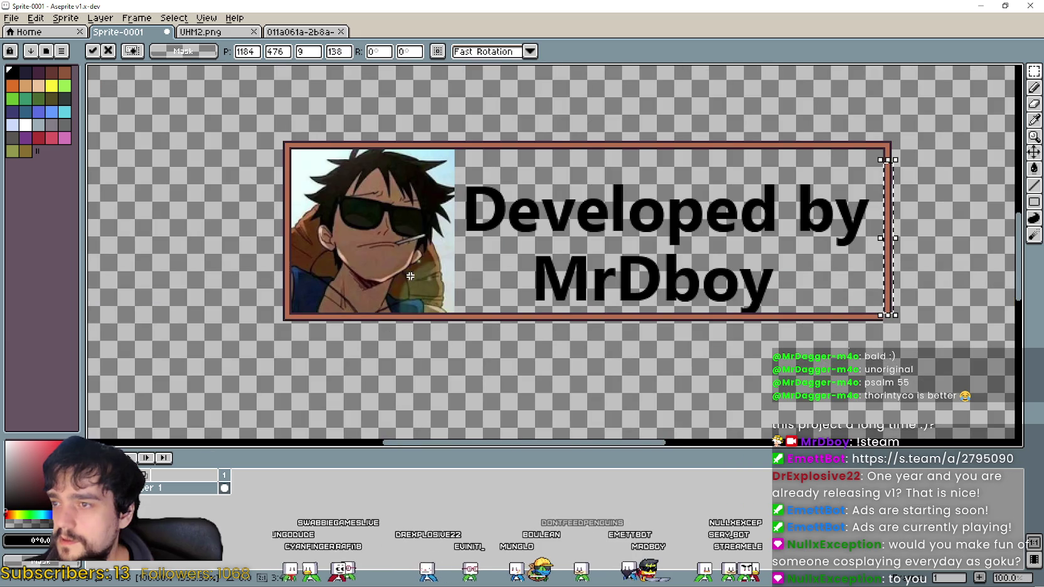
key(Return)
scroll(746, 296, up, 2)
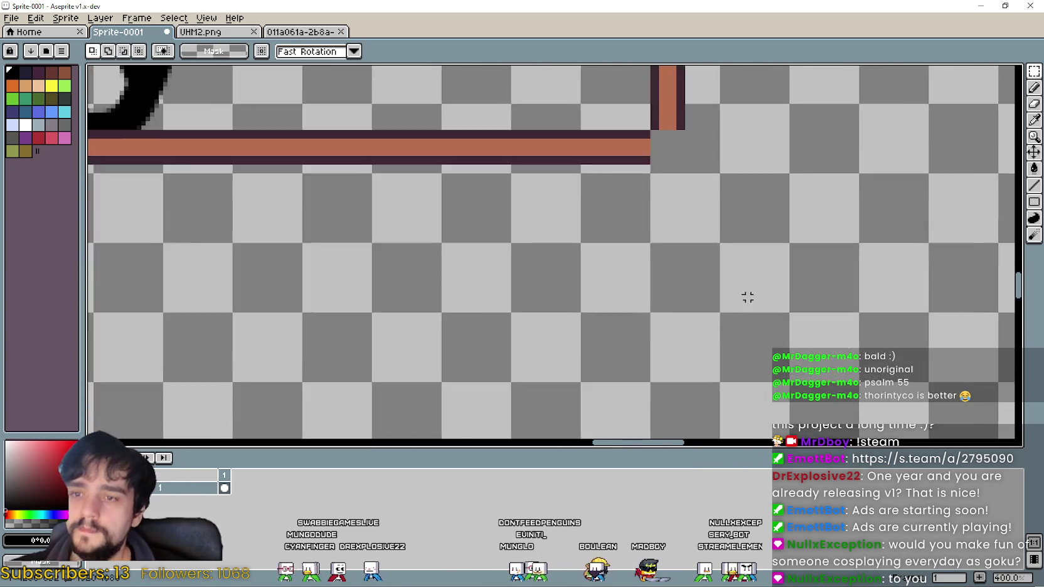
scroll(720, 264, up, 2)
scroll(657, 253, down, 4)
scroll(656, 160, up, 1)
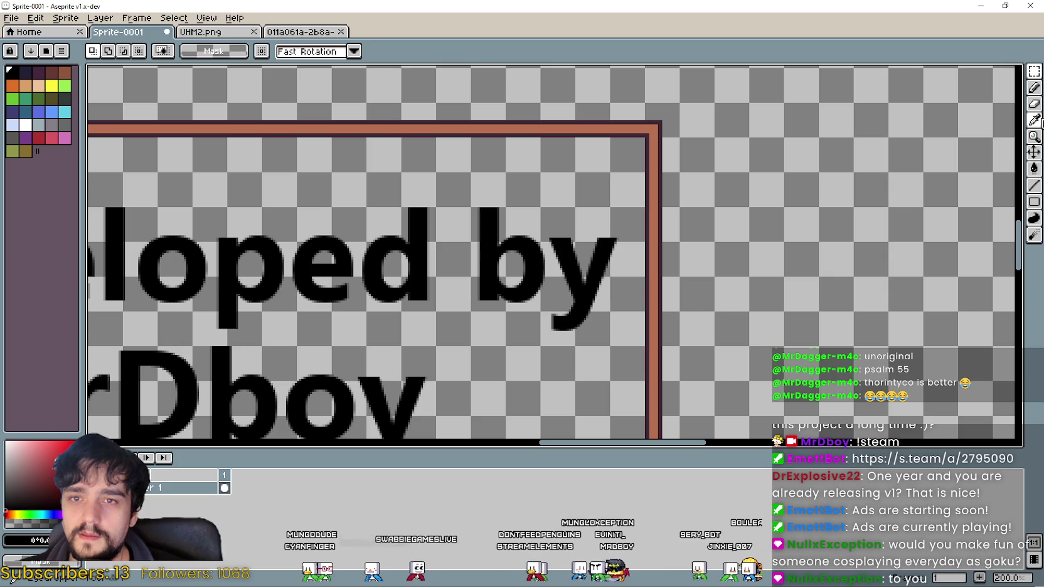
Draw a 2 px dark outline line closing the border's bottom-right corner.
click(1039, 124)
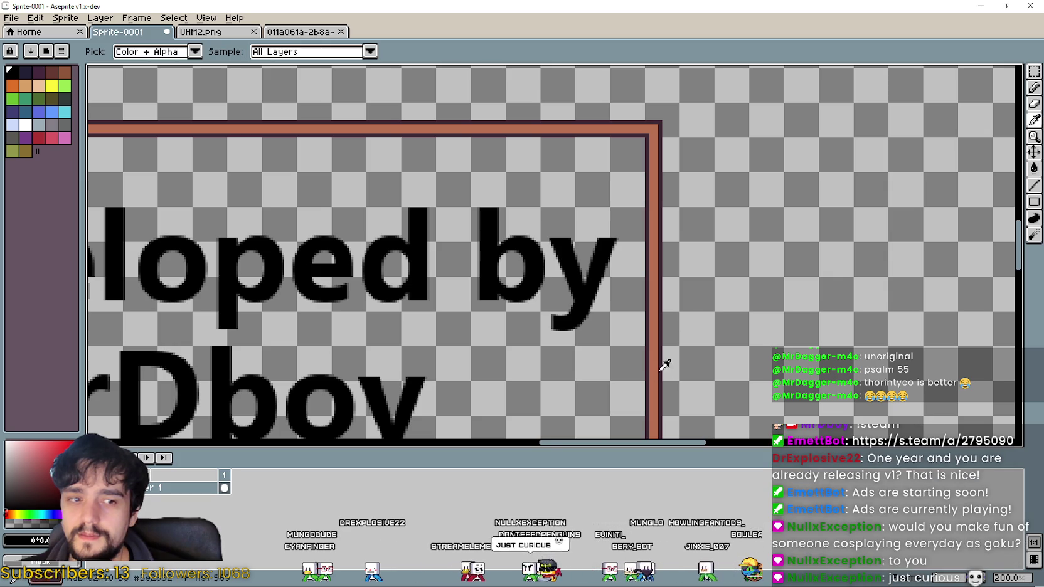
scroll(636, 163, down, 5)
scroll(587, 89, up, 2)
scroll(596, 156, up, 1)
scroll(557, 136, up, 4)
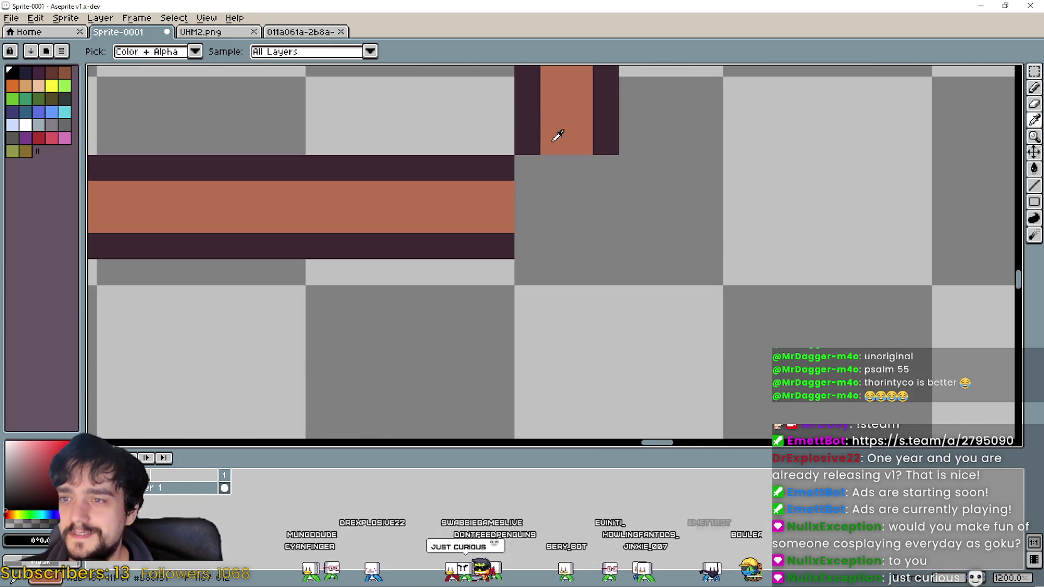
click(1033, 185)
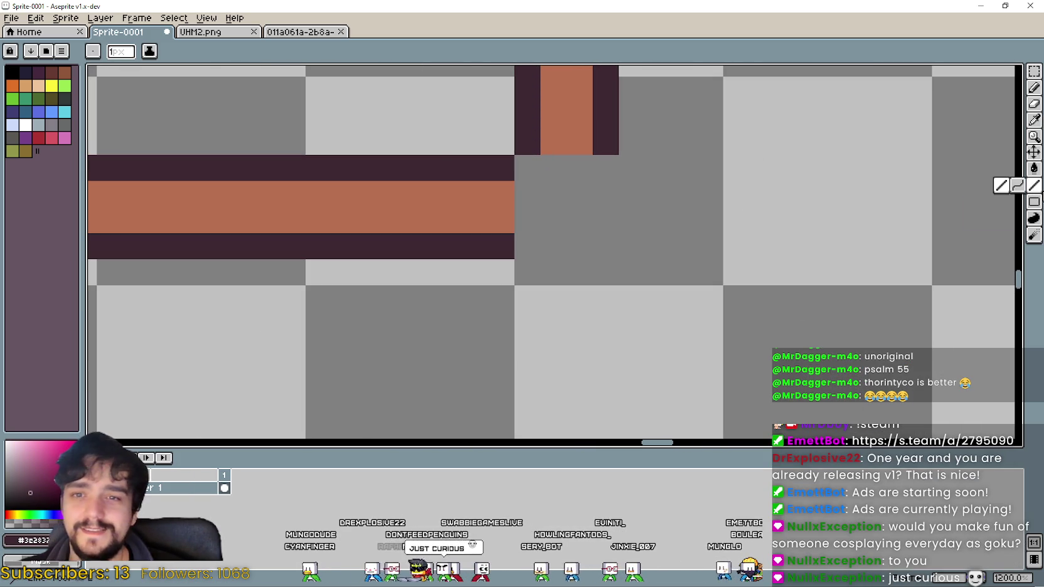
scroll(357, 134, up, 2)
click(128, 57)
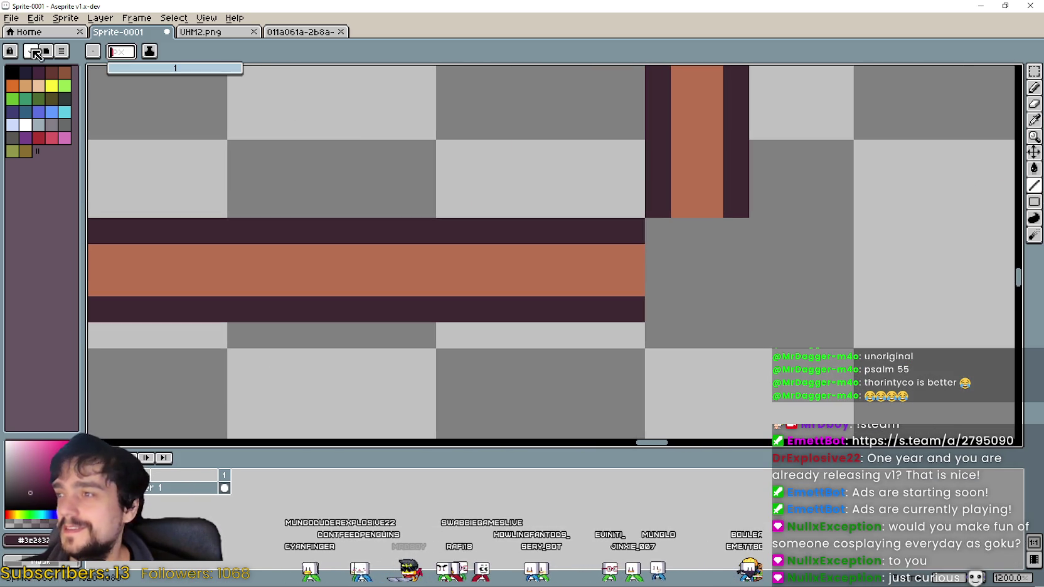
scroll(738, 356, up, 3)
scroll(597, 178, down, 2)
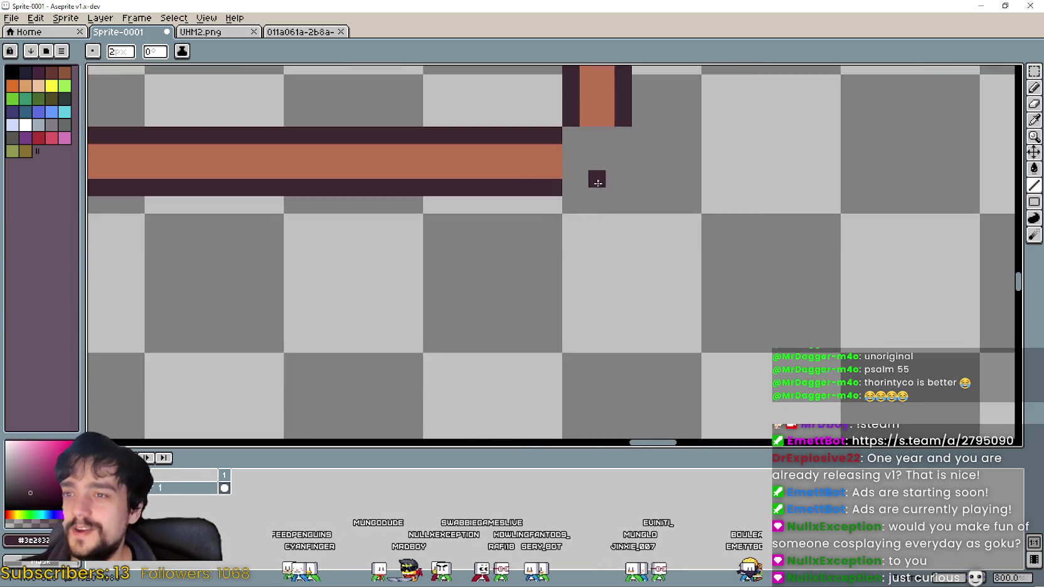
scroll(567, 280, up, 1)
scroll(559, 299, up, 1)
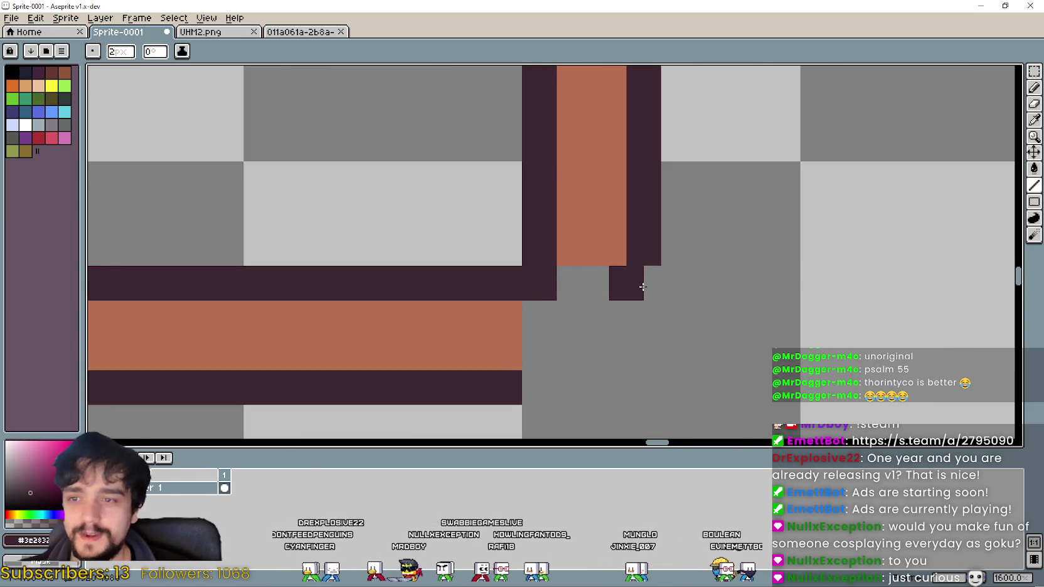
mouse_move(513, 389)
mouse_down()
mouse_move(638, 388)
mouse_move(647, 317)
mouse_up()
scroll(646, 320, down, 3)
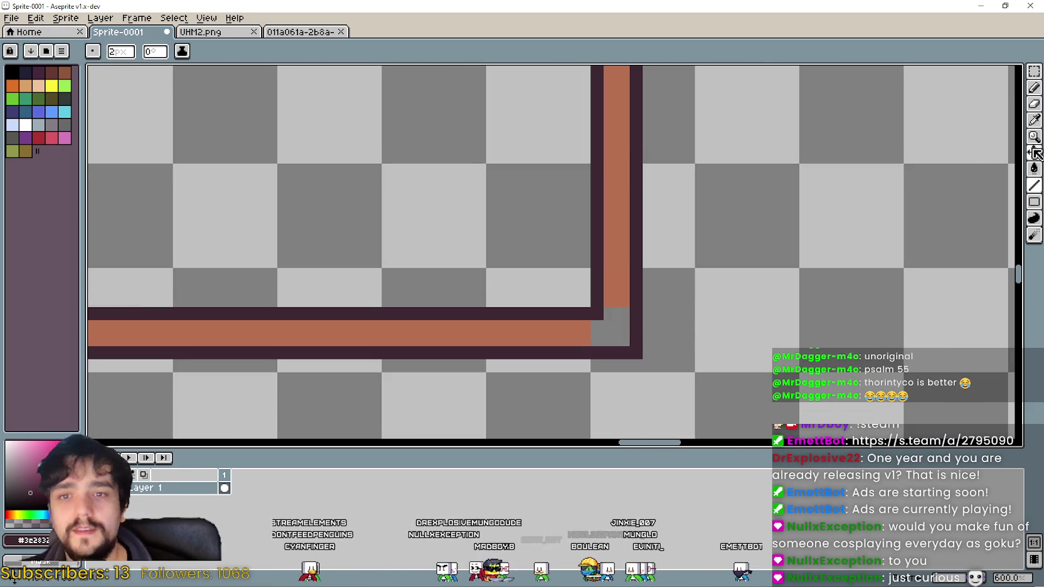
Pick the border orange and bucket-fill the corner, which floods the background.
key(i)
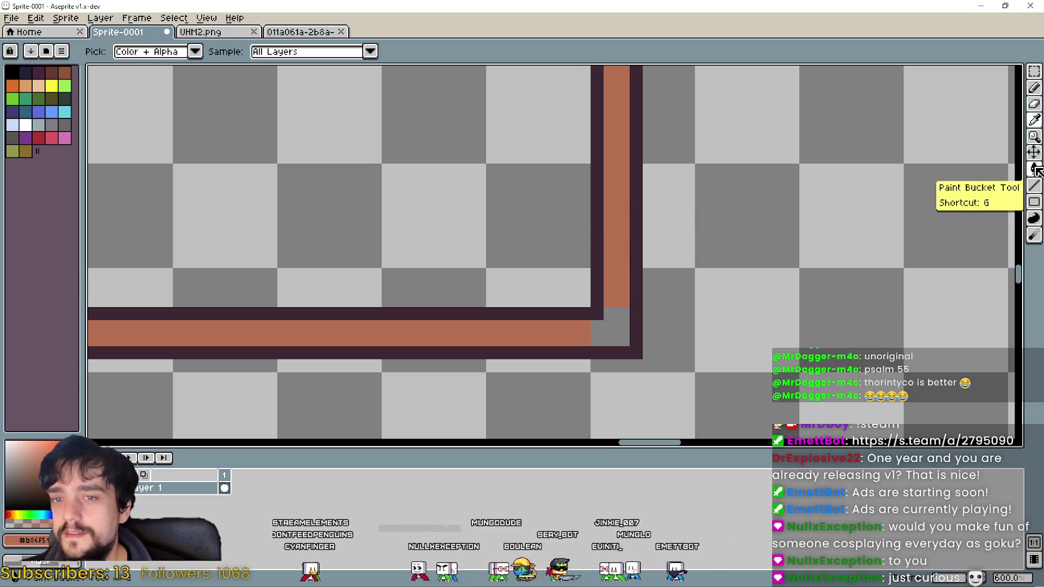
click(1034, 168)
click(599, 328)
scroll(595, 316, down, 1)
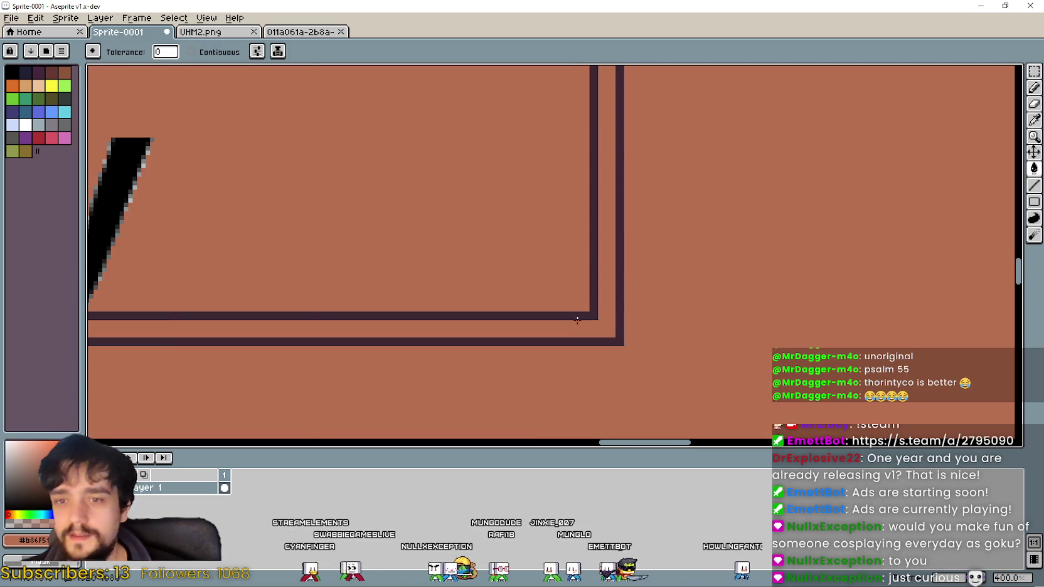
Undo the background flood and turn on Contiguous fill.
key(ctrl+z)
click(201, 57)
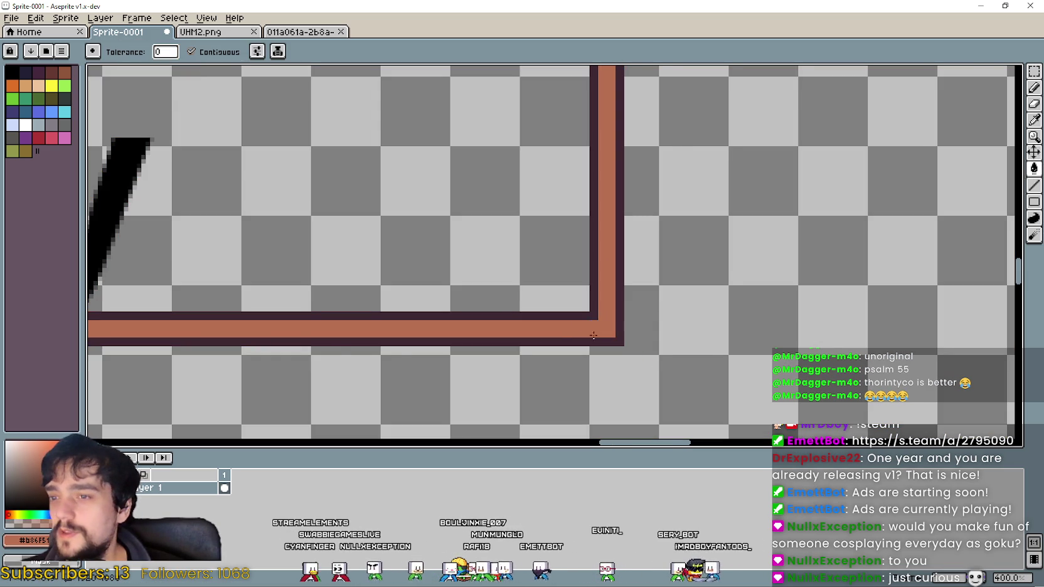
scroll(593, 336, down, 4)
scroll(753, 282, down, 1)
scroll(816, 250, up, 3)
scroll(913, 129, down, 3)
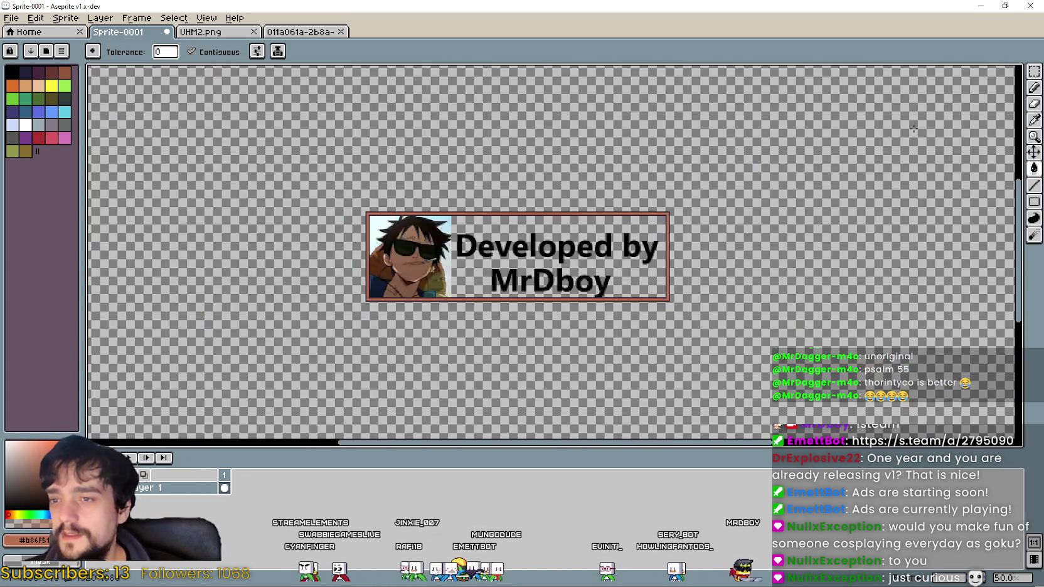
Marquee-select the whole 'Developed by' credit text.
click(1034, 72)
scroll(451, 303, up, 5)
scroll(451, 303, down, 2)
scroll(466, 174, down, 1)
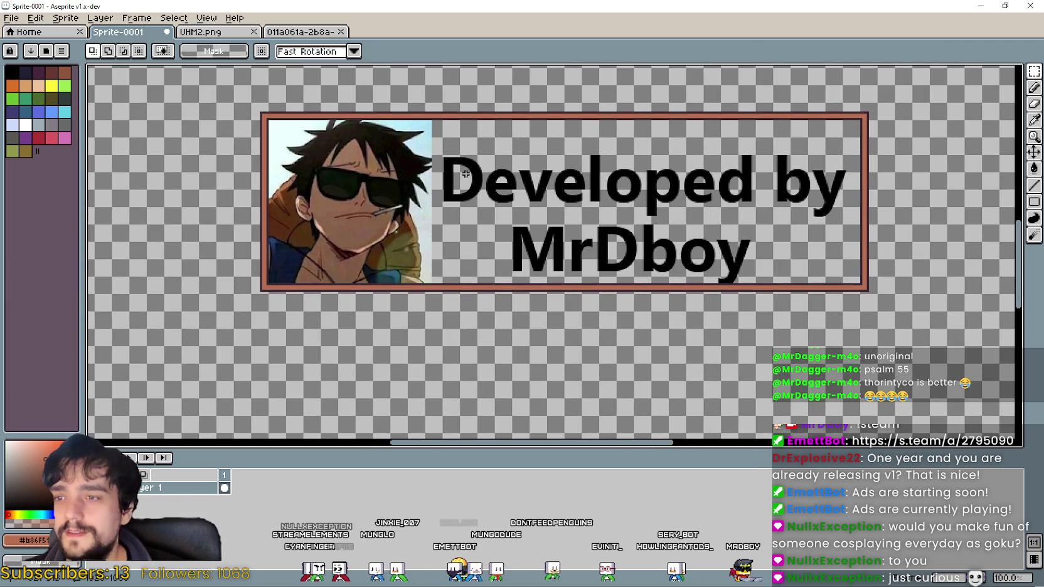
drag(443, 153, 849, 274)
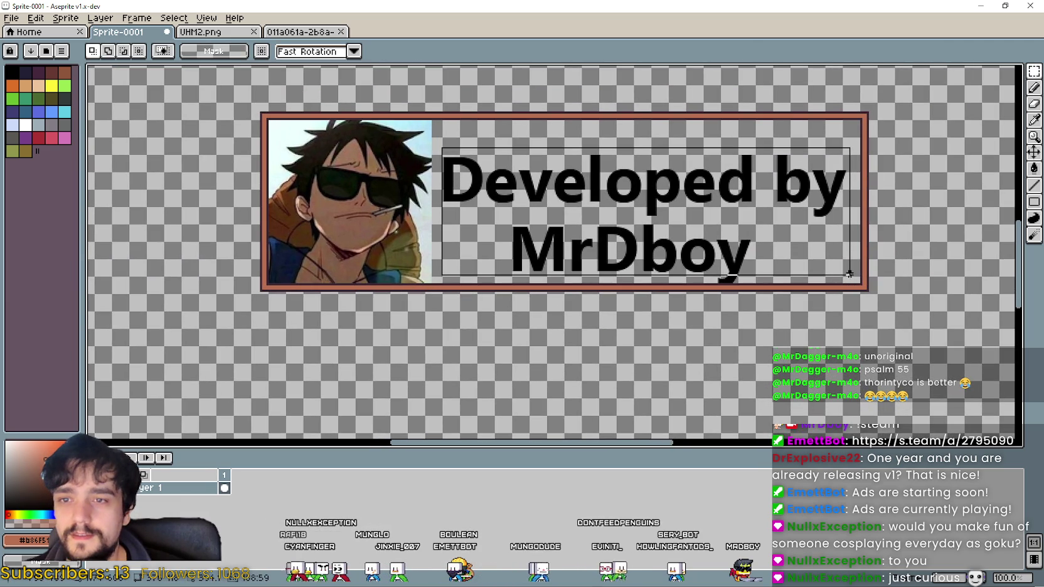
scroll(728, 290, up, 1)
scroll(715, 314, up, 3)
scroll(716, 314, down, 3)
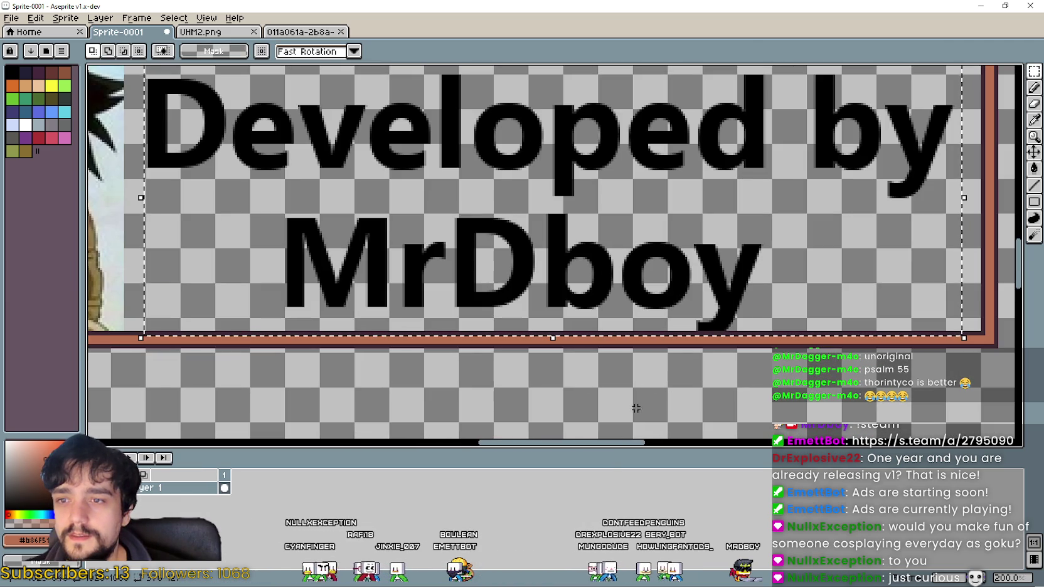
click(502, 318)
scroll(633, 404, up, 2)
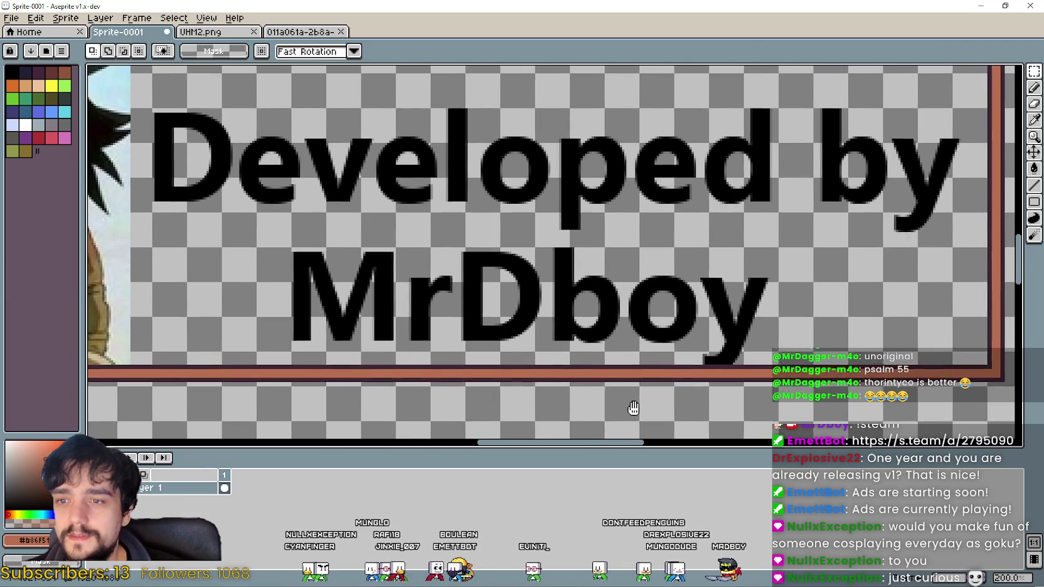
drag(150, 74, 966, 357)
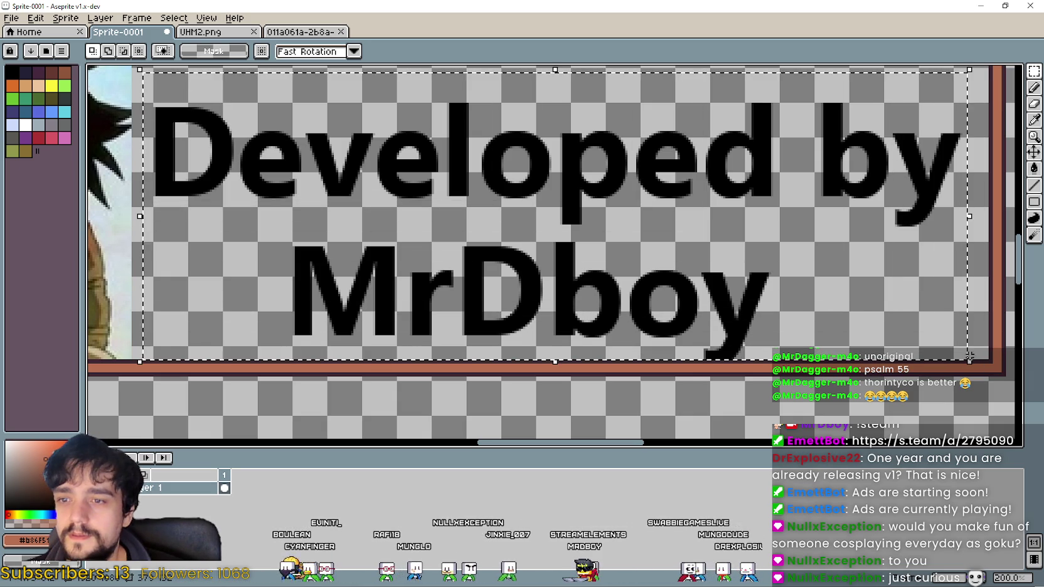
Move the credit text about 10 px higher and slightly right inside the frame.
scroll(566, 194, up, 1)
scroll(590, 200, down, 1)
scroll(589, 207, up, 1)
drag(597, 287, 597, 269)
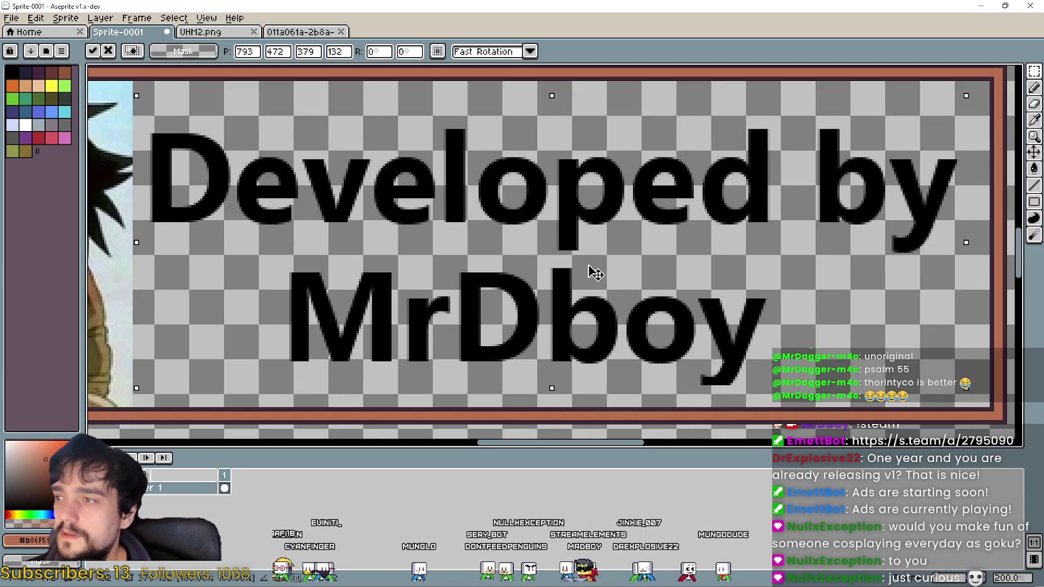
drag(597, 270, 599, 266)
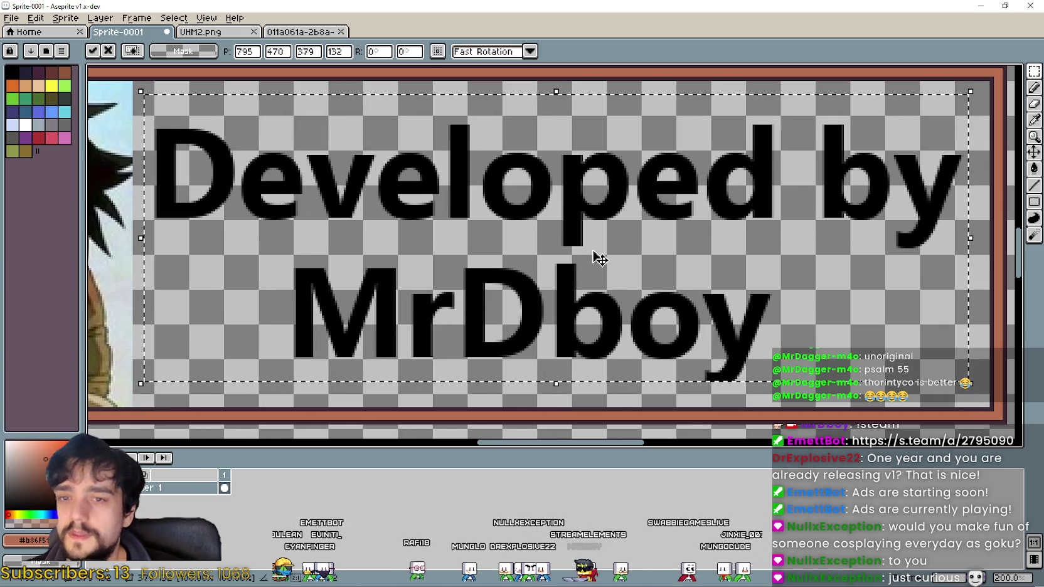
scroll(599, 257, down, 3)
key(Return)
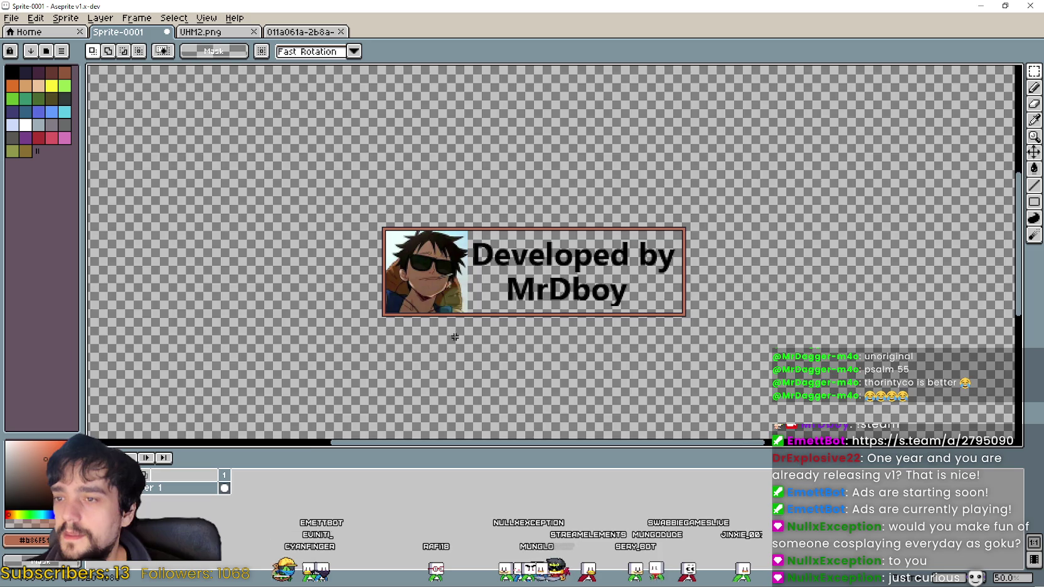
scroll(499, 285, down, 2)
scroll(551, 317, up, 1)
key(i)
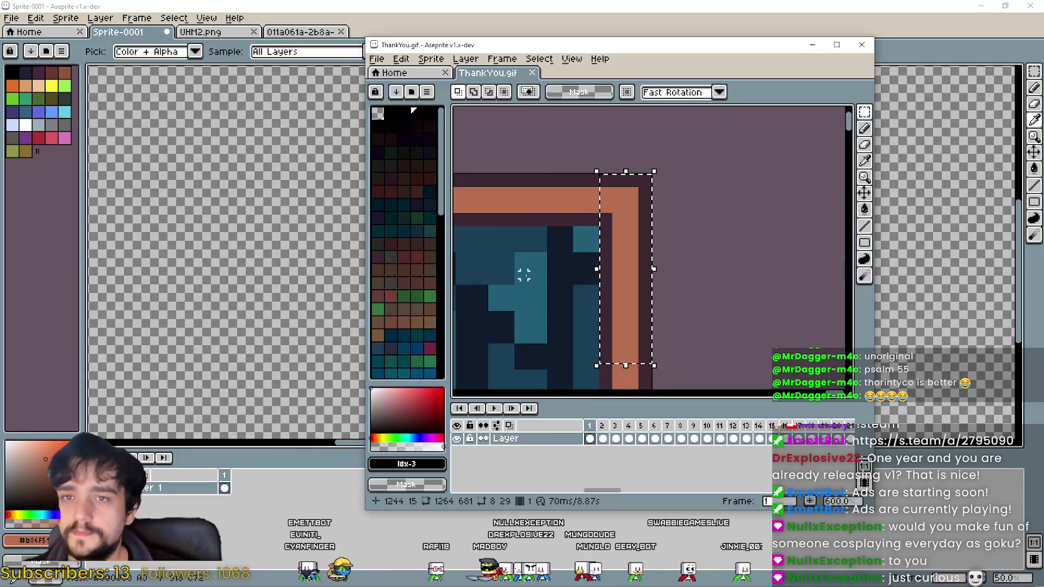
click(1005, 6)
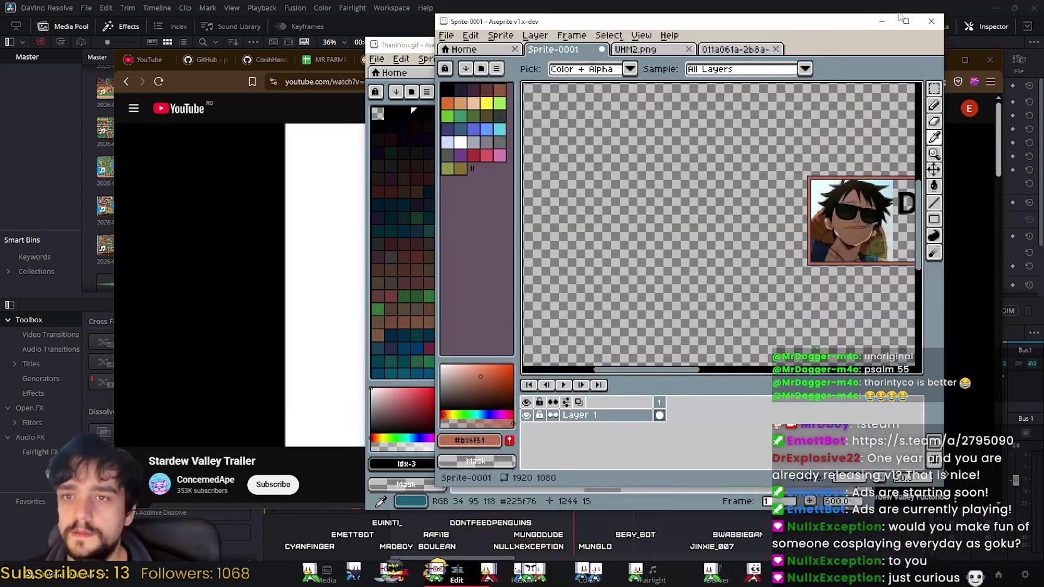
click(906, 21)
key(m)
scroll(463, 137, up, 1)
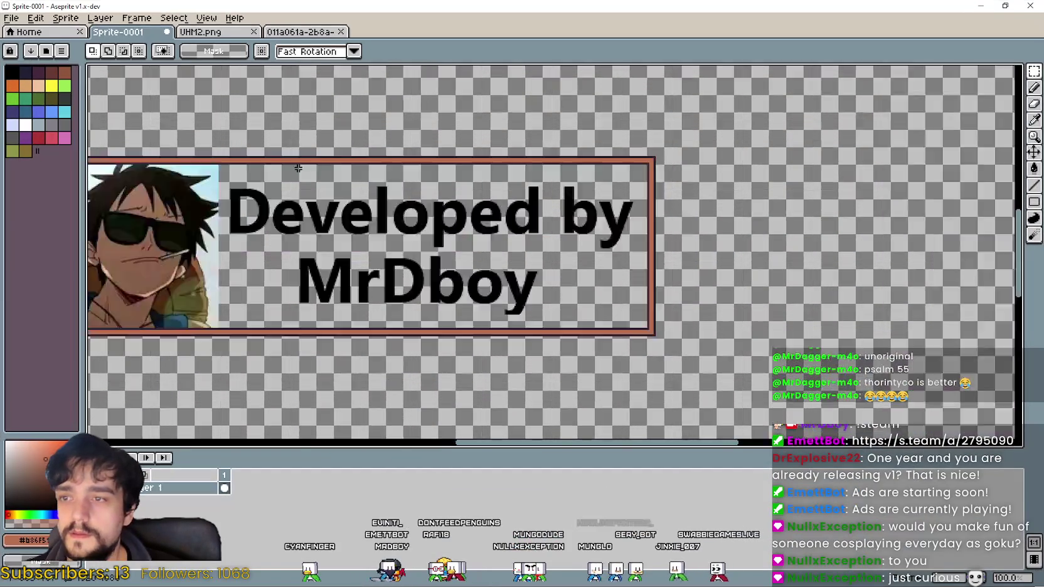
scroll(463, 136, up, 1)
scroll(463, 137, down, 1)
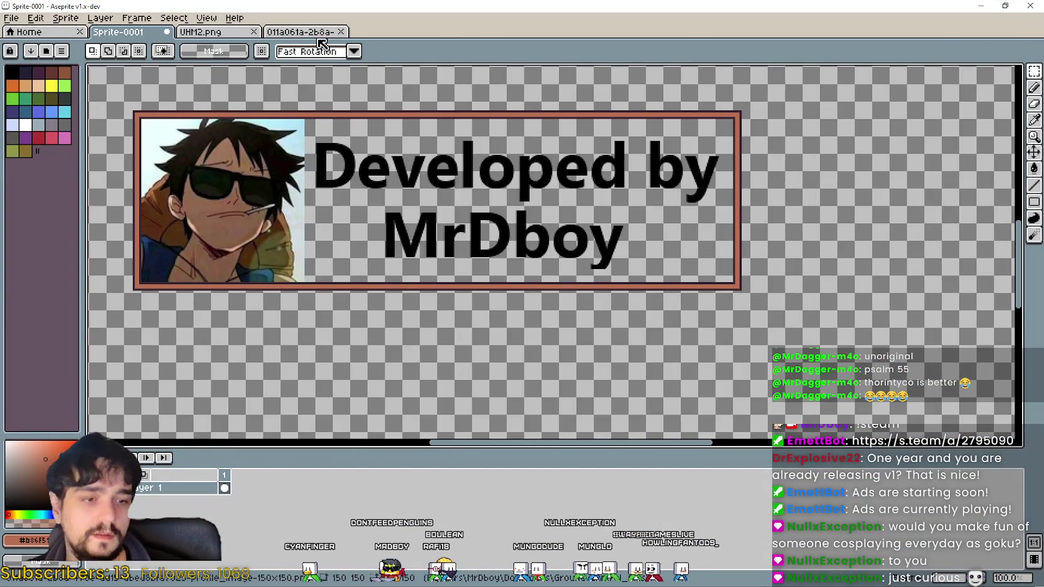
click(11, 18)
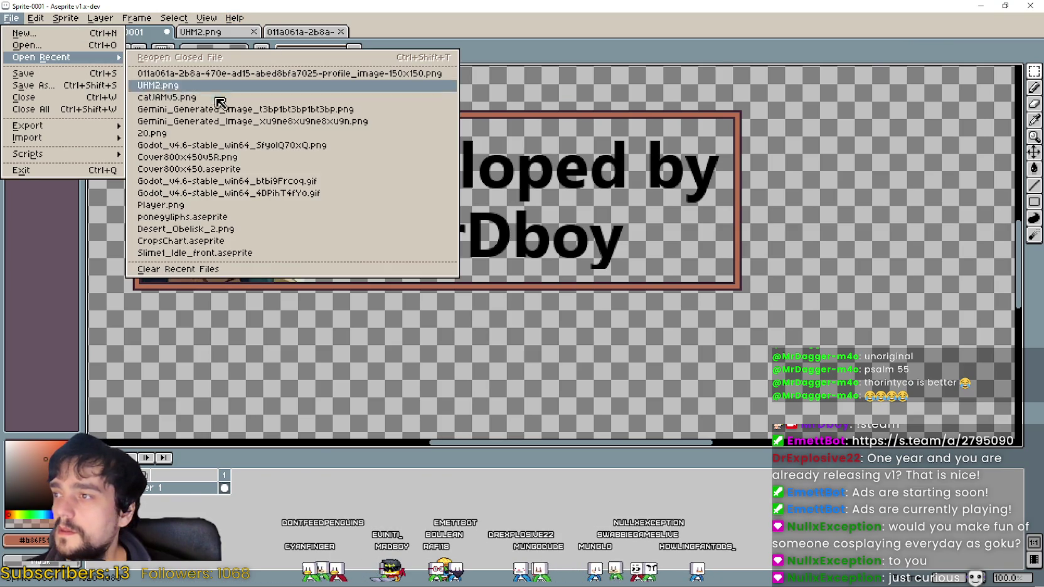
click(201, 205)
scroll(479, 291, down, 3)
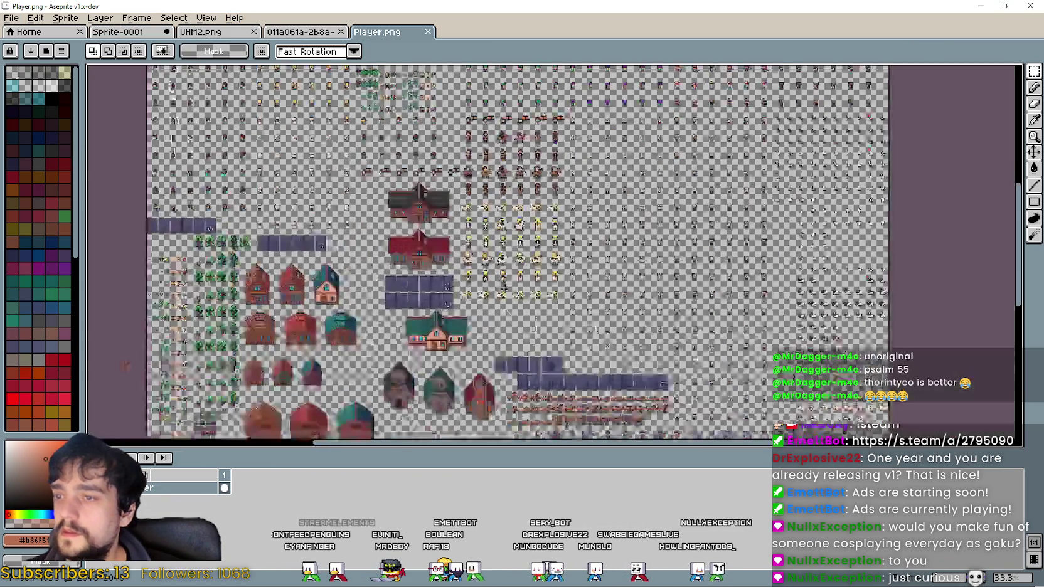
scroll(555, 181, up, 2)
scroll(555, 181, up, 3)
scroll(555, 181, up, 1)
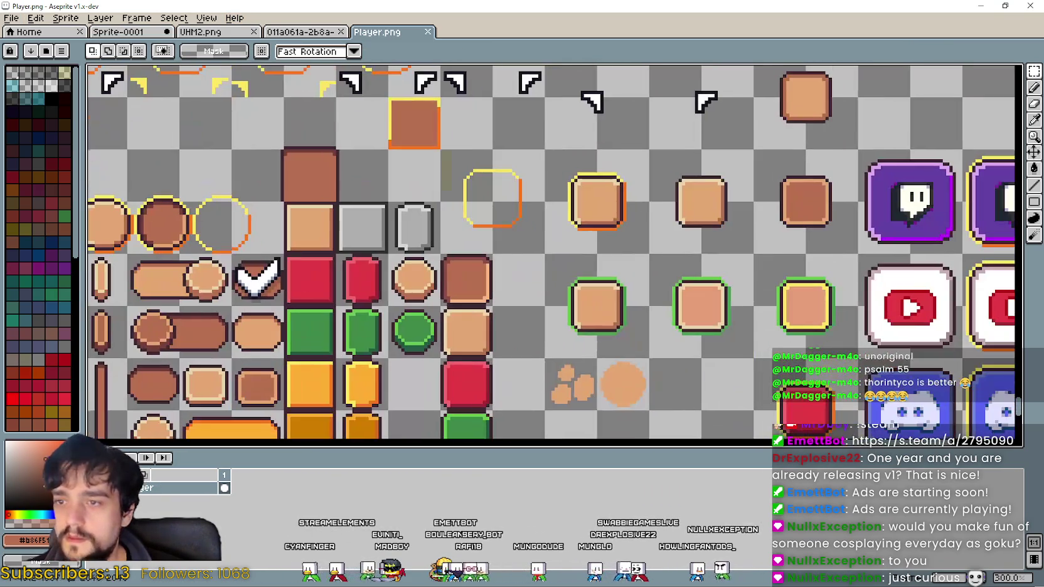
click(1035, 120)
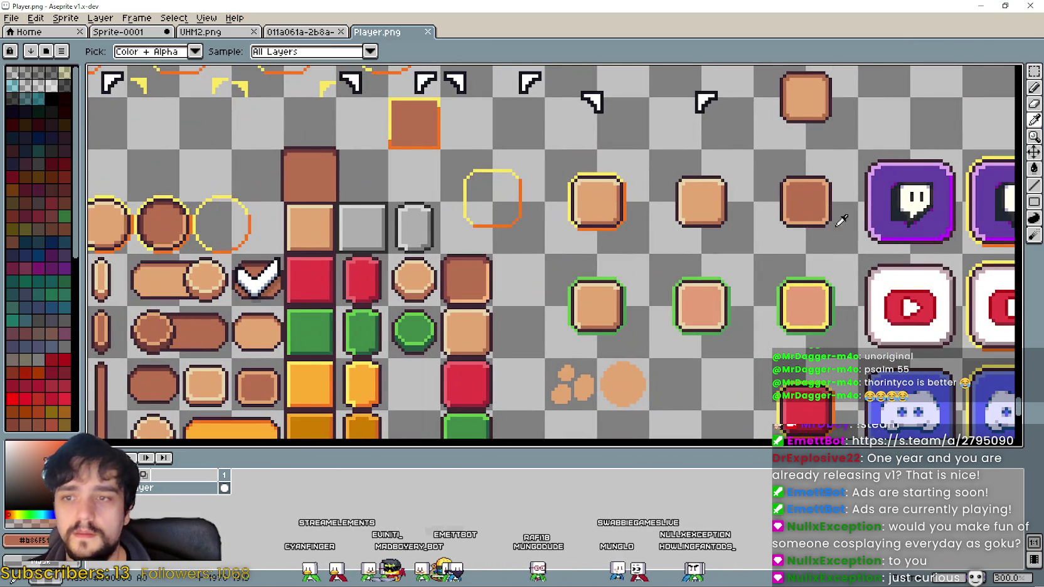
click(1034, 71)
scroll(681, 253, up, 1)
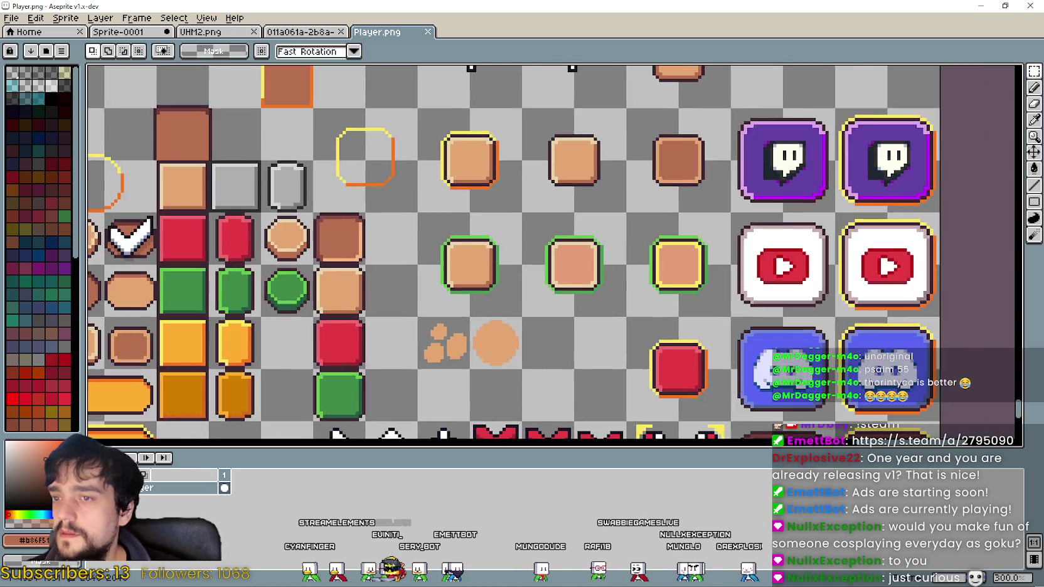
scroll(682, 252, up, 1)
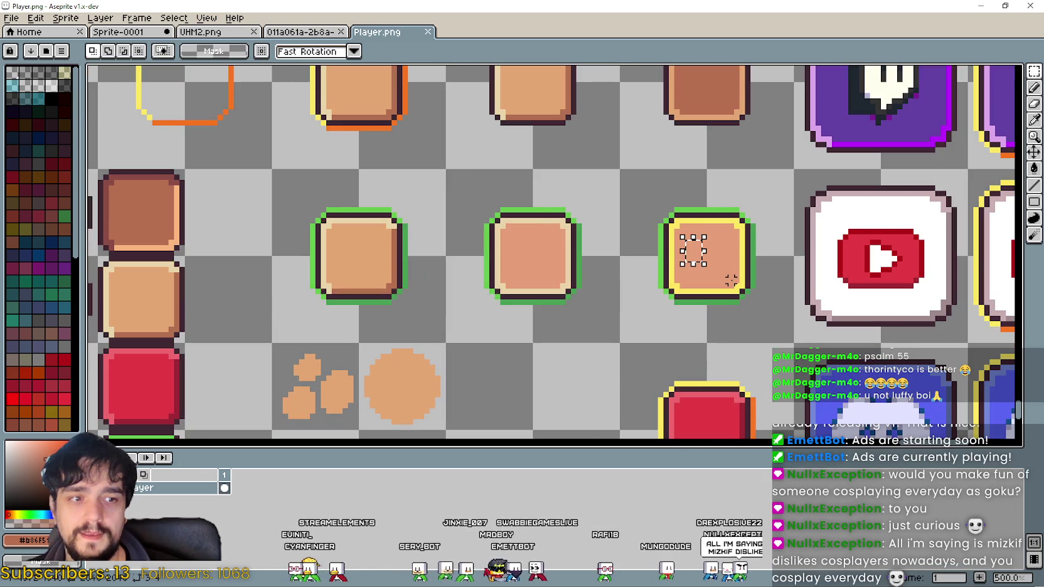
scroll(652, 238, right, 2)
scroll(533, 220, right, 1)
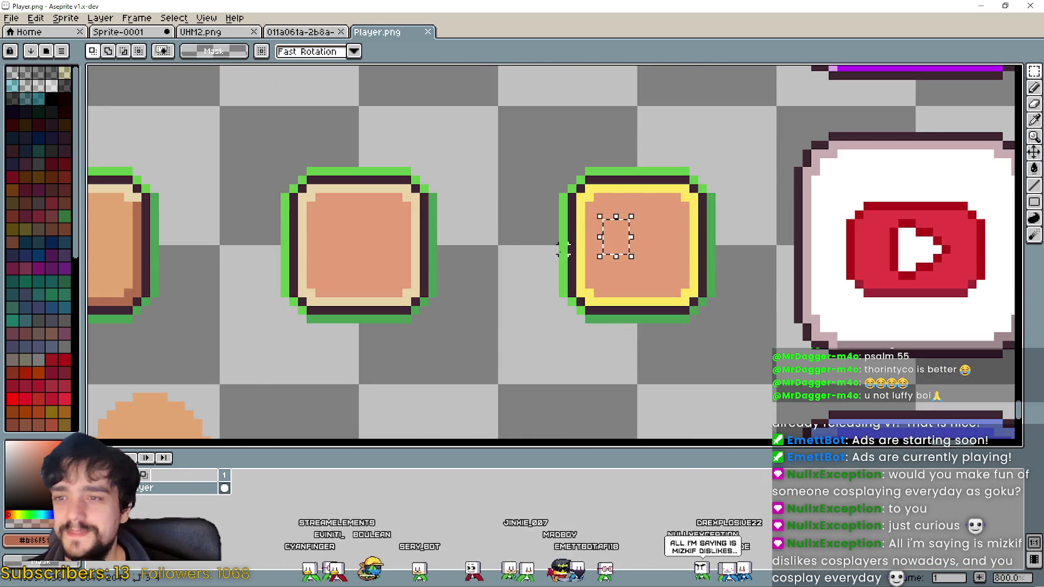
scroll(408, 225, right, 2)
scroll(468, 233, left, 5)
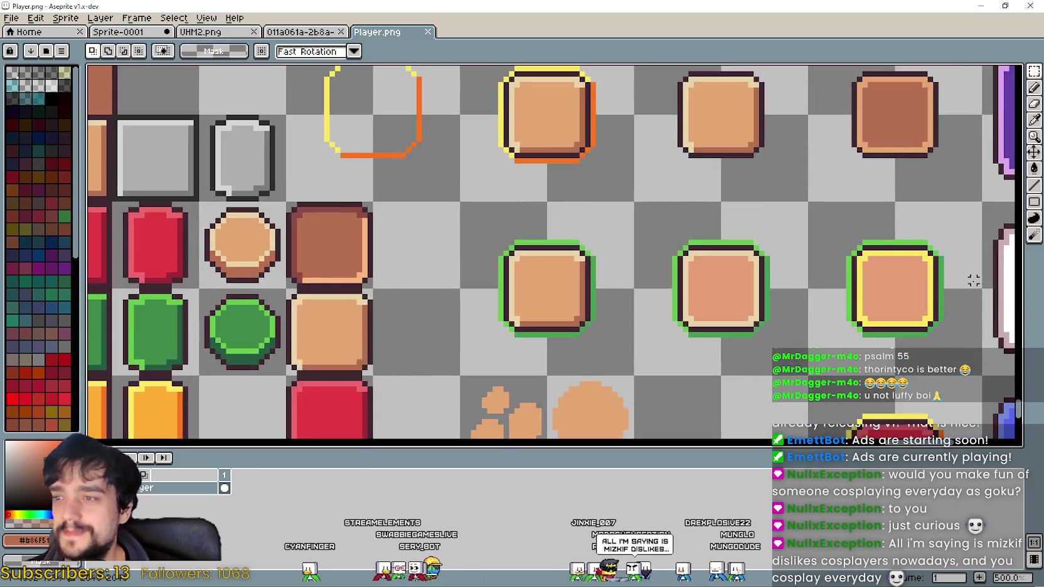
scroll(803, 232, down, 1)
scroll(806, 231, right, 1)
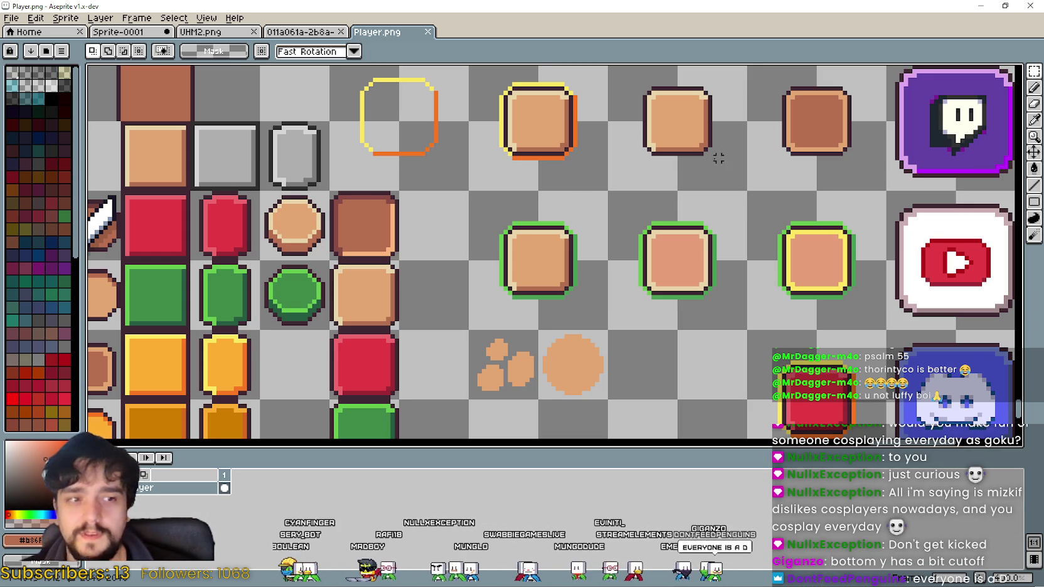
scroll(566, 196, down, 1)
scroll(520, 146, up, 3)
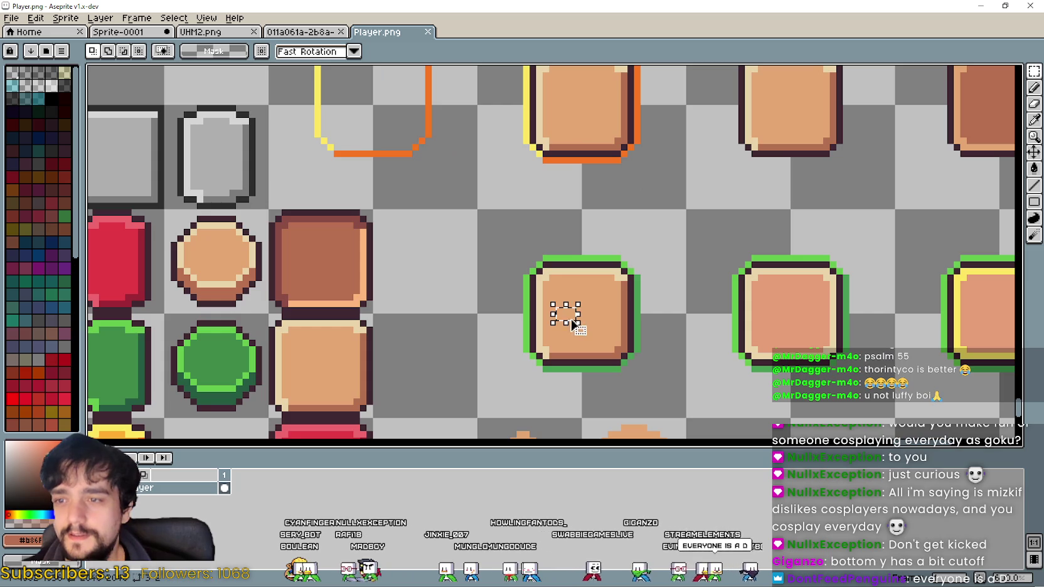
drag(637, 290, 575, 268)
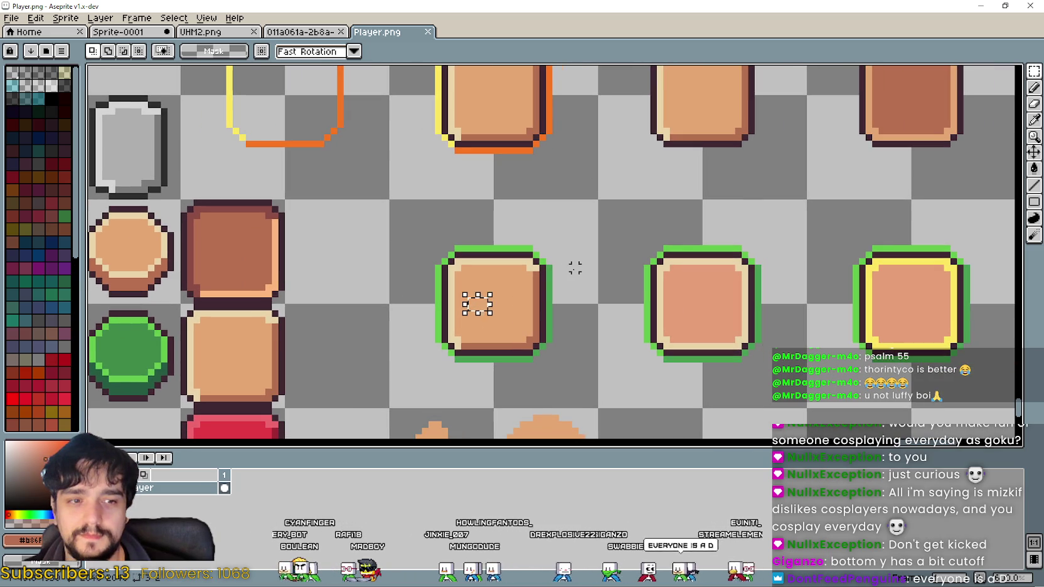
scroll(575, 268, down, 1)
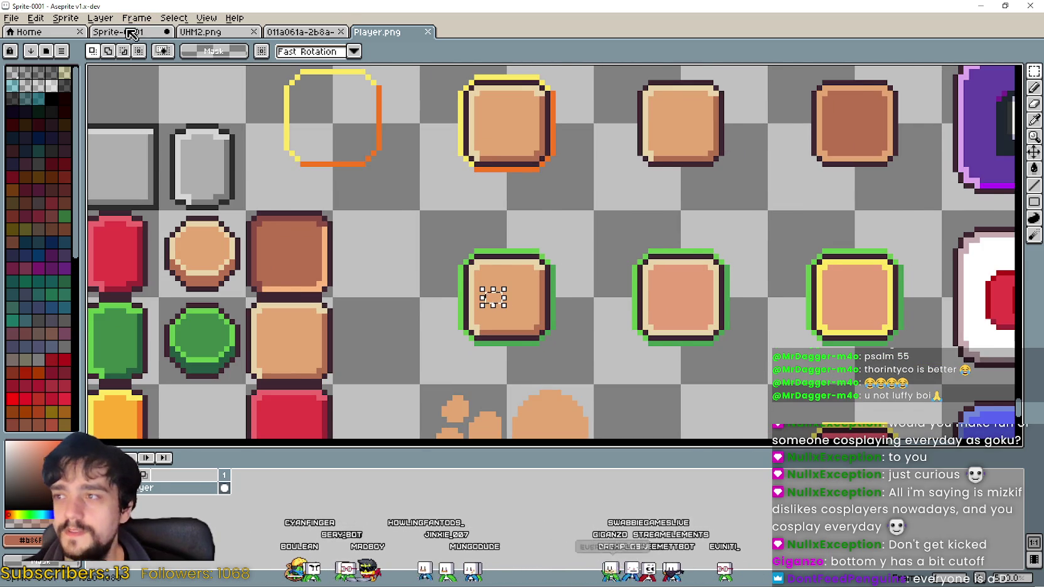
On the Developed by MrDboy banner, select and delete the lower part of the 'MrDboy' text.
click(130, 33)
scroll(495, 233, up, 2)
scroll(525, 393, down, 2)
scroll(524, 393, up, 2)
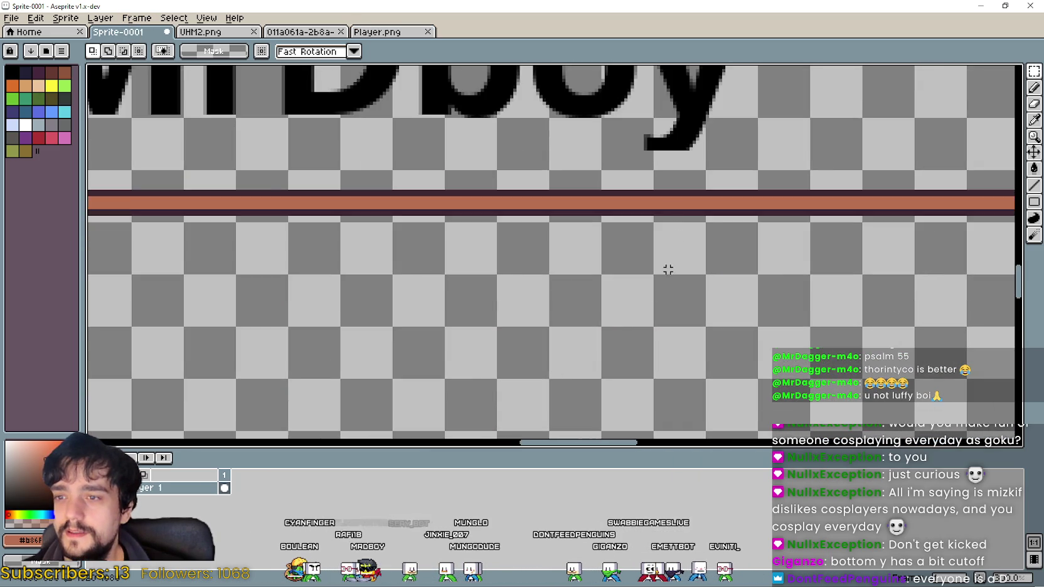
scroll(666, 267, up, 1)
scroll(550, 258, up, 1)
scroll(663, 214, up, 1)
scroll(560, 243, down, 3)
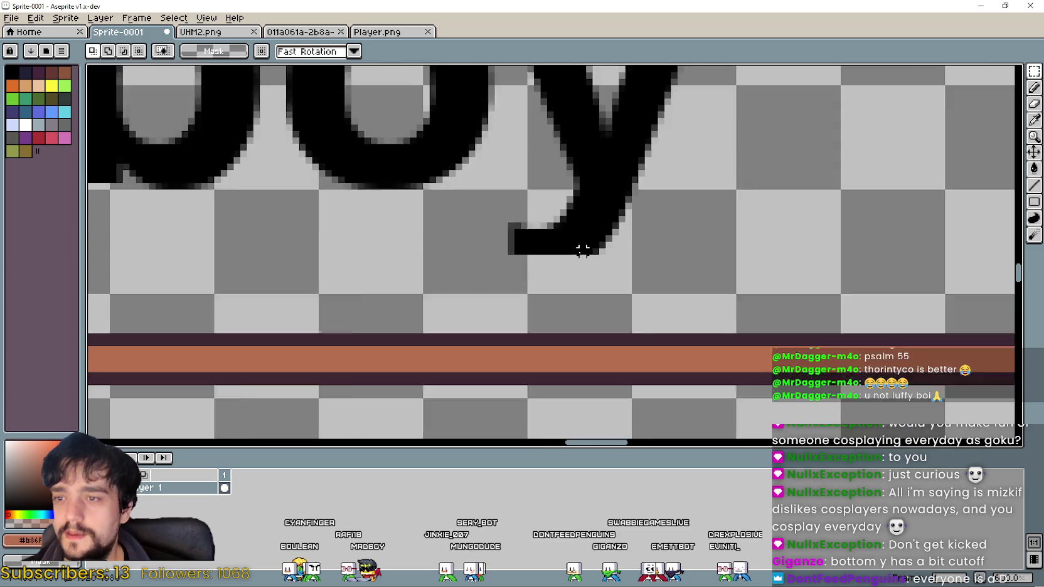
scroll(578, 245, down, 3)
scroll(319, 173, up, 2)
scroll(433, 303, up, 2)
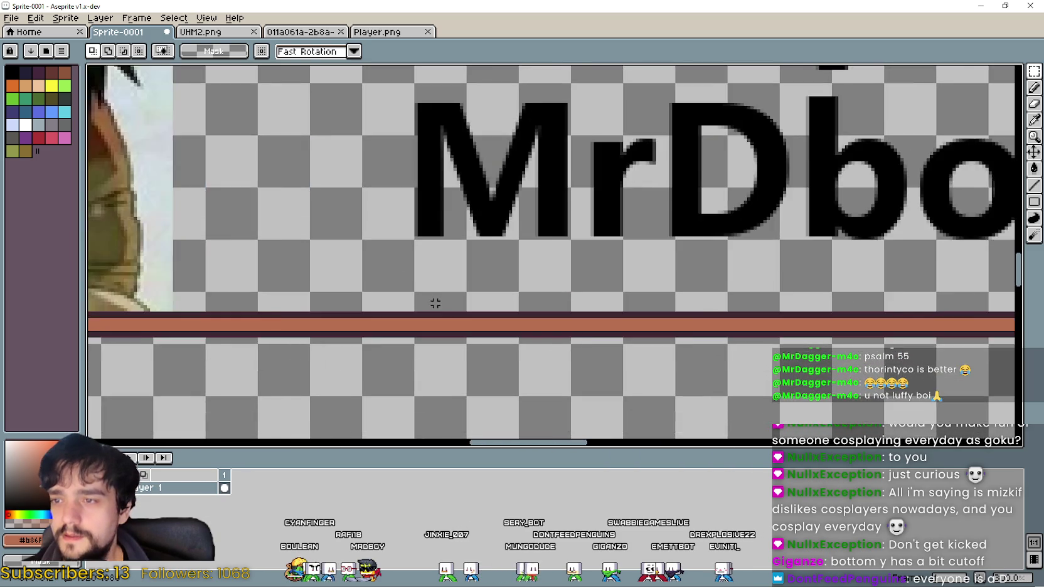
scroll(618, 291, down, 2)
drag(327, 303, 863, 243)
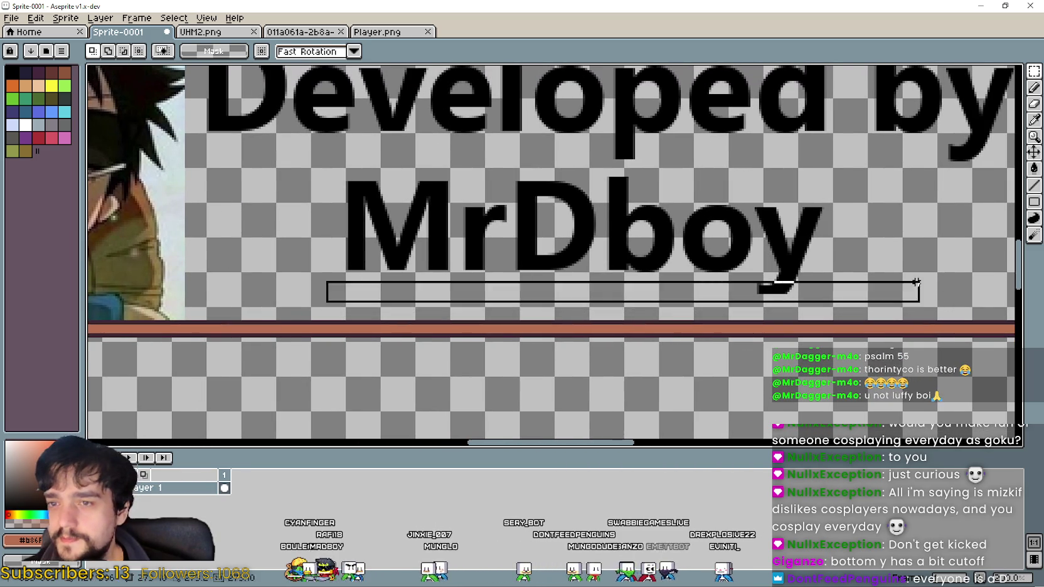
key(Delete)
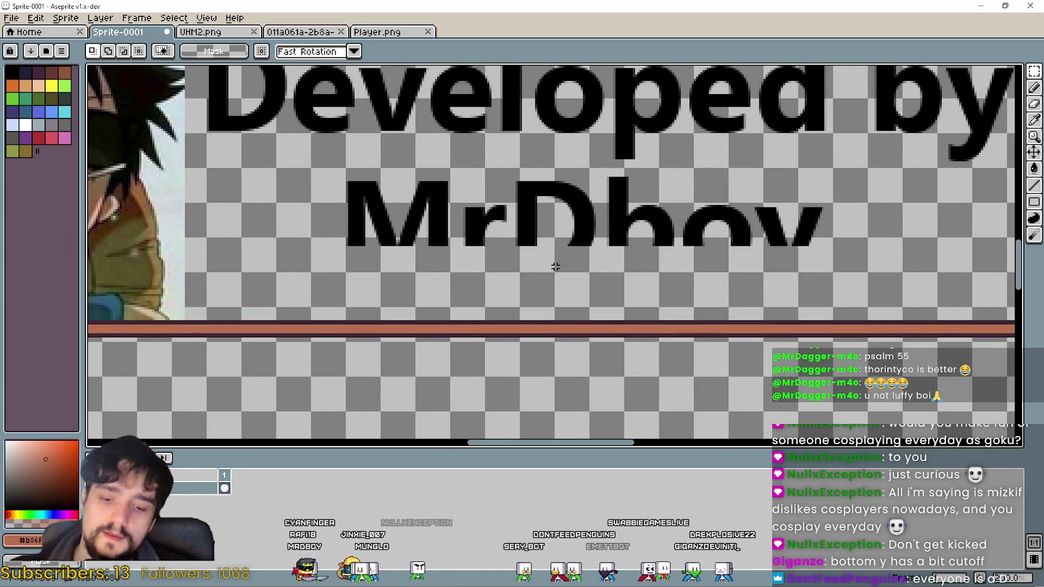
Insert a fresh 'MrDboy' text (size 58) floating over the banner.
key(ctrl+t)
click(540, 312)
click(457, 357)
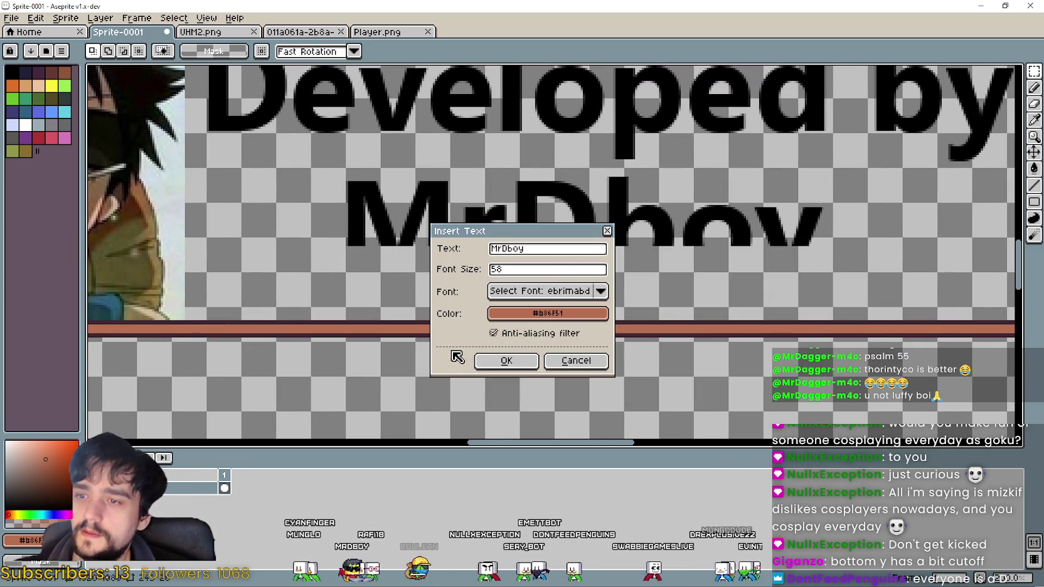
click(576, 360)
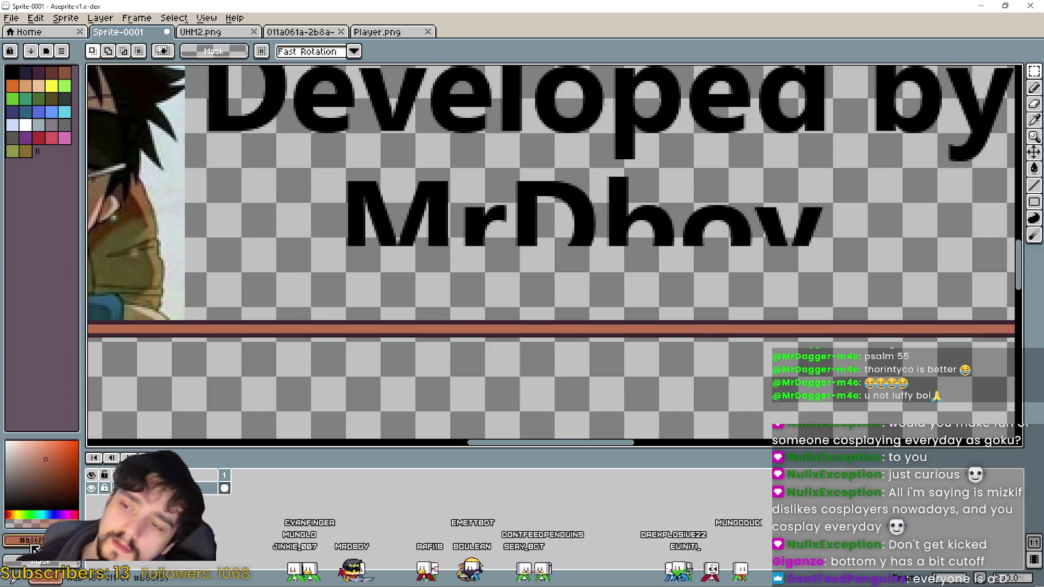
click(25, 540)
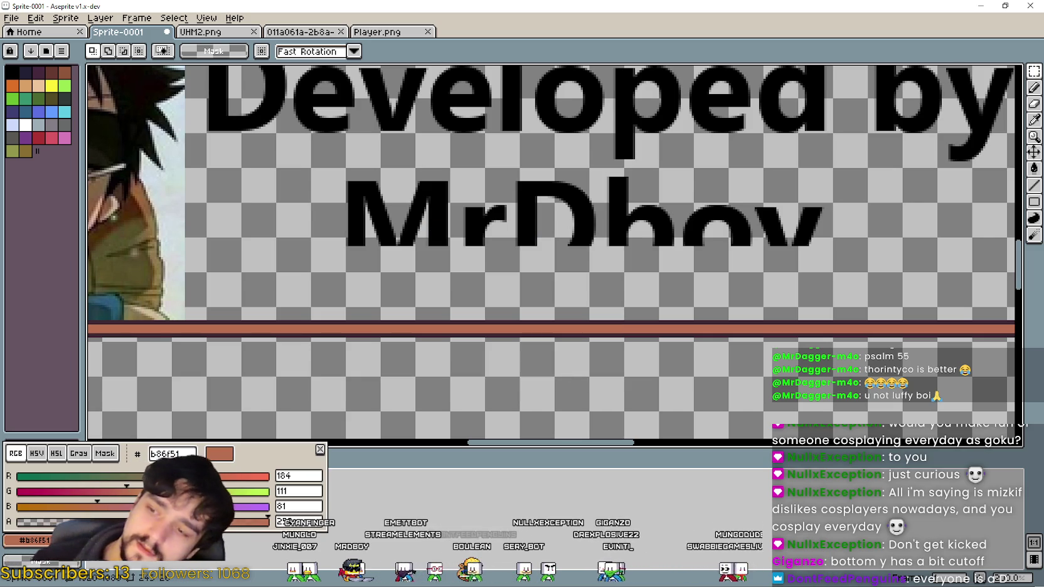
key(Escape)
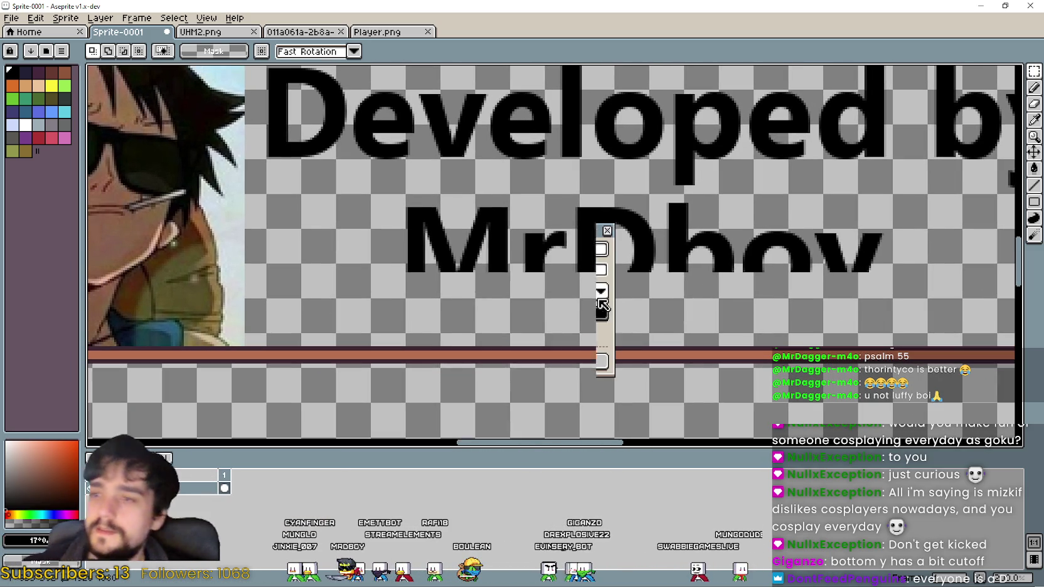
click(509, 361)
Move the new 'MrDboy' text below 'Developed by' and commit it.
mouse_move(546, 295)
mouse_down()
mouse_move(650, 312)
mouse_move(629, 288)
mouse_up()
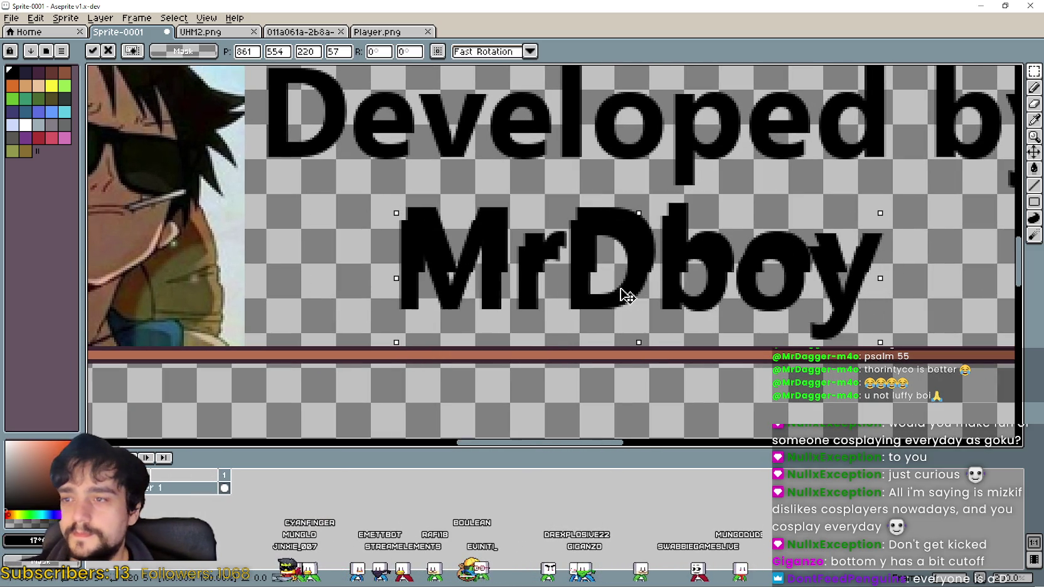
scroll(513, 268, up, 1)
scroll(494, 226, up, 1)
scroll(494, 226, up, 1)
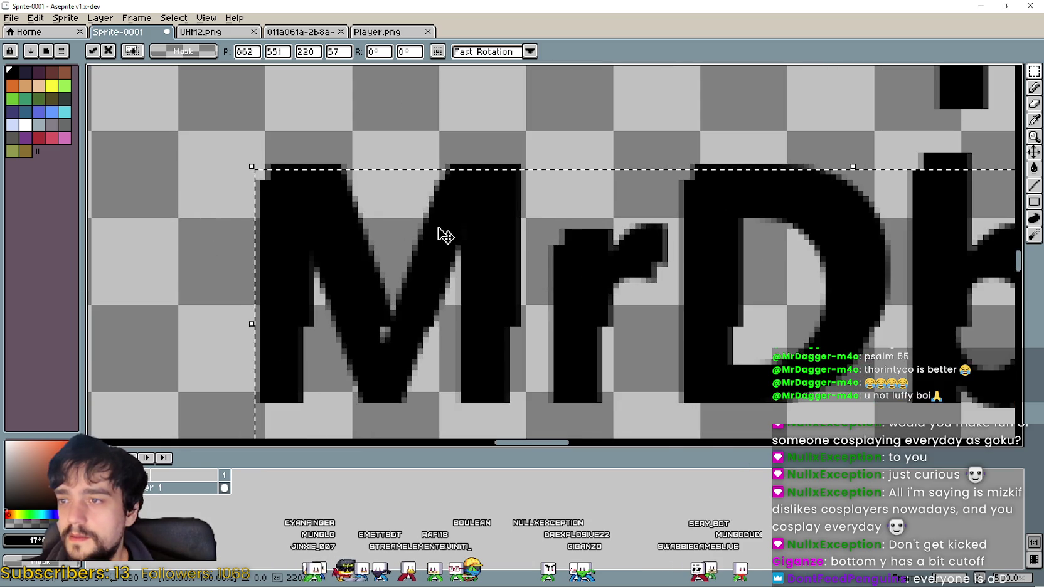
mouse_move(443, 228)
mouse_down()
mouse_move(458, 220)
mouse_move(449, 221)
mouse_move(454, 321)
mouse_move(320, 258)
mouse_move(321, 281)
mouse_move(379, 220)
mouse_move(452, 220)
mouse_up()
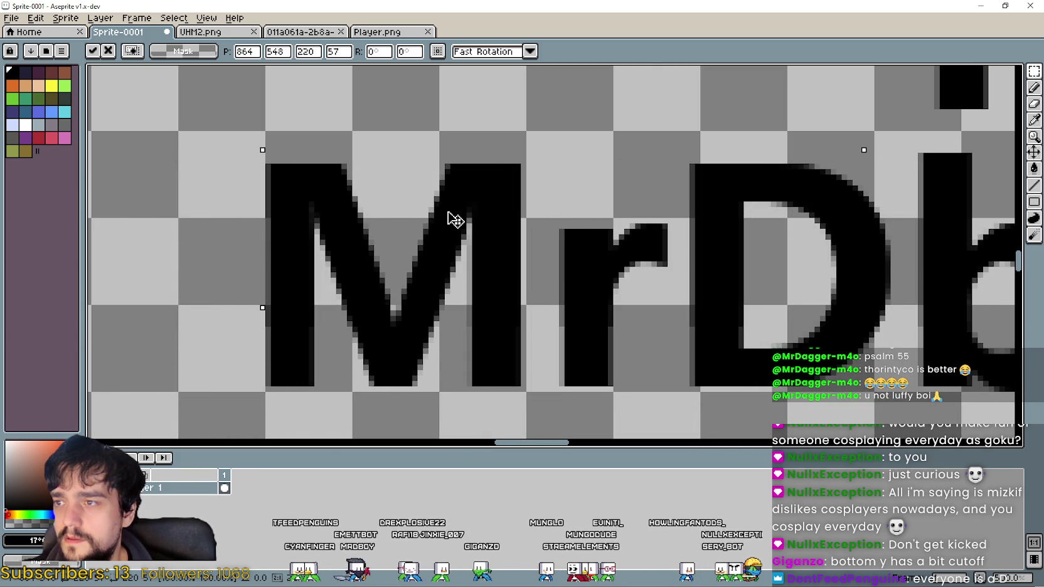
scroll(449, 223, down, 1)
scroll(449, 226, down, 2)
key(Return)
Delete the misplaced 'MrDboy' copy and insert the 'MrDboy' text again.
drag(339, 296, 888, 188)
key(Delete)
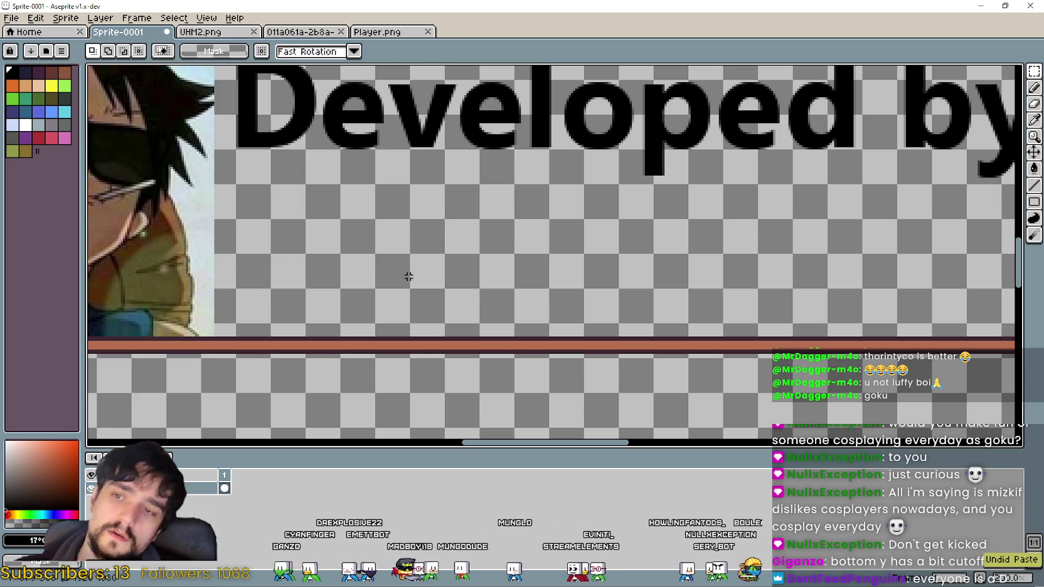
key(ctrl+t)
click(519, 359)
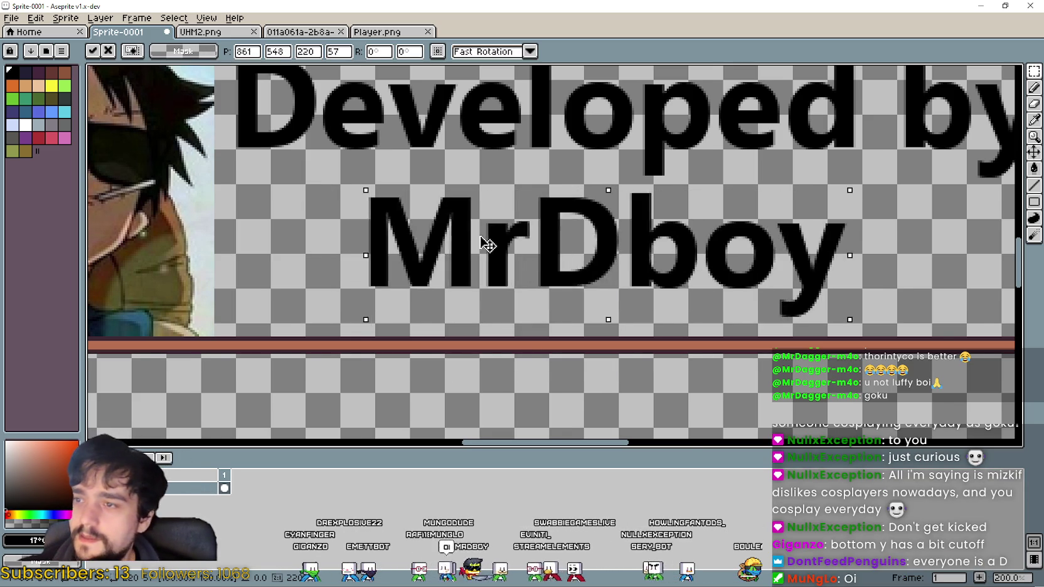
Position the new 'MrDboy' text centred under 'Developed by' and commit it.
scroll(552, 229, down, 1)
drag(540, 225, 532, 236)
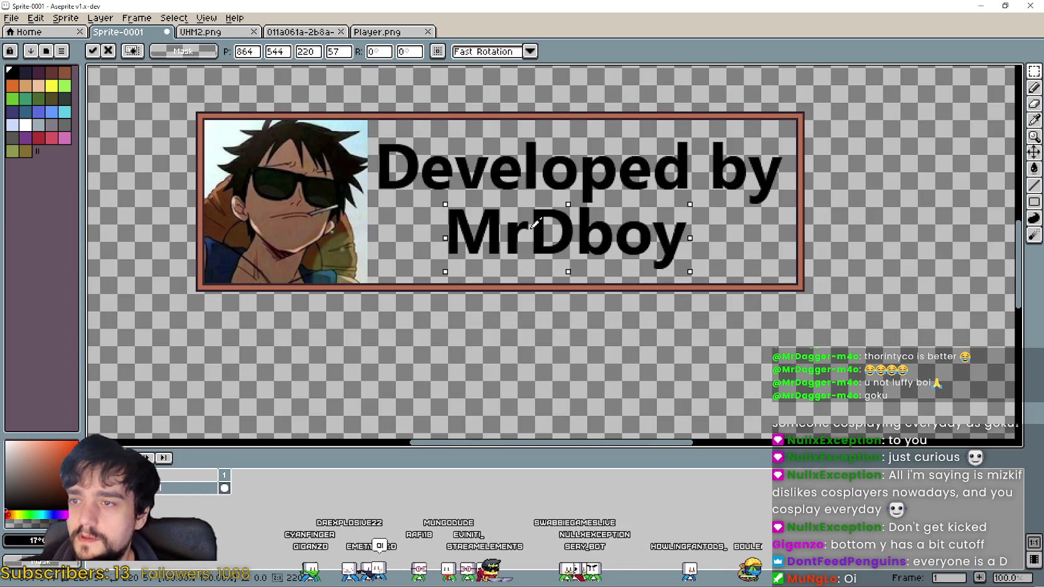
scroll(573, 233, up, 1)
scroll(550, 298, down, 1)
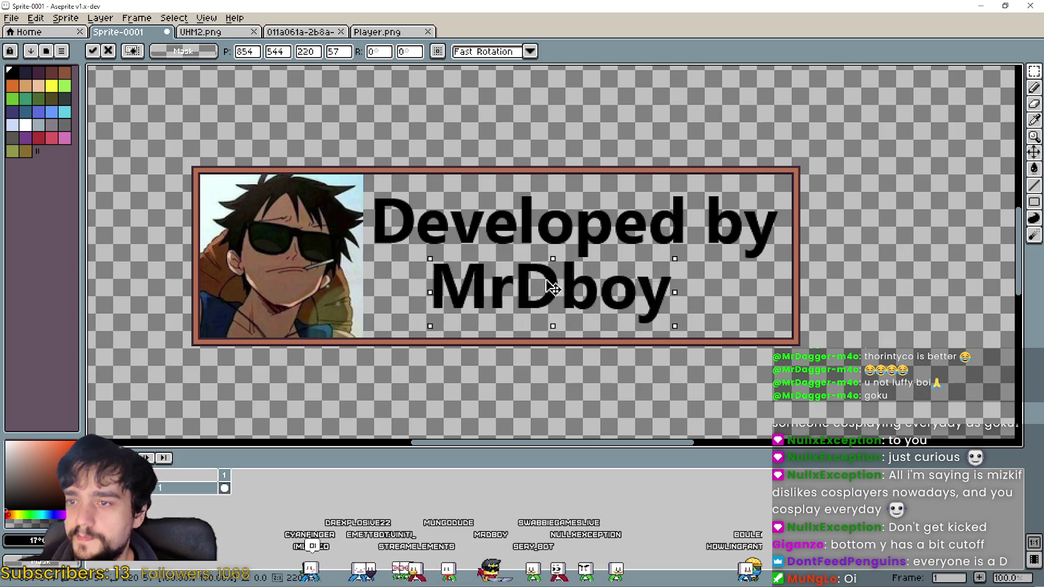
mouse_move(552, 298)
mouse_down()
mouse_move(570, 294)
mouse_move(533, 291)
mouse_move(566, 296)
mouse_up()
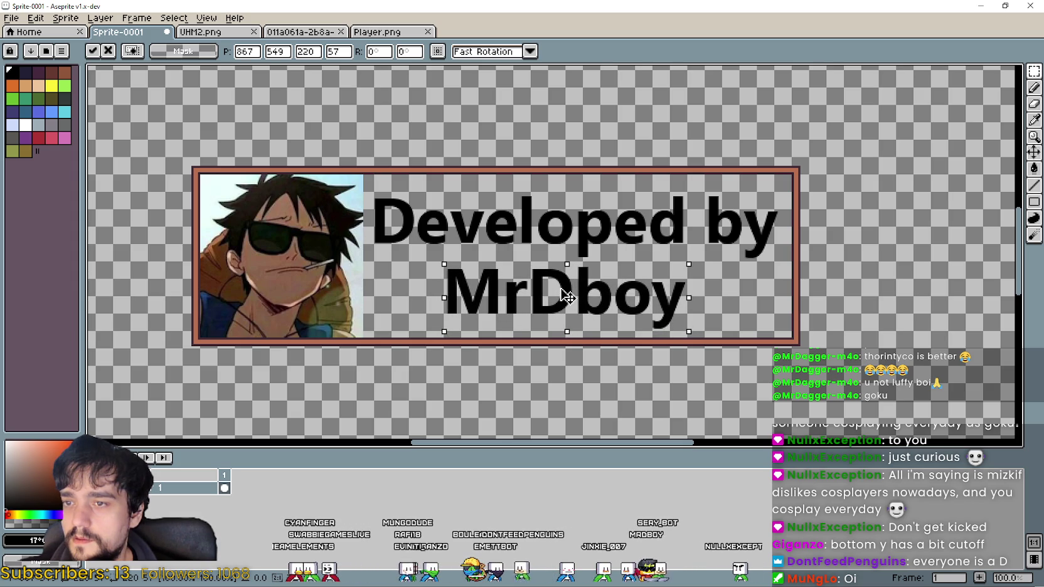
click(530, 349)
Paste the copied pixels onto the banner and drop them in place.
scroll(521, 376, down, 1)
scroll(521, 377, up, 1)
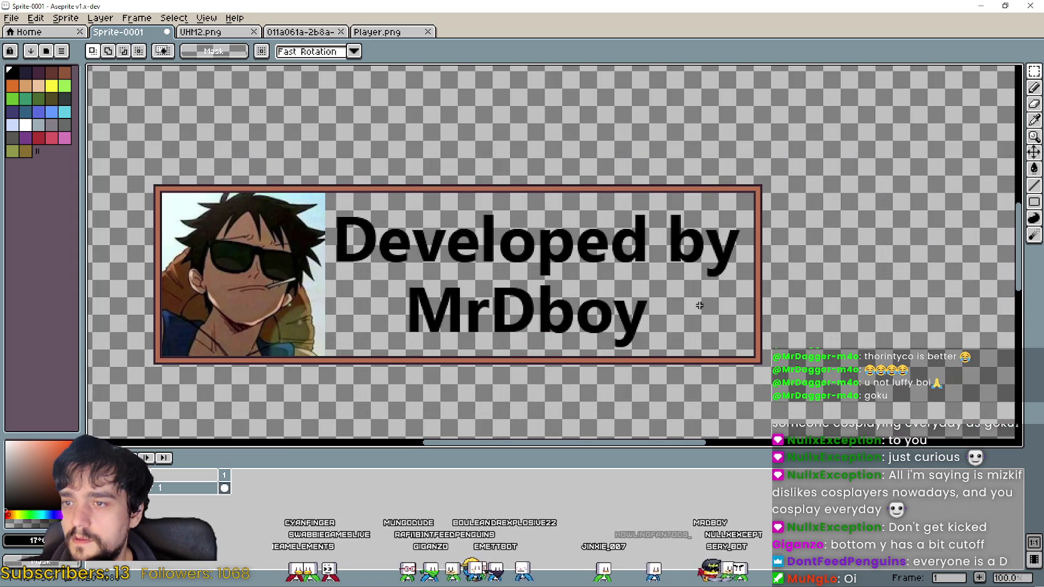
scroll(723, 256, up, 1)
key(ctrl+v)
scroll(565, 255, up, 2)
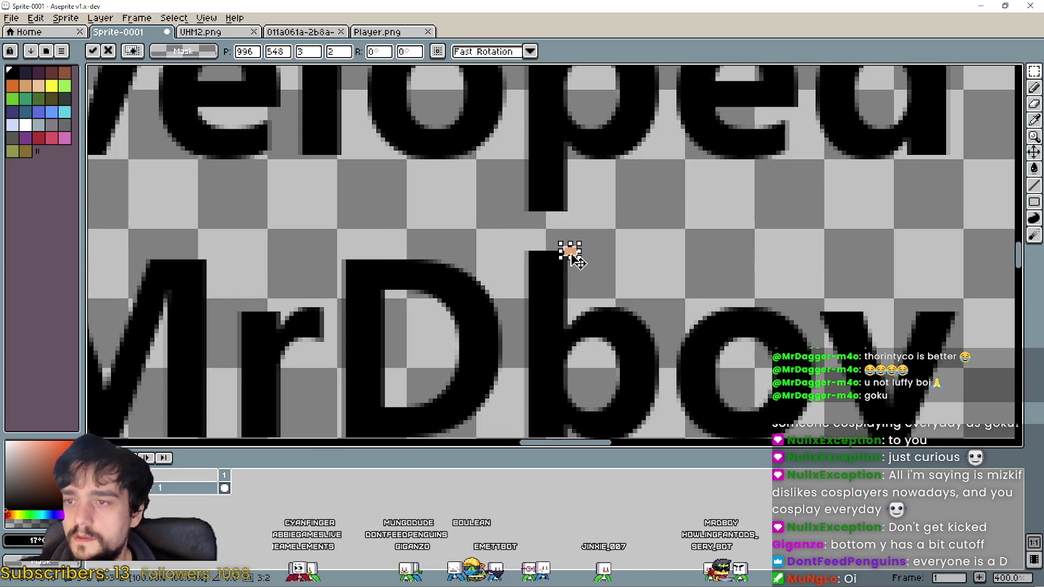
click(678, 247)
scroll(784, 294, down, 2)
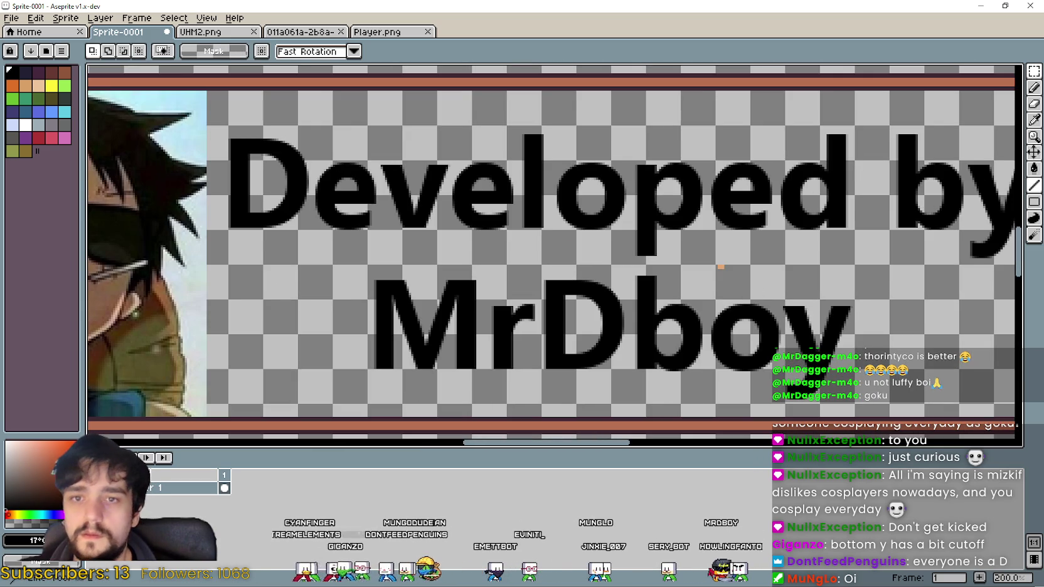
click(1033, 122)
Try filling the banner background with orange, then undo the fill.
scroll(868, 308, up, 1)
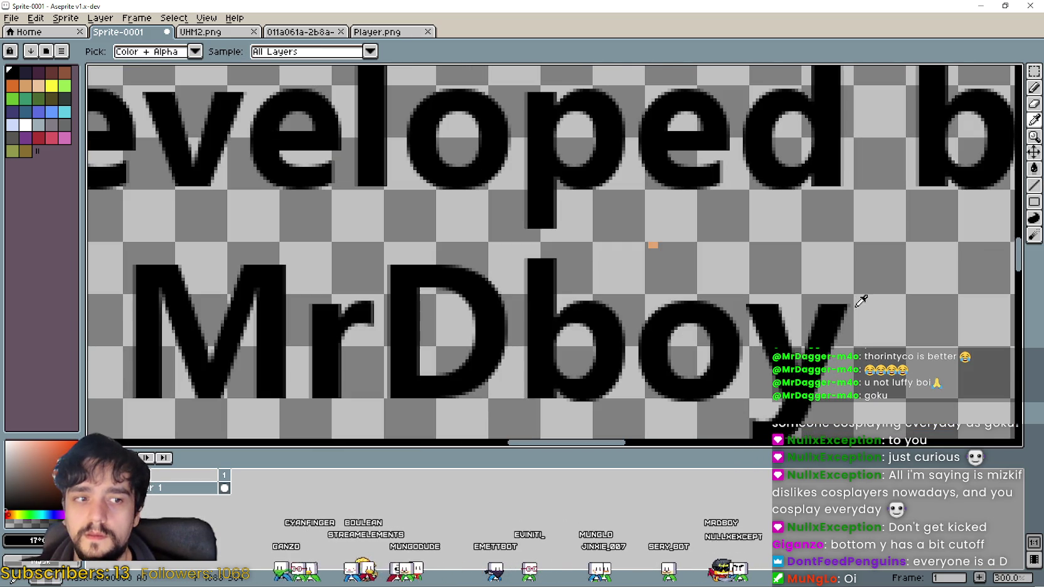
scroll(771, 275, up, 1)
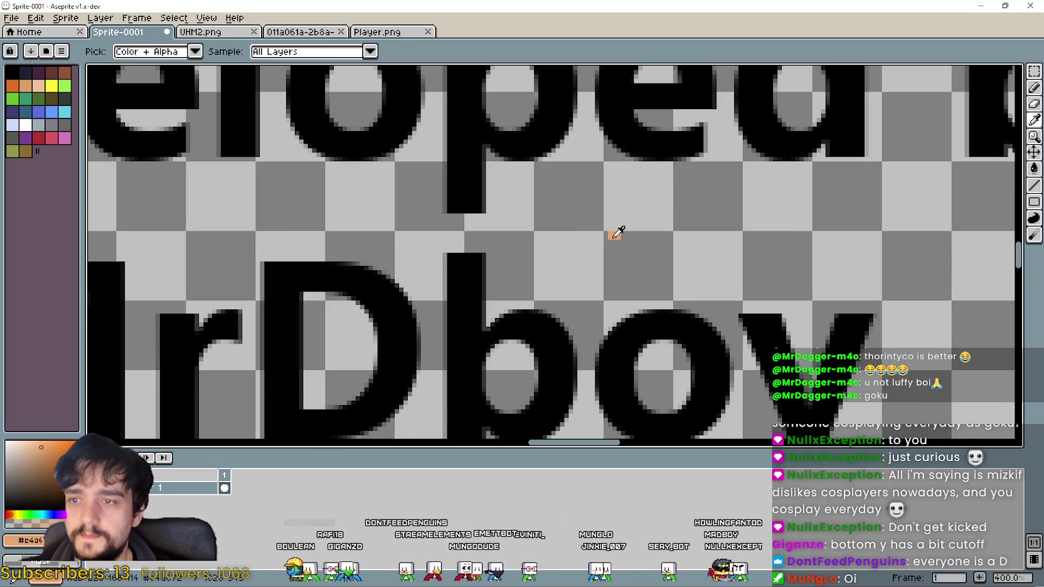
click(1034, 167)
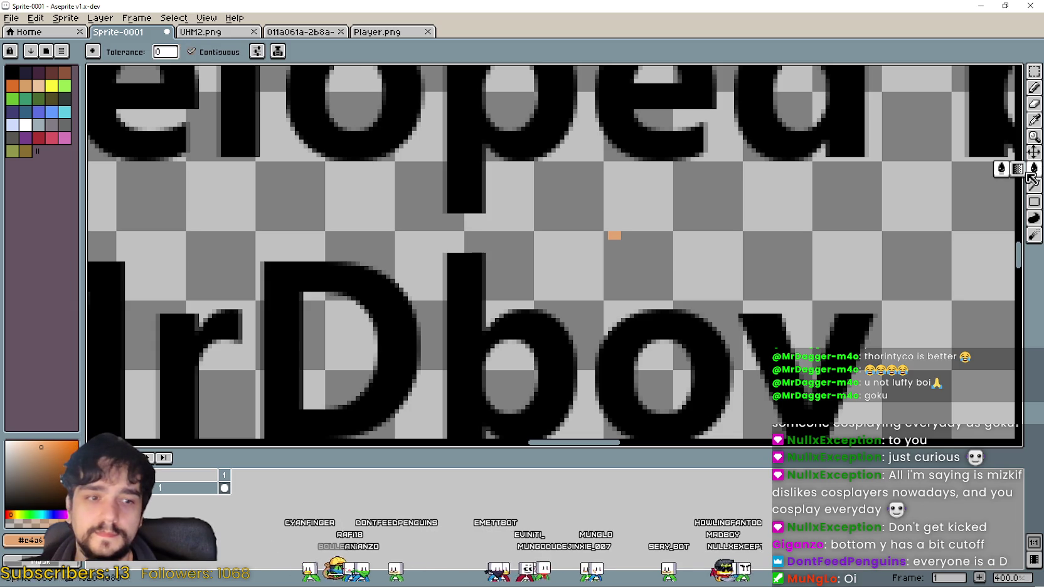
click(782, 252)
scroll(783, 251, down, 2)
scroll(783, 251, down, 4)
scroll(783, 251, up, 4)
drag(760, 271, 704, 184)
key(ctrl+z)
Add a new empty layer to the banner via Layer > New > New Layer.
scroll(659, 276, down, 1)
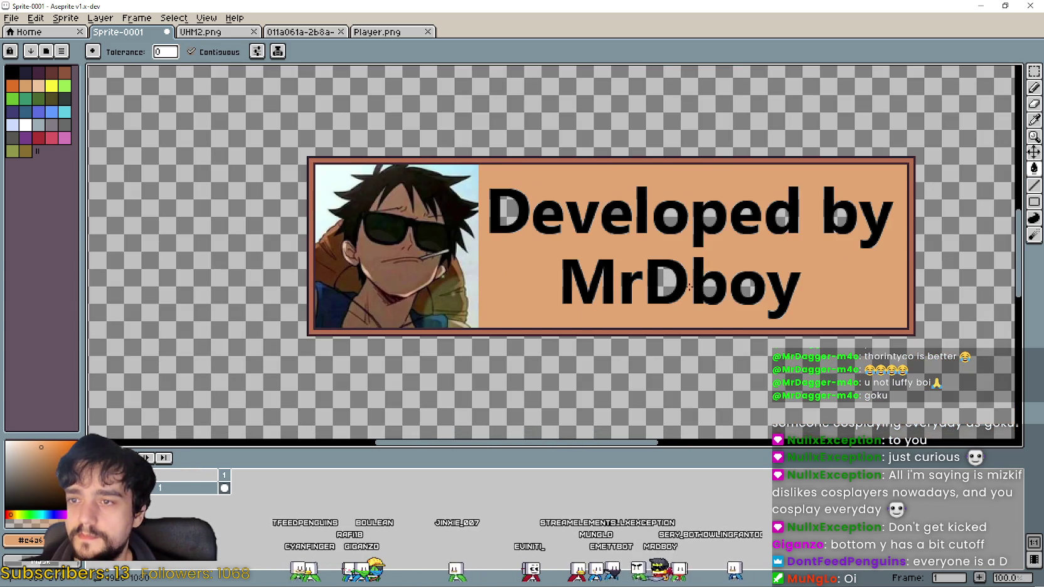
drag(789, 267, 771, 232)
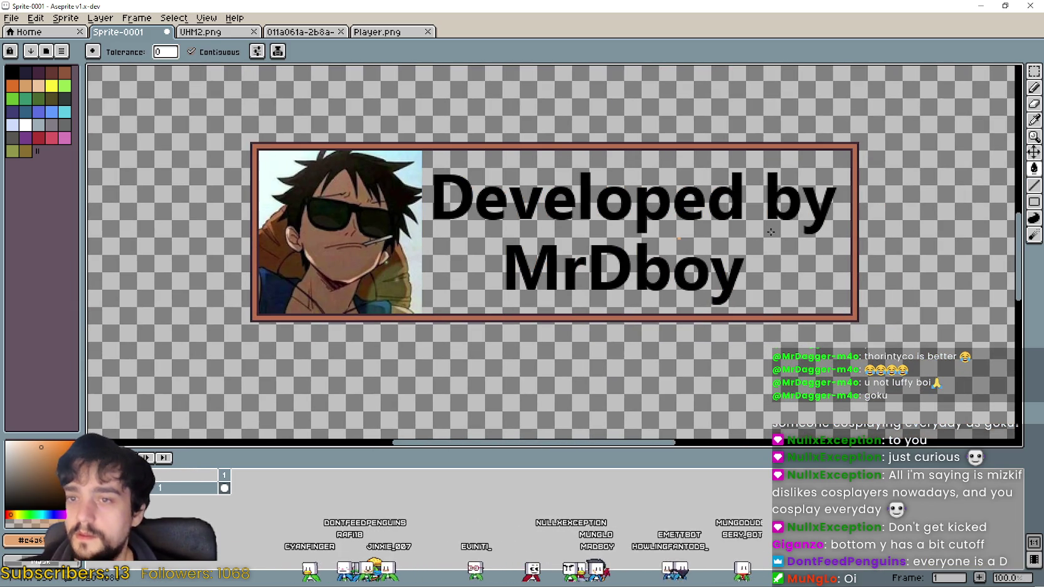
double_click(35, 9)
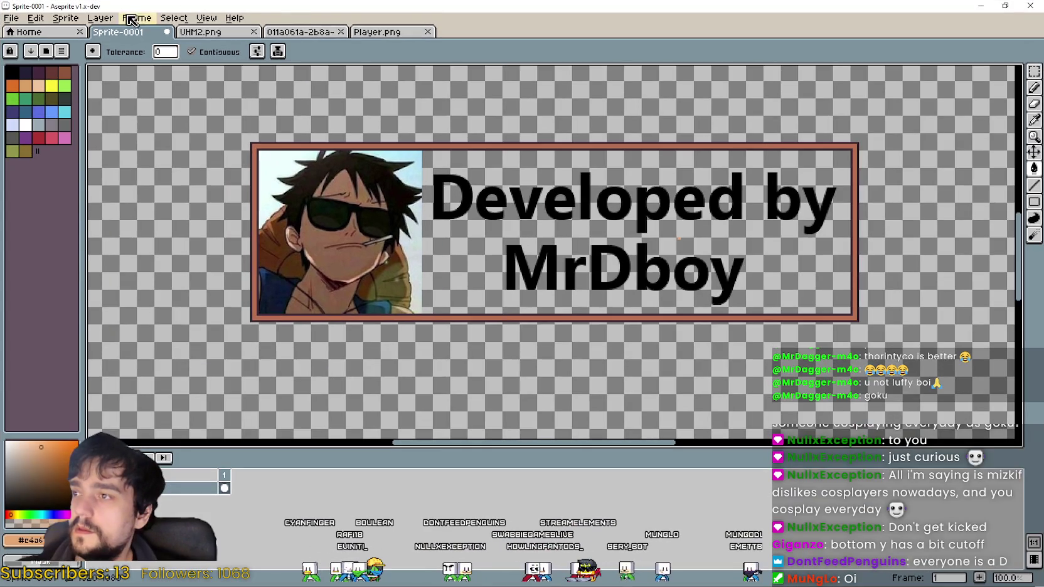
click(100, 18)
click(254, 89)
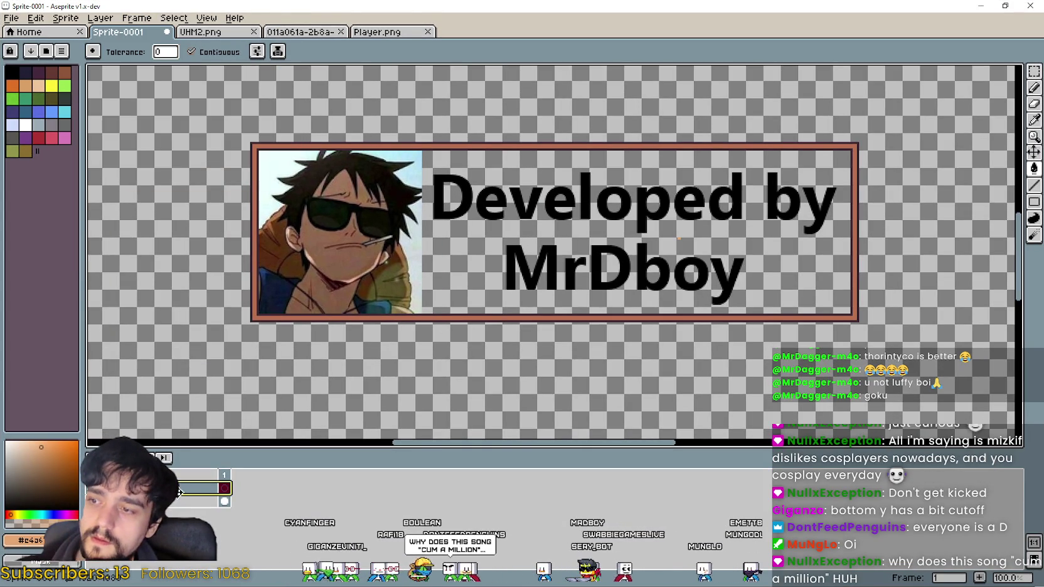
Move the new layer below the other and select the area inside the banner border.
drag(179, 492, 172, 511)
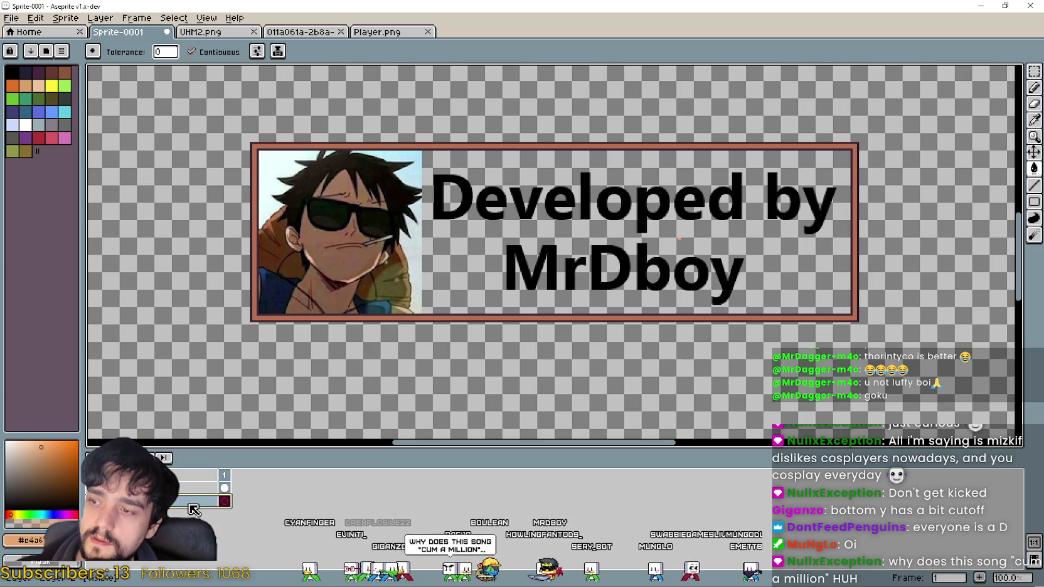
click(1034, 71)
scroll(238, 143, up, 3)
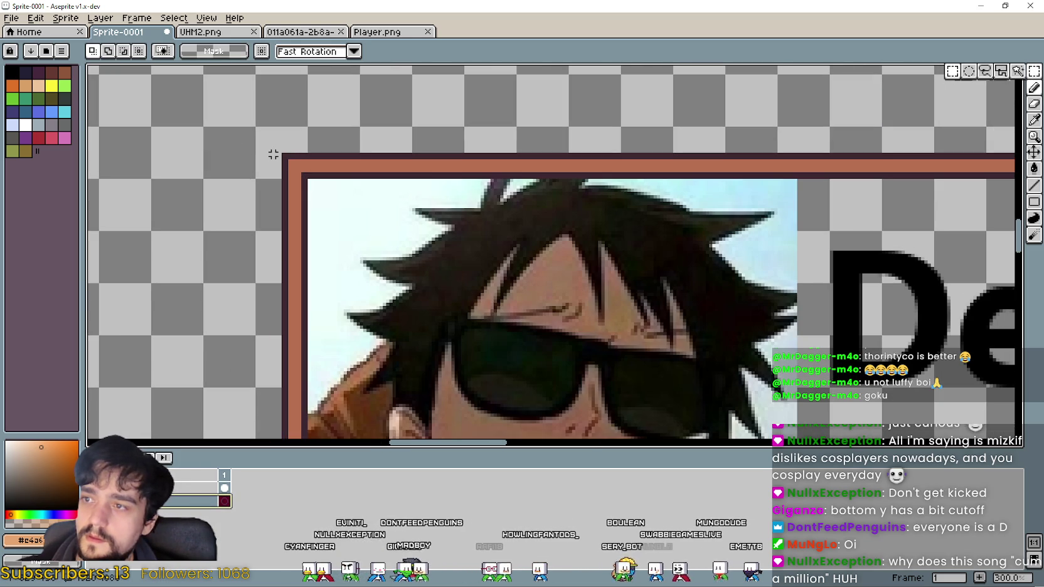
drag(284, 156, 429, 286)
scroll(429, 286, down, 2)
scroll(877, 416, down, 1)
scroll(878, 416, up, 1)
scroll(753, 314, up, 1)
scroll(501, 156, up, 2)
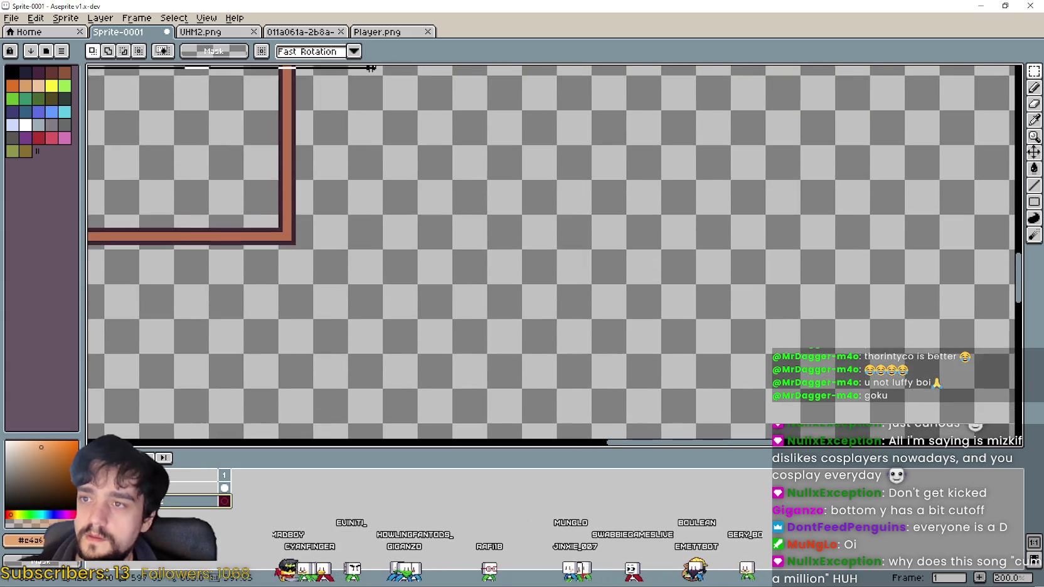
scroll(617, 243, left, 5)
scroll(618, 243, up, 2)
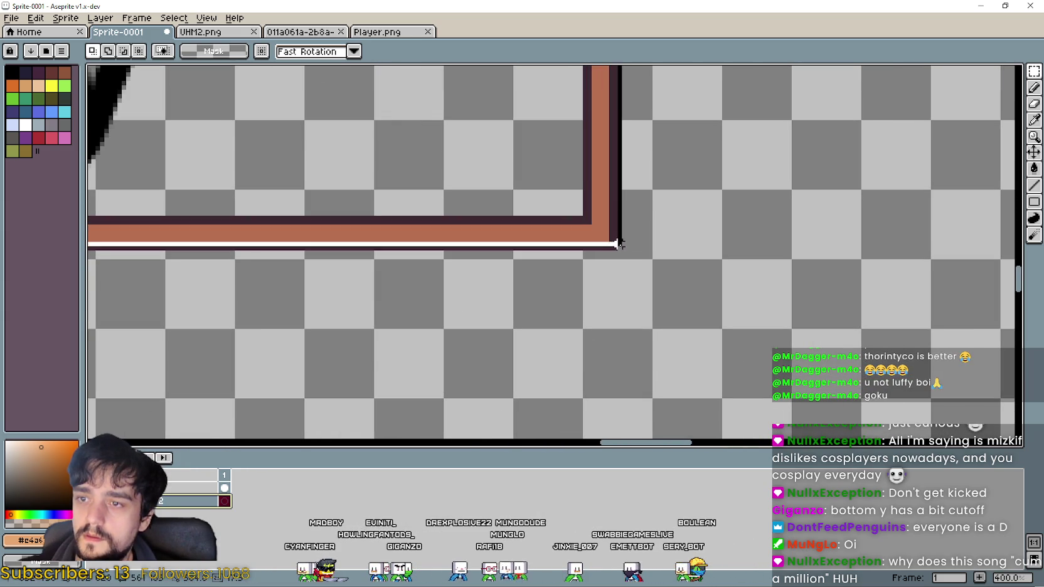
Paint Bucket the selected banner interior with light orange.
click(1034, 168)
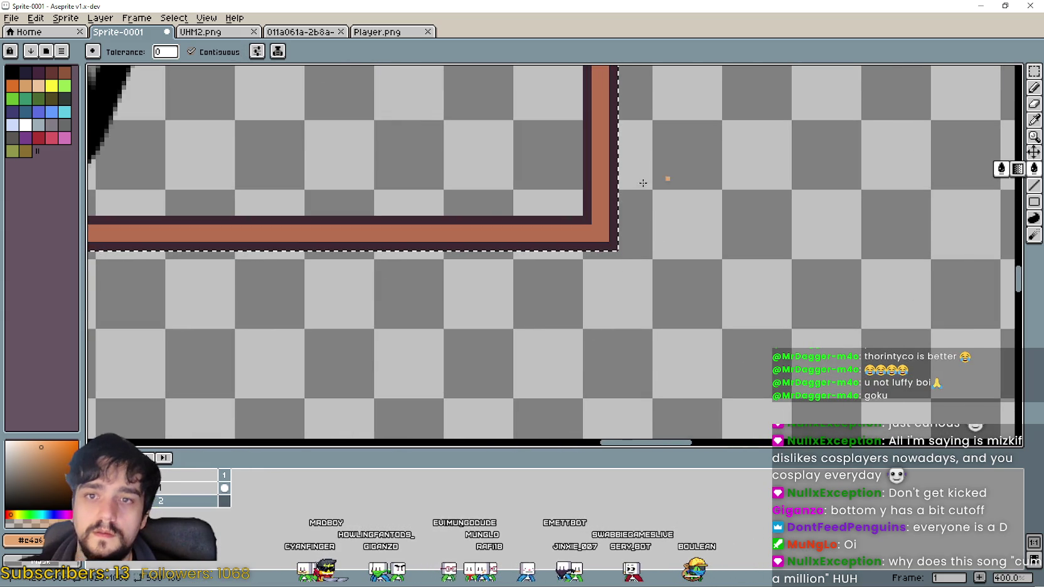
key(Delete)
drag(297, 210, 493, 320)
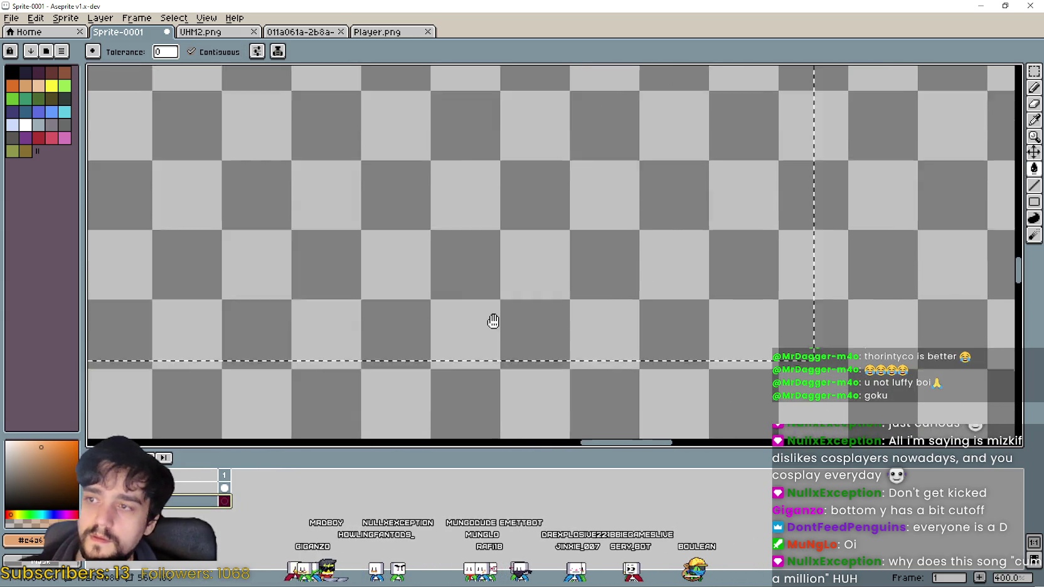
scroll(494, 321, down, 1)
click(608, 314)
key(ctrl+z)
key(ctrl+z)
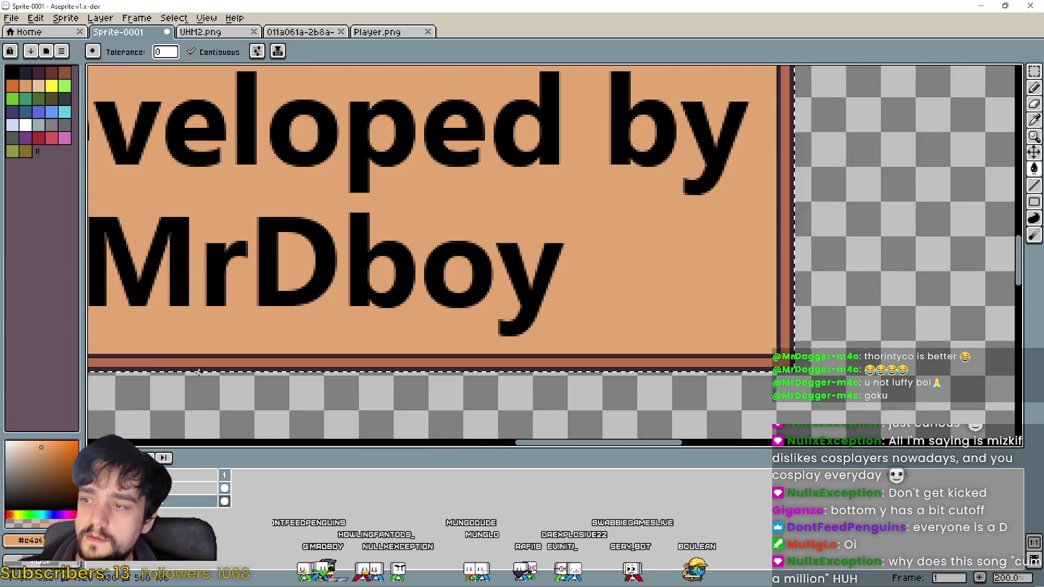
scroll(541, 280, down, 2)
scroll(461, 284, up, 1)
scroll(564, 301, down, 1)
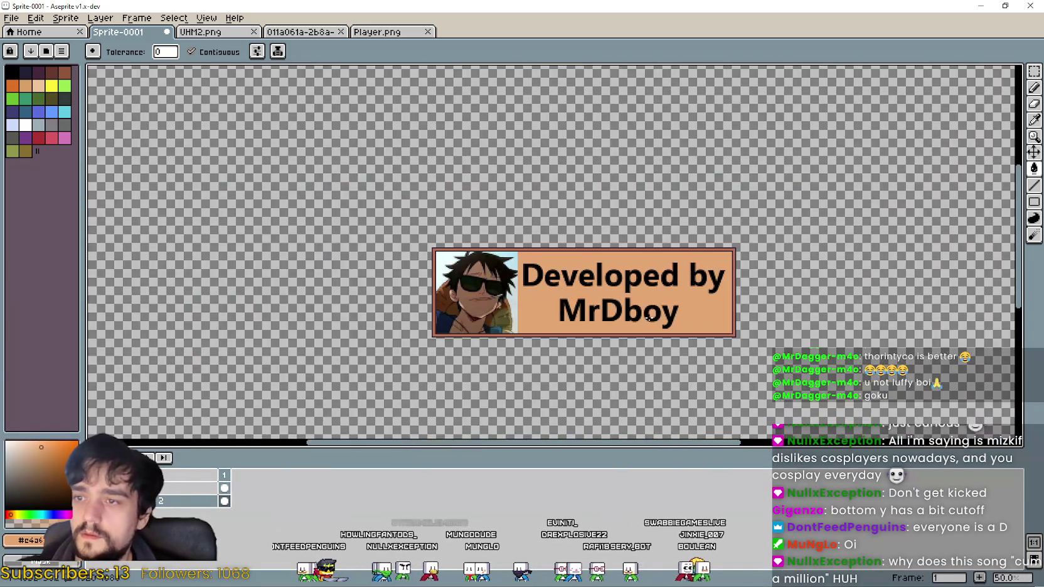
drag(649, 316, 663, 286)
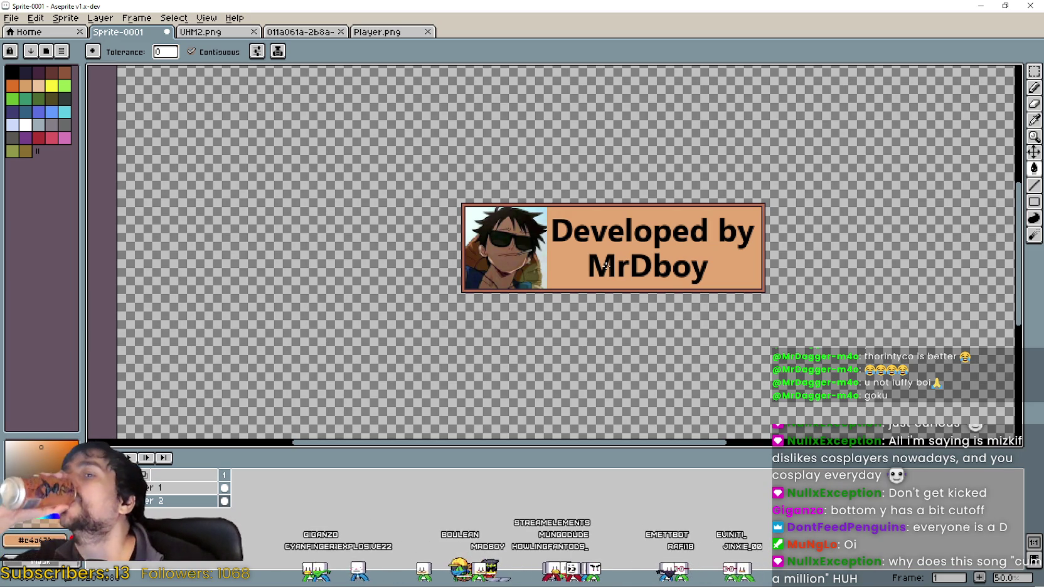
Zoom in and out to inspect the orange-filled banner.
scroll(605, 264, up, 3)
scroll(583, 265, down, 1)
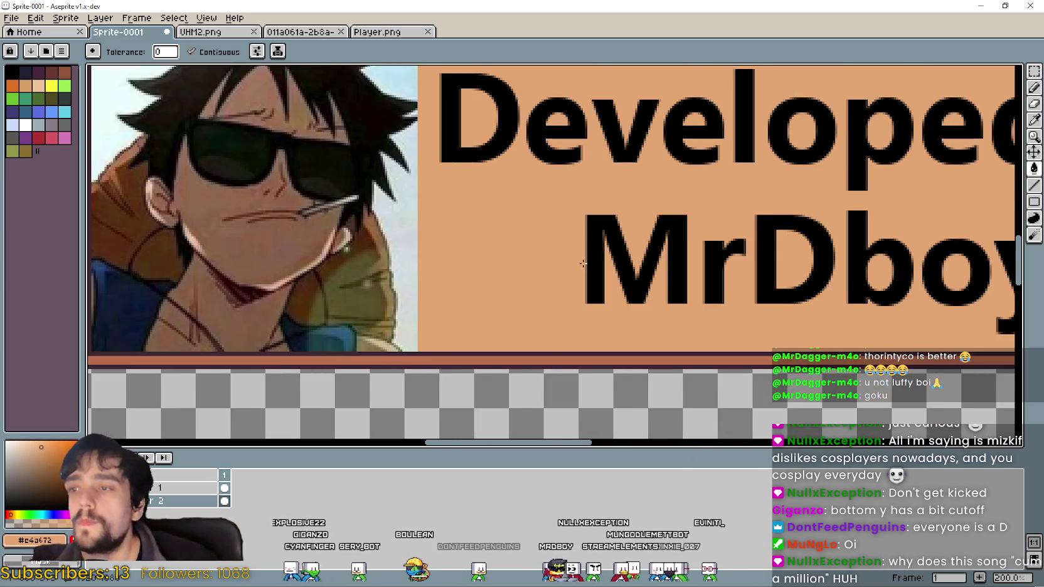
scroll(567, 266, down, 2)
scroll(558, 259, up, 1)
scroll(564, 263, down, 1)
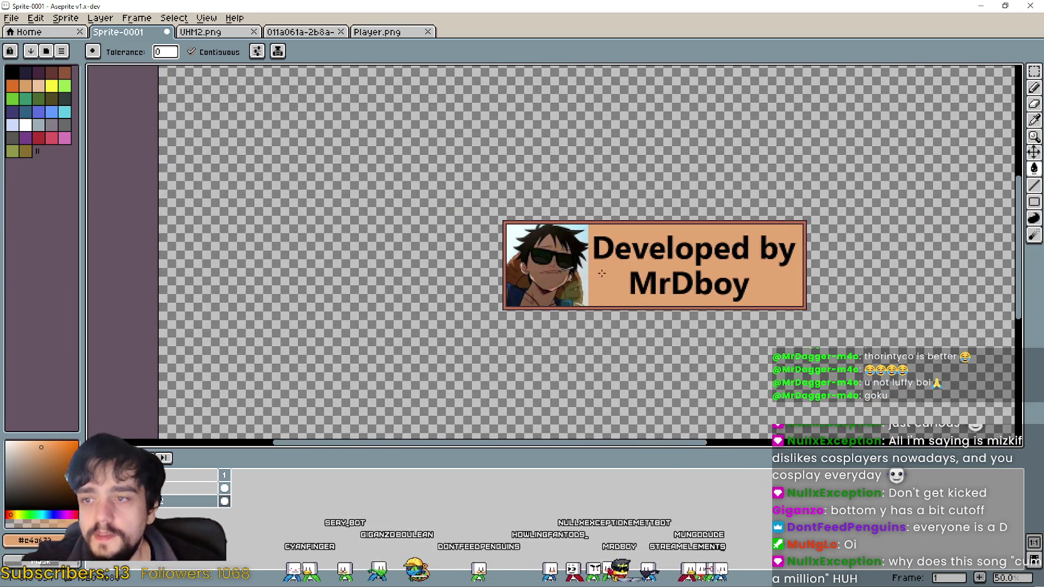
scroll(578, 274, up, 1)
scroll(578, 274, down, 1)
scroll(578, 274, down, 1)
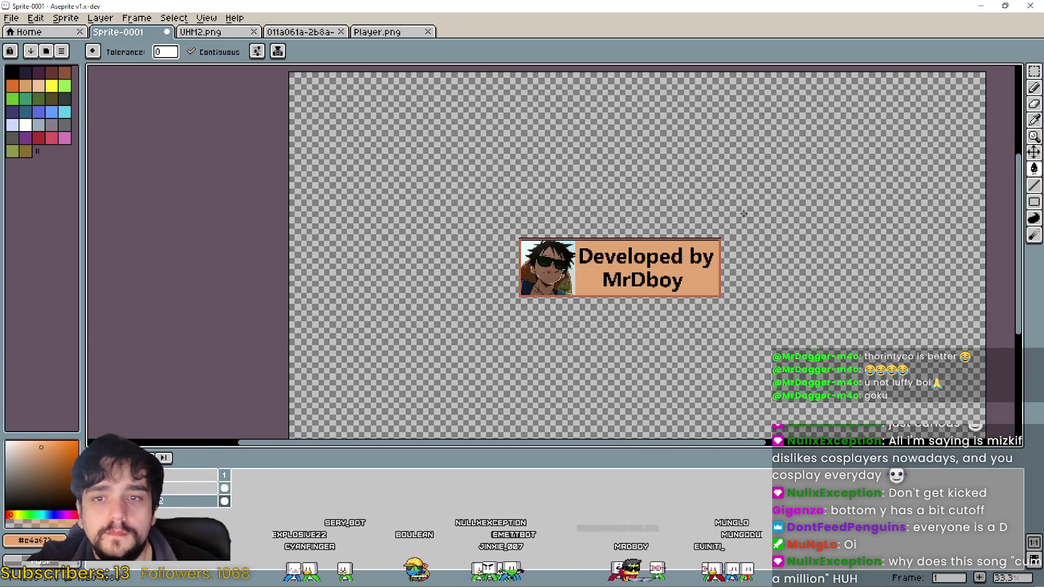
scroll(702, 264, up, 1)
scroll(696, 245, up, 1)
scroll(715, 250, down, 1)
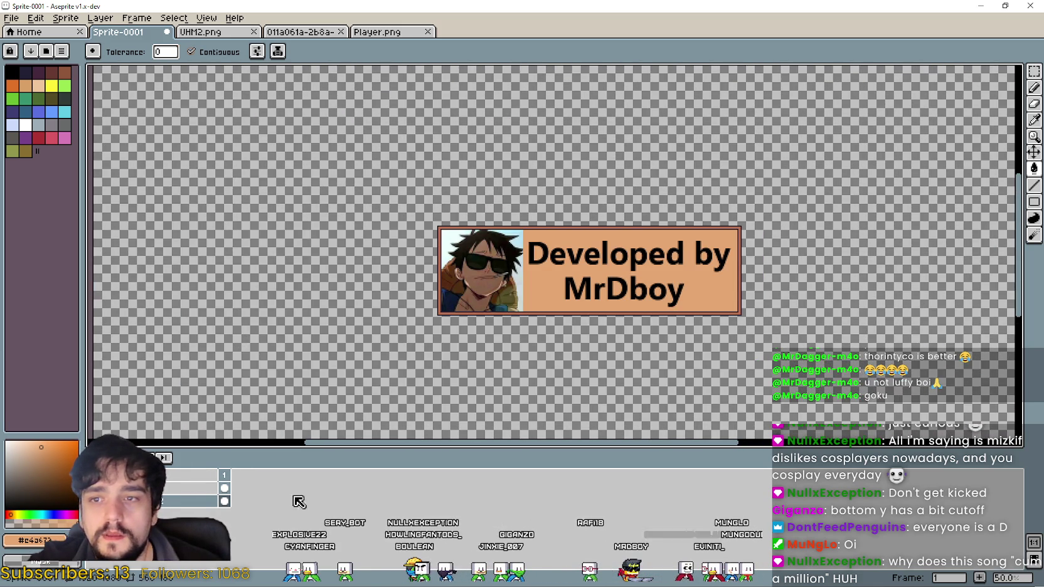
Add a fourth layer to the sprite and select it.
click(12, 18)
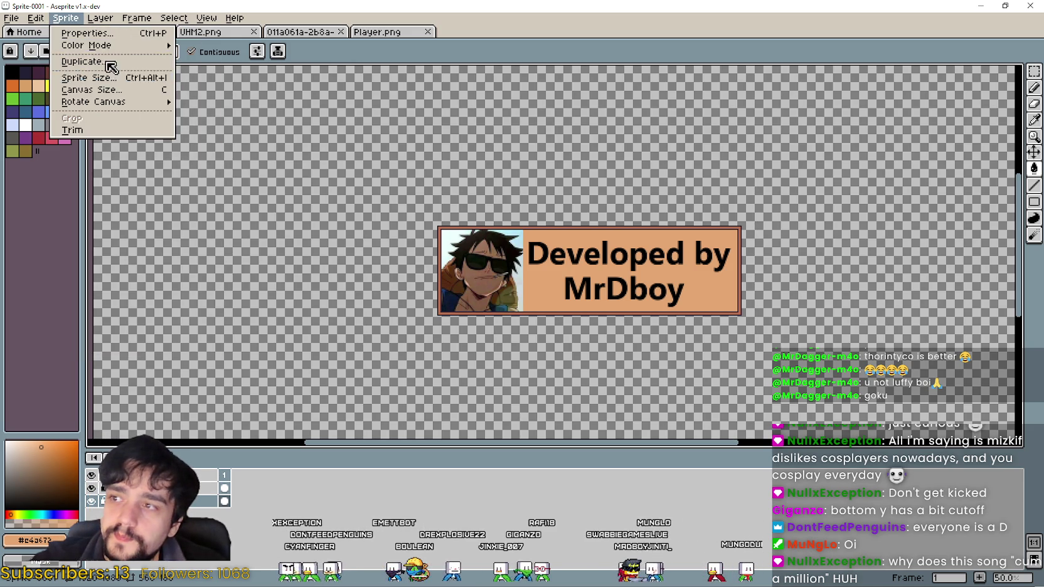
click(251, 86)
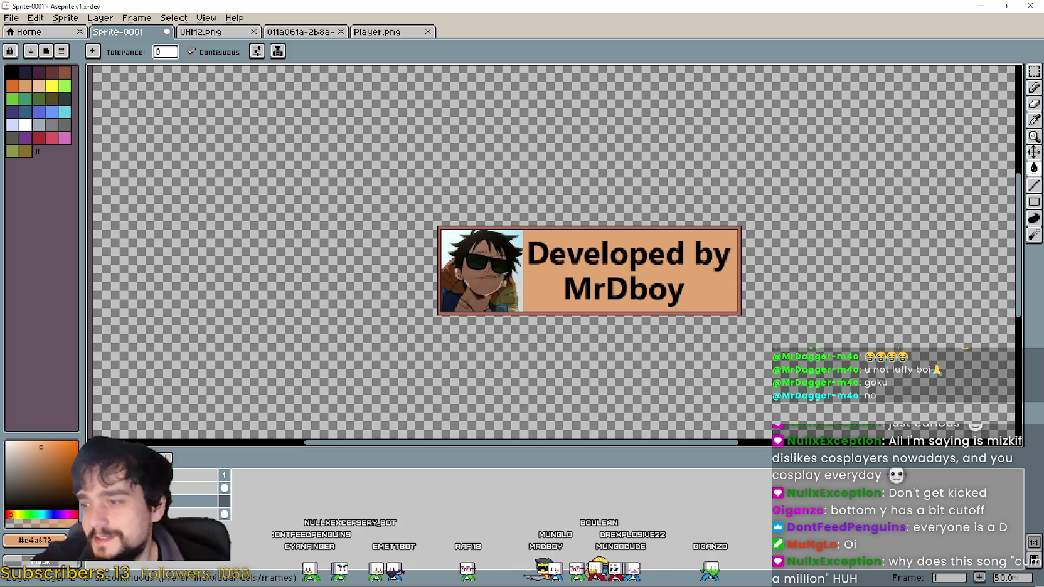
click(224, 501)
click(224, 514)
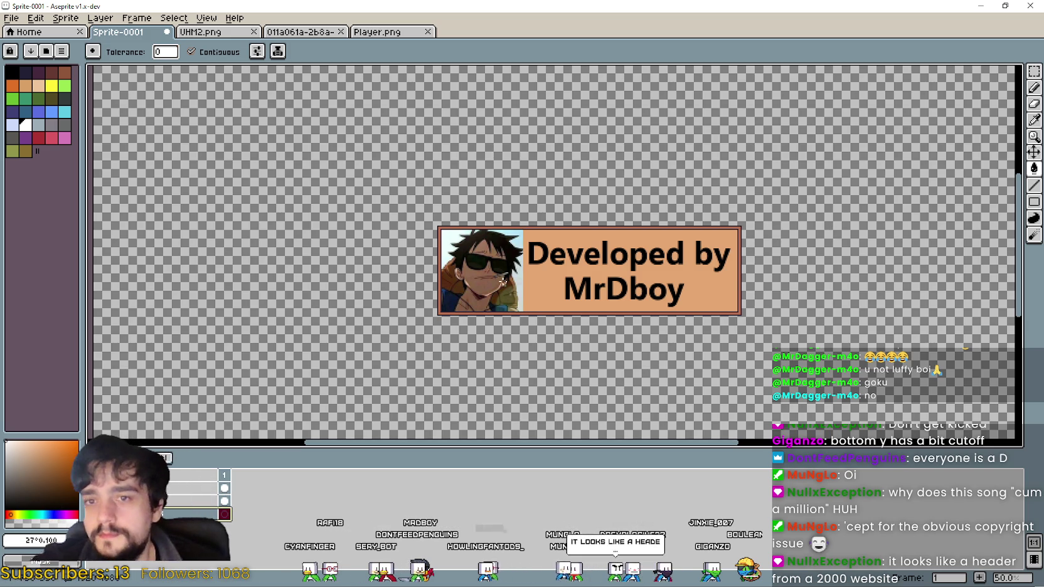
Hide the banner layers, fill the new bottom layer white, then show them again.
key(ctrl+z)
key(ctrl+y)
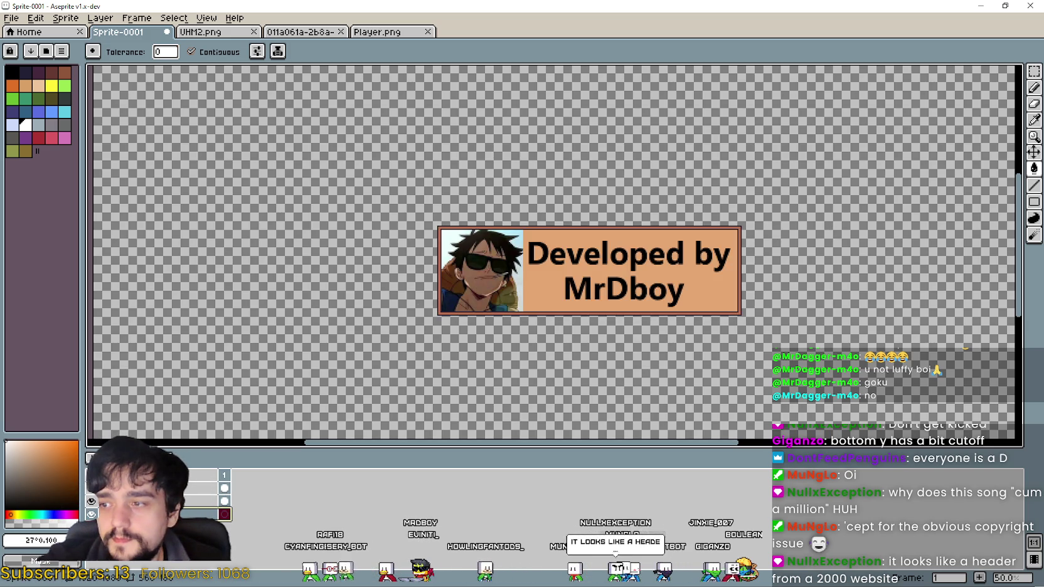
drag(91, 501, 91, 513)
key(ctrl+z)
key(ctrl+y)
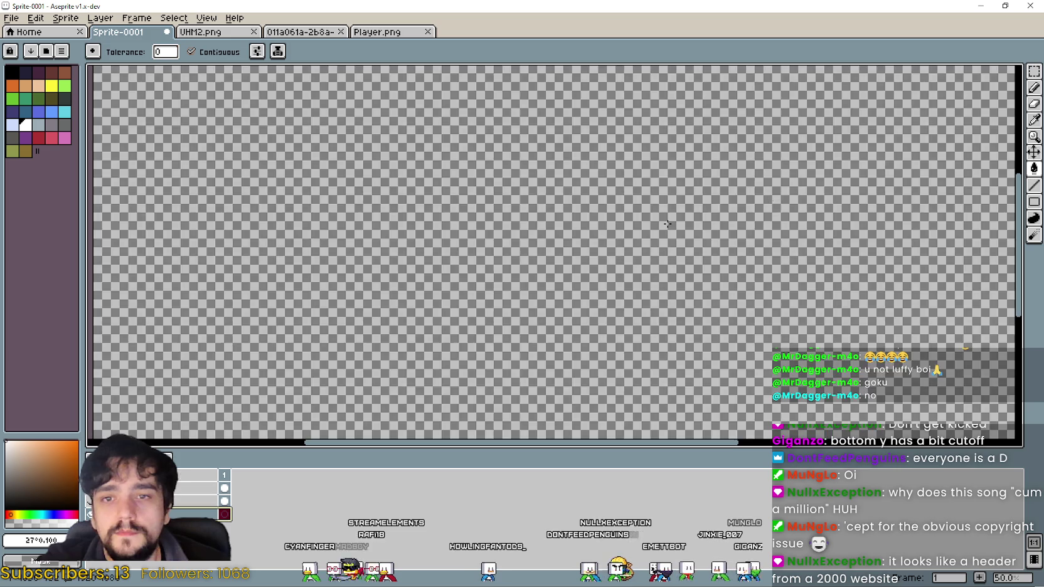
click(91, 514)
click(91, 500)
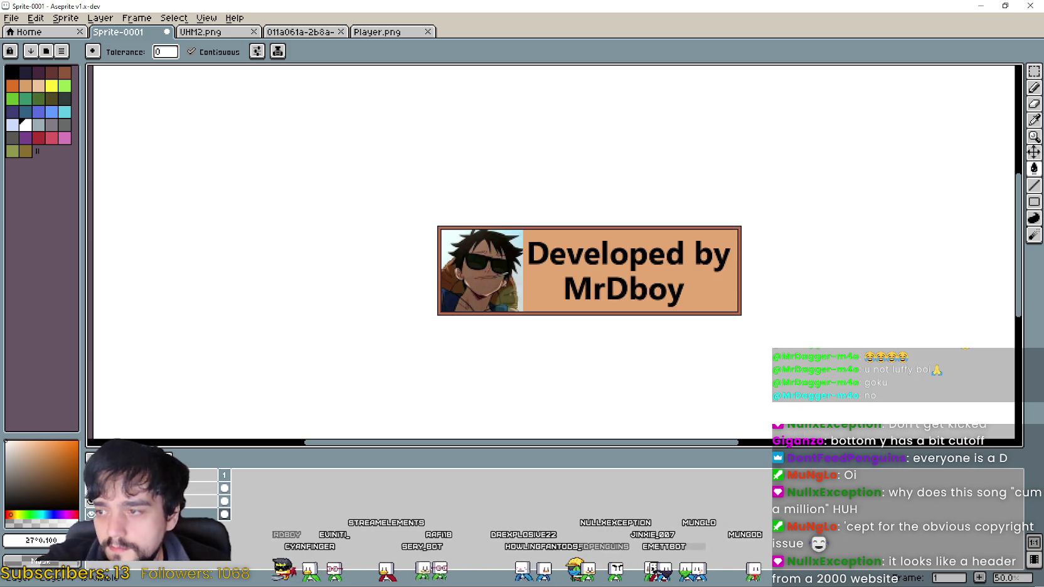
Zoom in and out to check the banner on its white background.
scroll(708, 242, down, 2)
scroll(707, 243, up, 1)
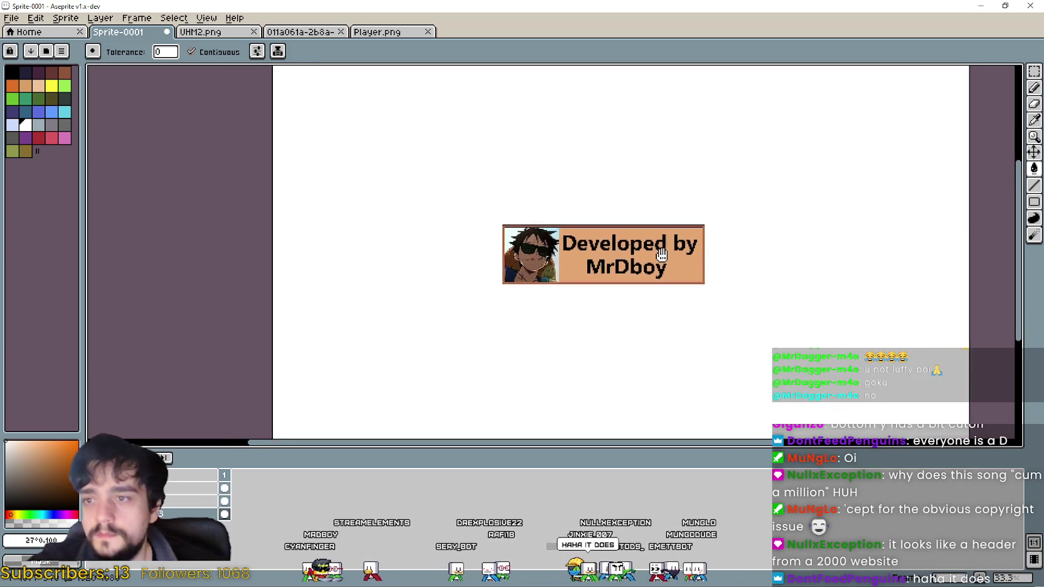
scroll(614, 284, up, 1)
scroll(614, 283, down, 1)
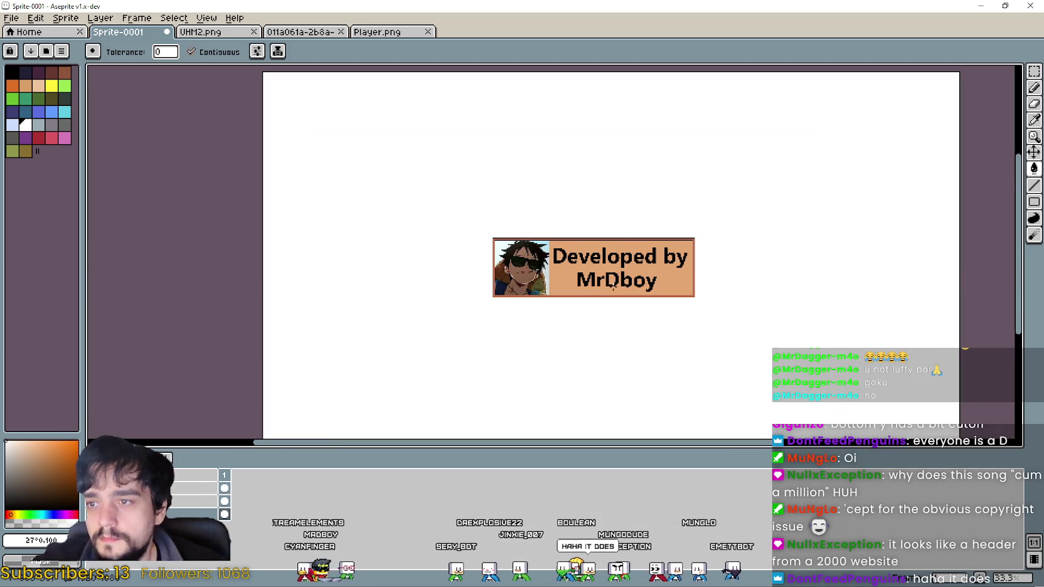
scroll(605, 301, up, 1)
scroll(606, 299, down, 2)
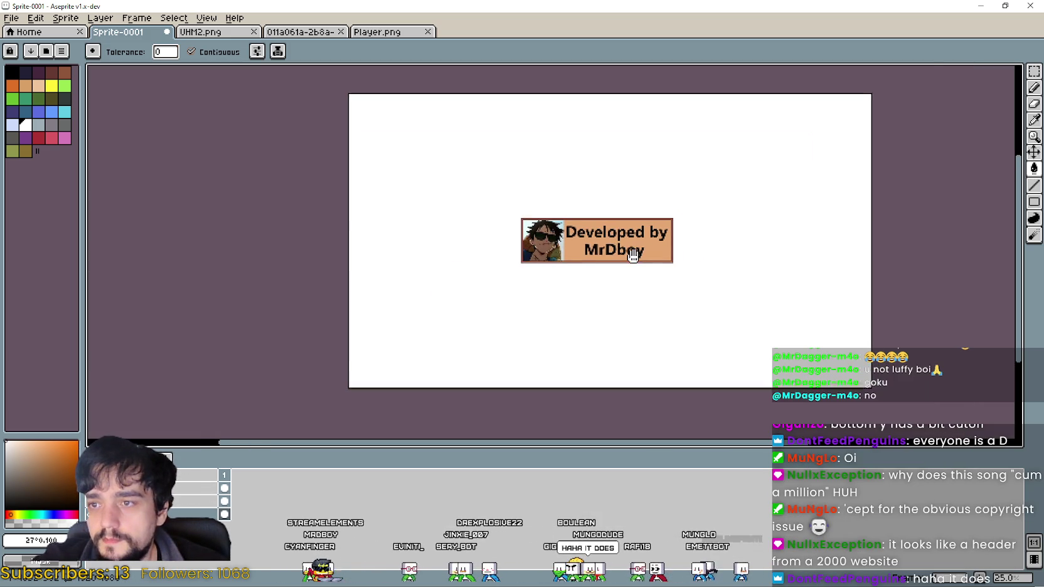
scroll(672, 233, up, 1)
click(12, 19)
mouse_move(28, 125)
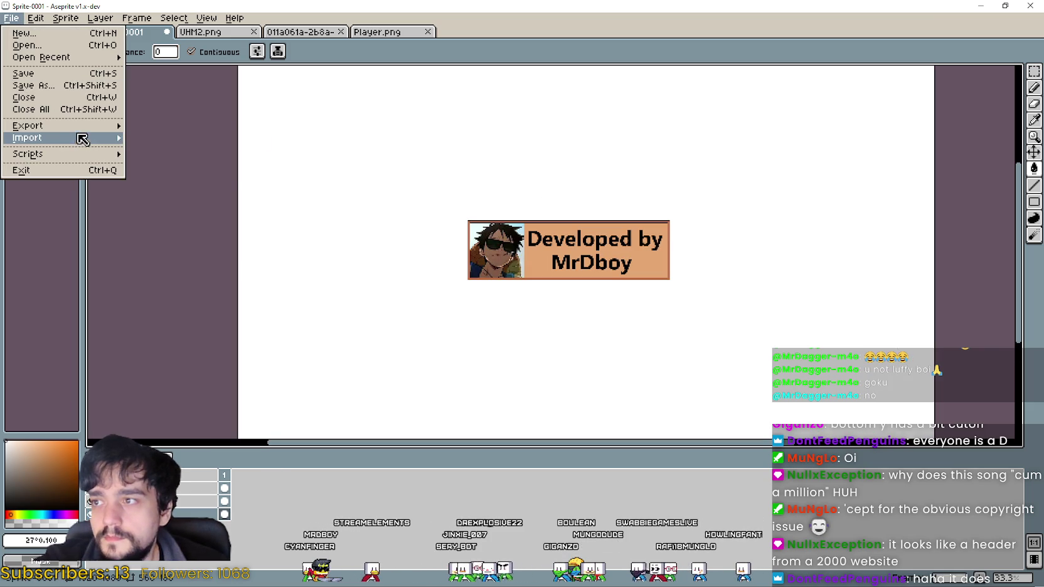
Export the white-backed banner with the output file name 'IntroDev'.
click(224, 128)
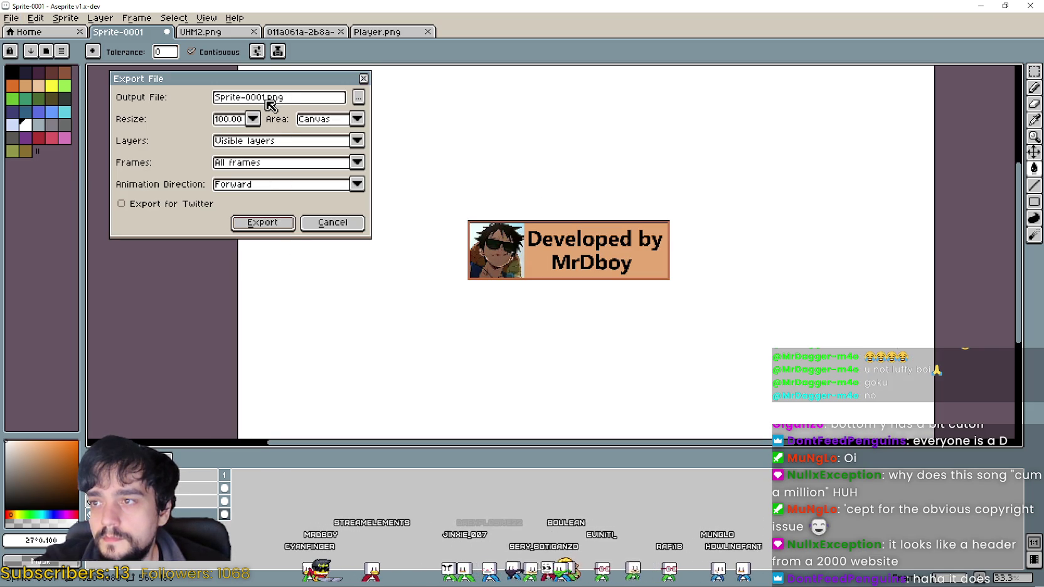
drag(266, 98, 113, 96)
text(In)
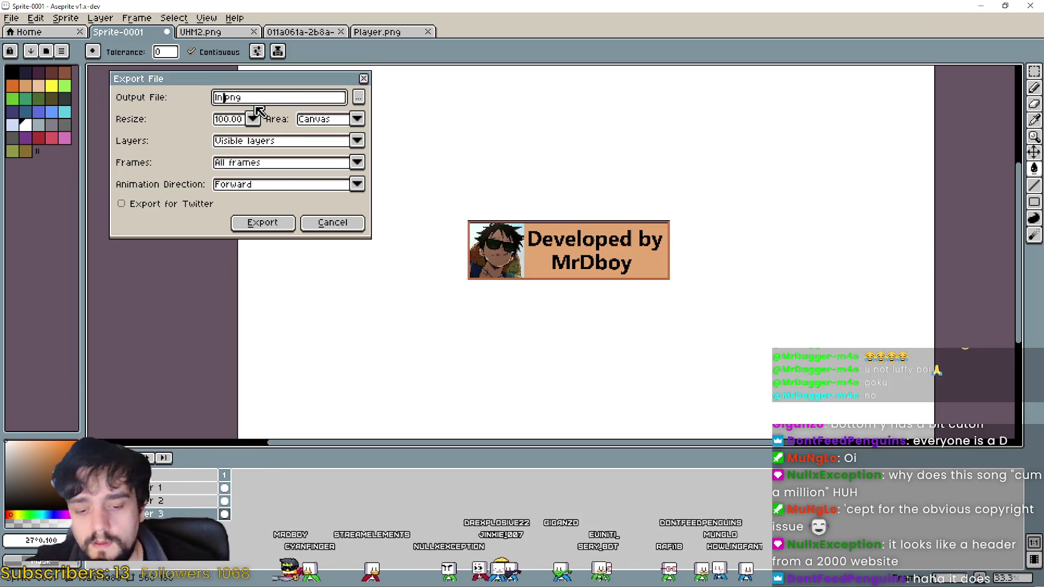
text(troDev)
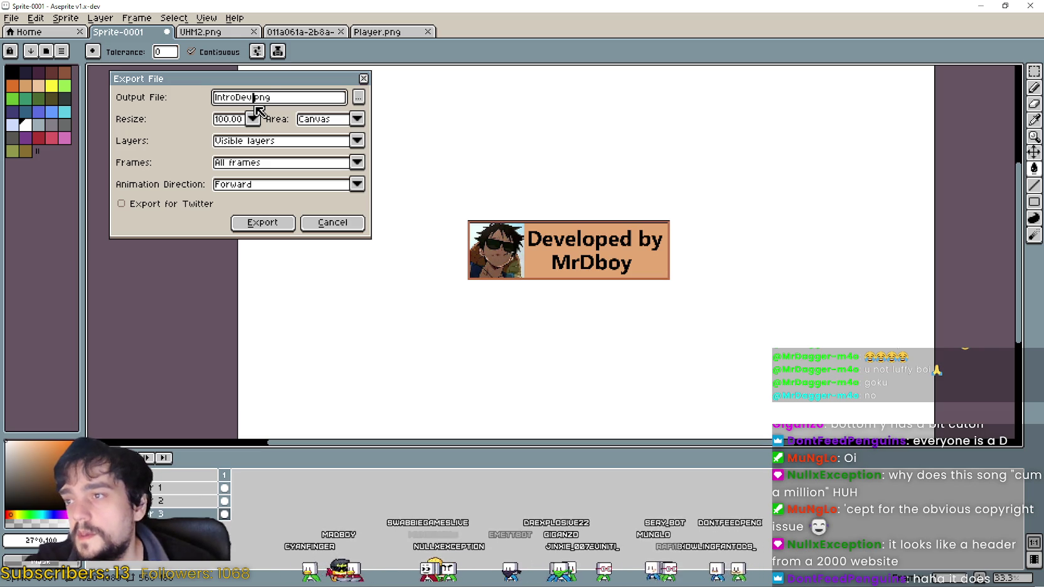
click(271, 221)
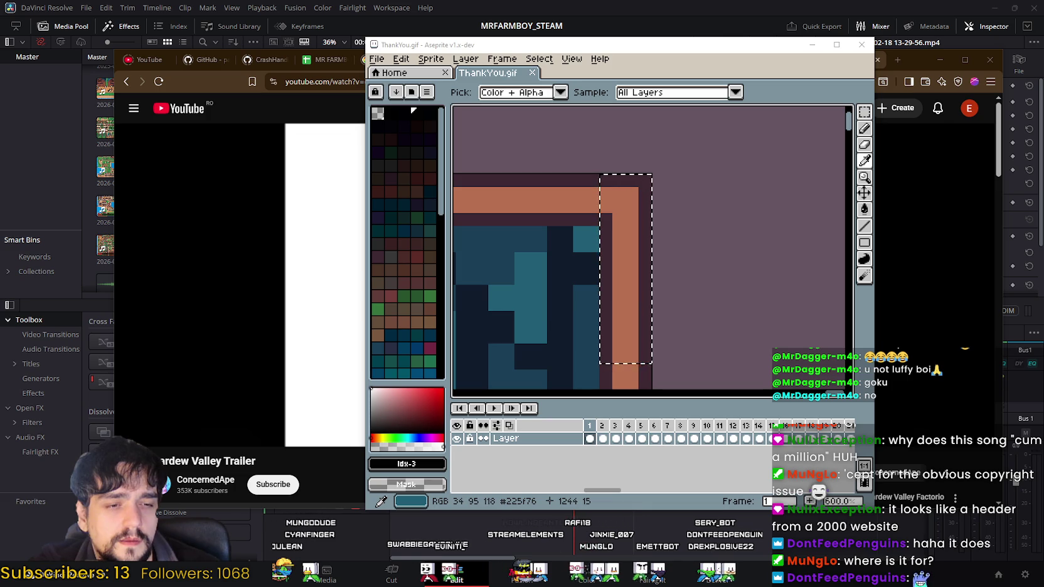
click(221, 85)
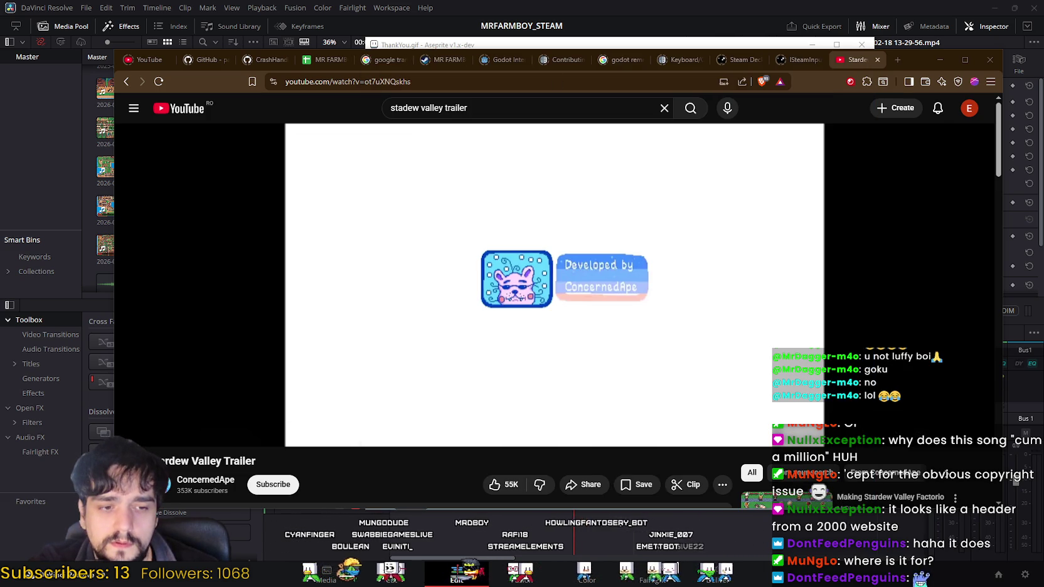
key(alt+Tab)
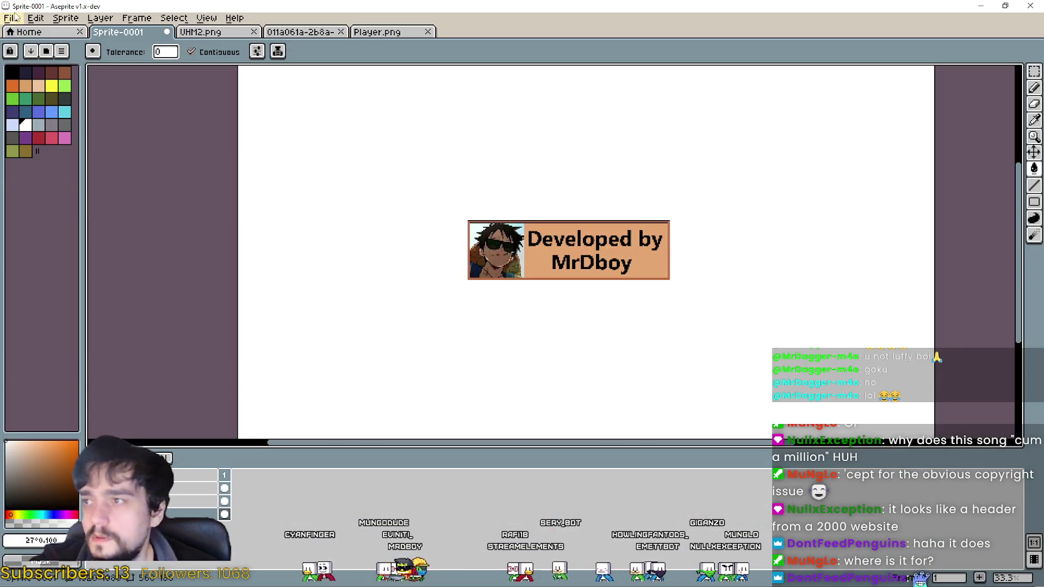
Reopen the export settings, then show the Stardew Valley trailer's 'Developed by' card.
click(11, 18)
click(201, 126)
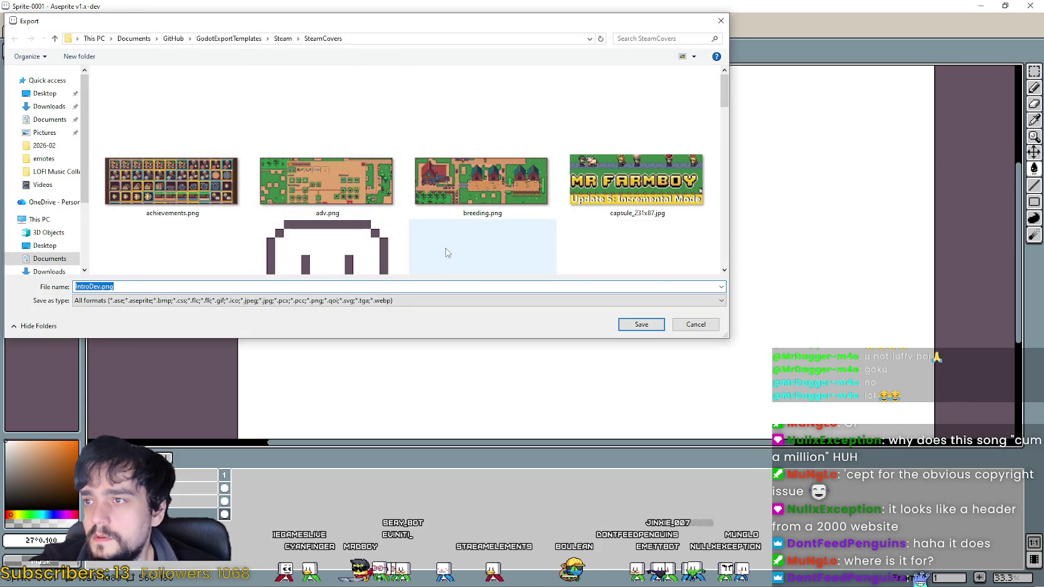
click(720, 20)
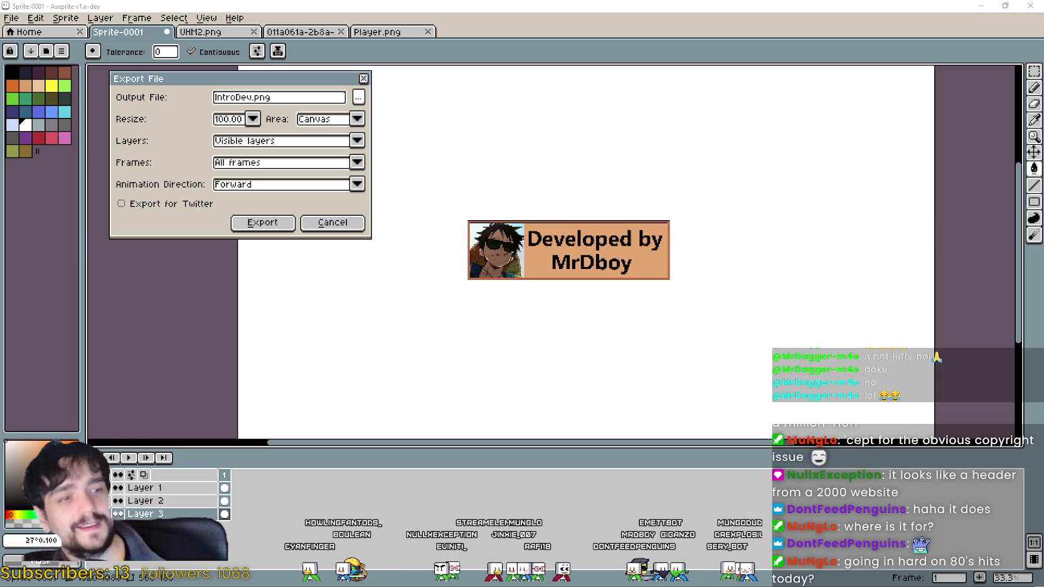
click(1005, 5)
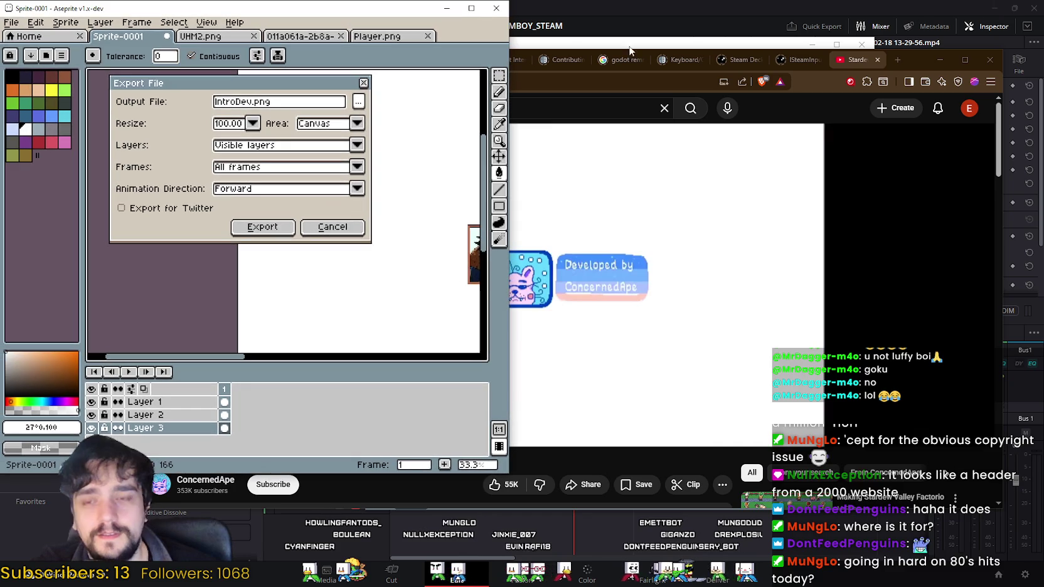
click(913, 86)
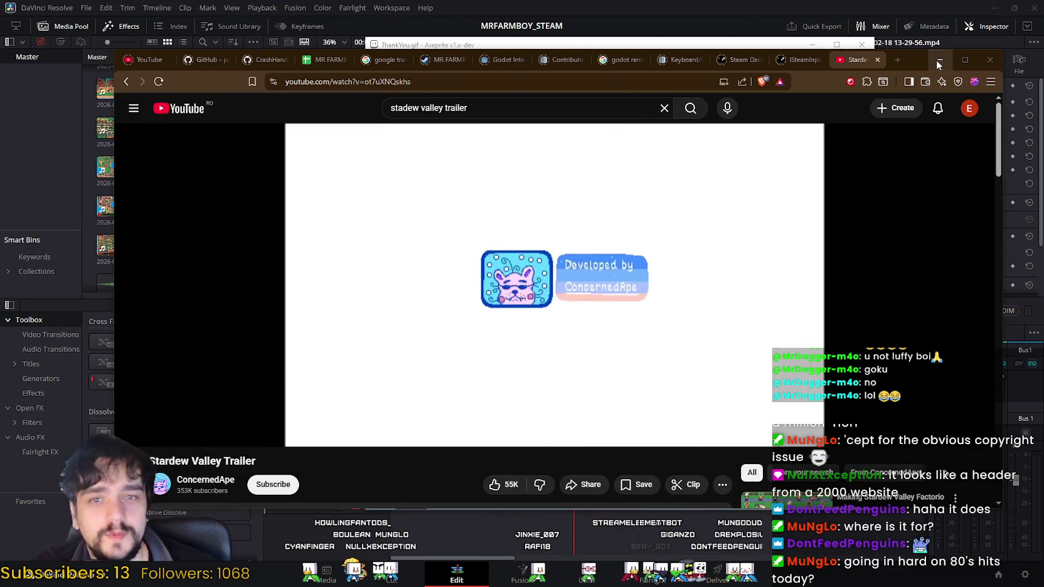
Shift the long 2026-02-18 gameplay clip later on V1/A1 and save the project.
click(939, 60)
click(812, 44)
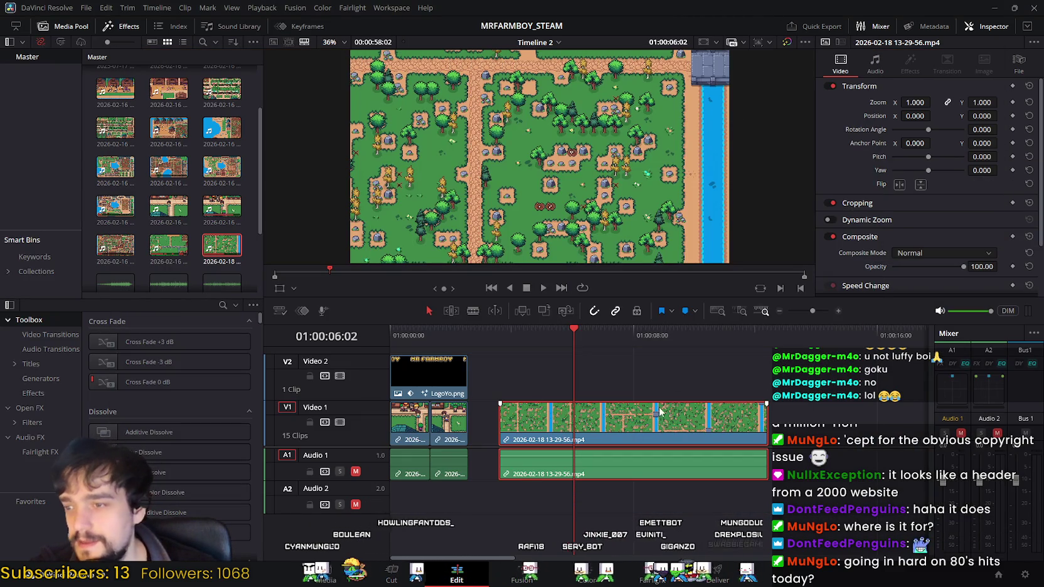
drag(599, 419, 693, 419)
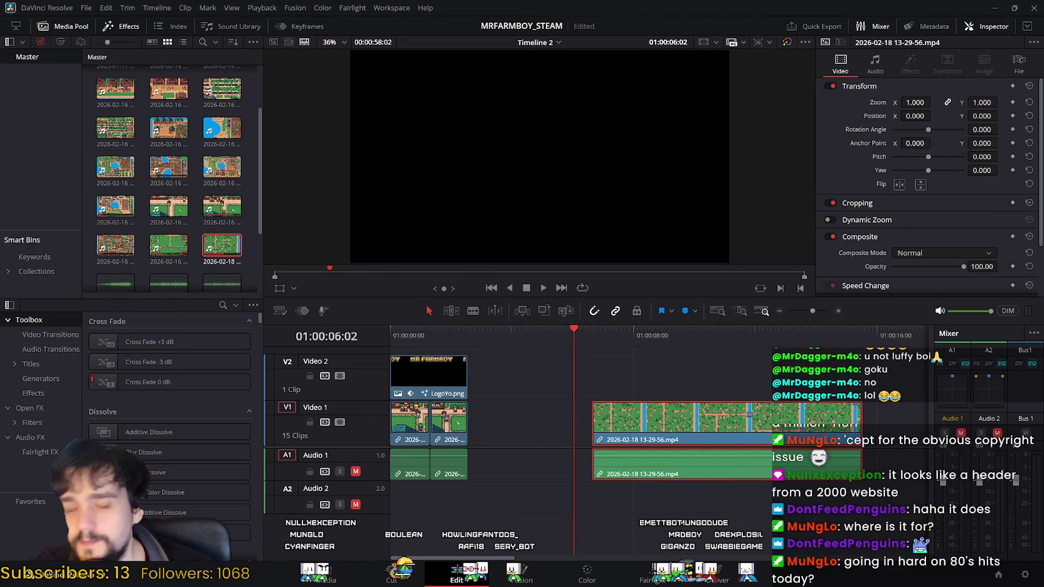
key(ctrl+s)
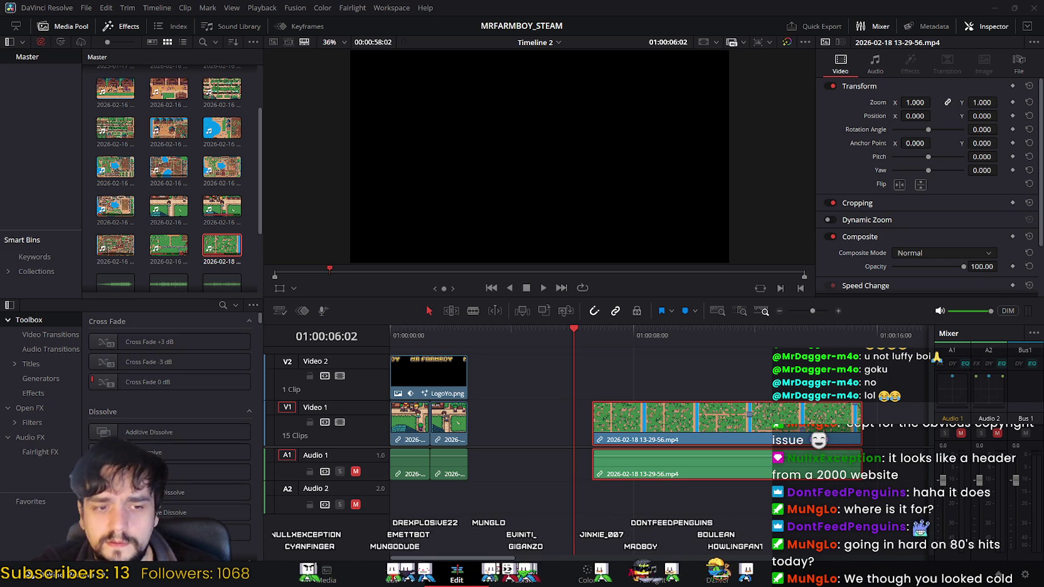
key(alt+Tab)
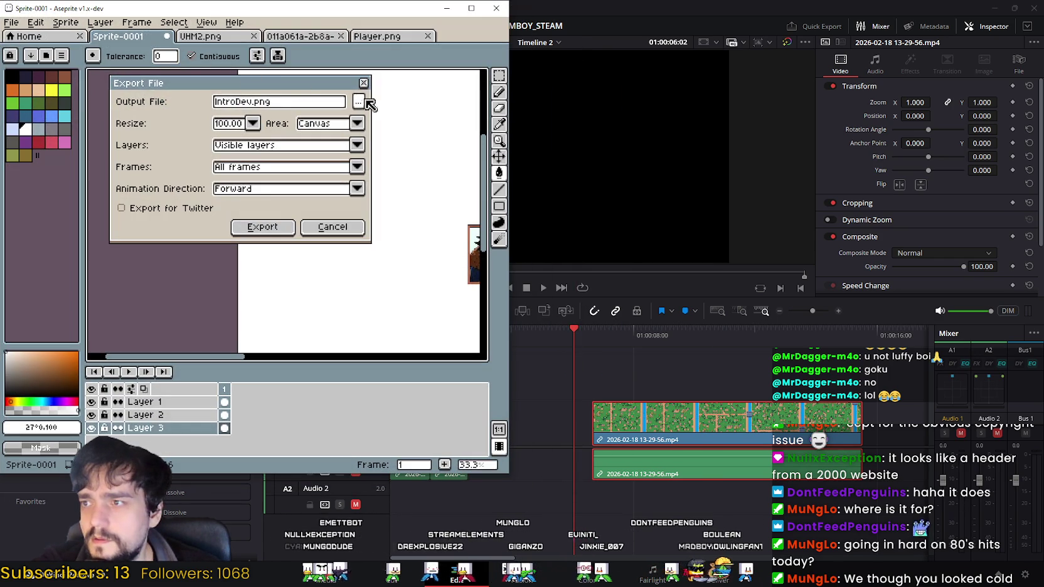
Export IntroDev.png to the SteamCovers folder and place it on Resolve's first video track.
click(358, 102)
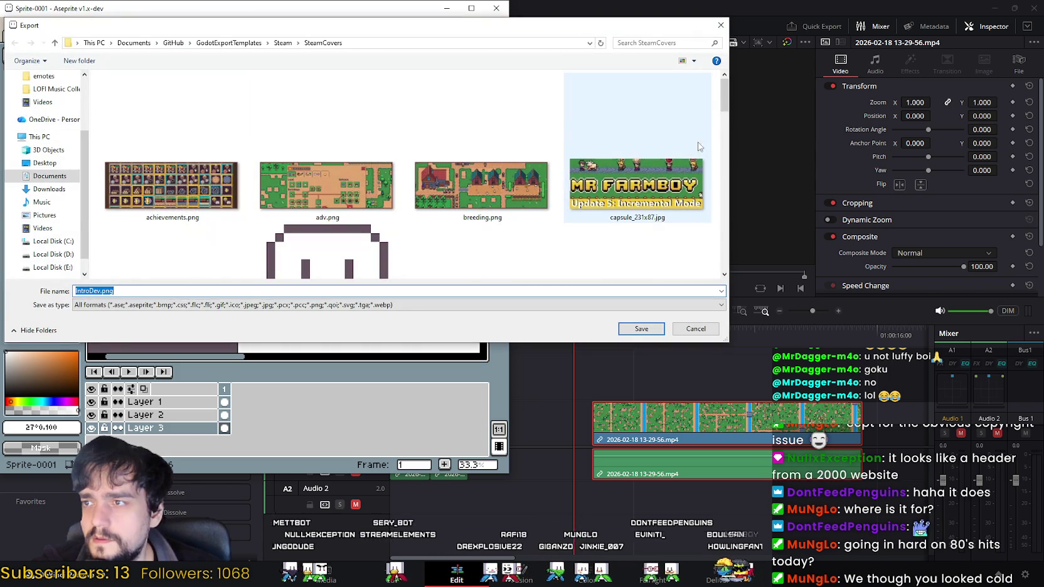
mouse_move(737, 92)
mouse_down()
mouse_move(738, 275)
mouse_move(726, 125)
mouse_up()
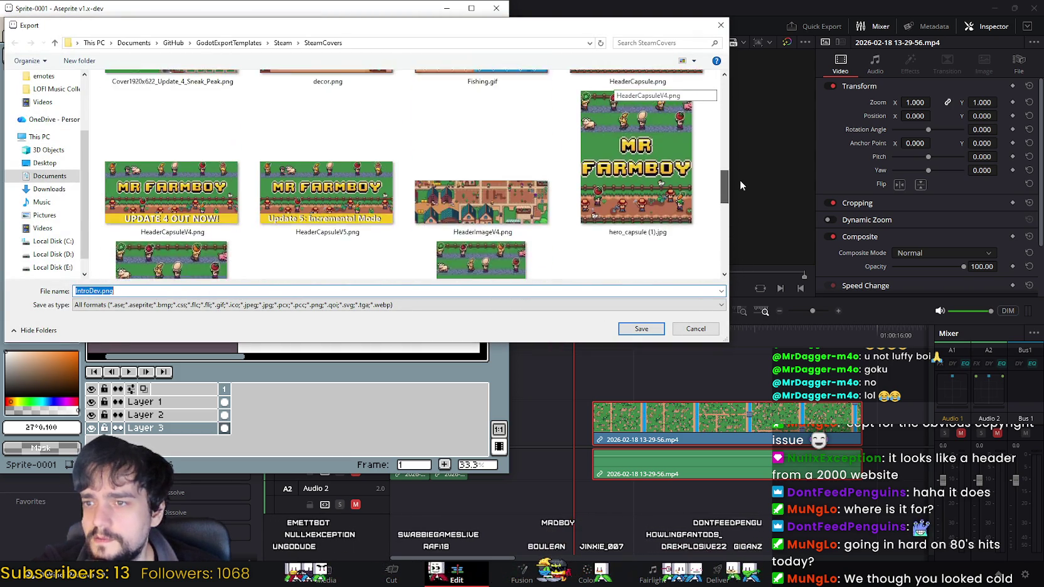
drag(725, 126, 703, 137)
scroll(703, 136, up, 5)
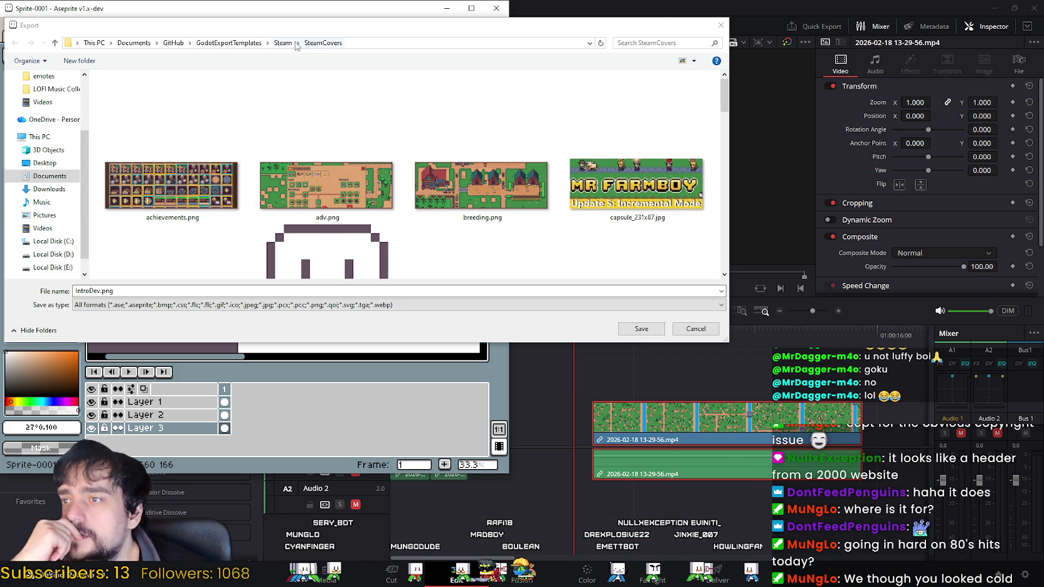
key(Return)
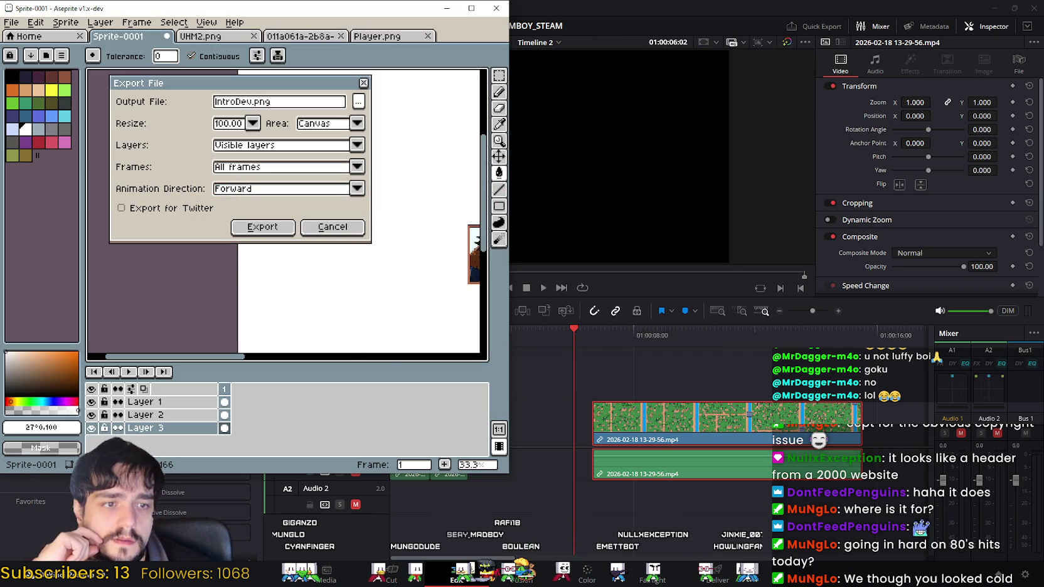
click(262, 226)
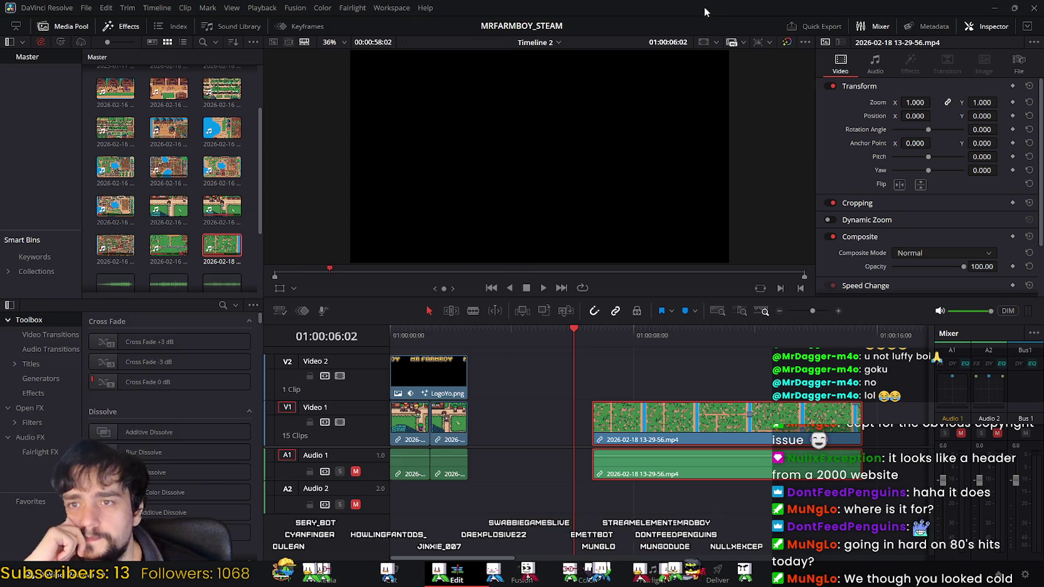
mouse_move(1035, 84)
mouse_down()
mouse_move(484, 447)
mouse_move(454, 433)
mouse_up()
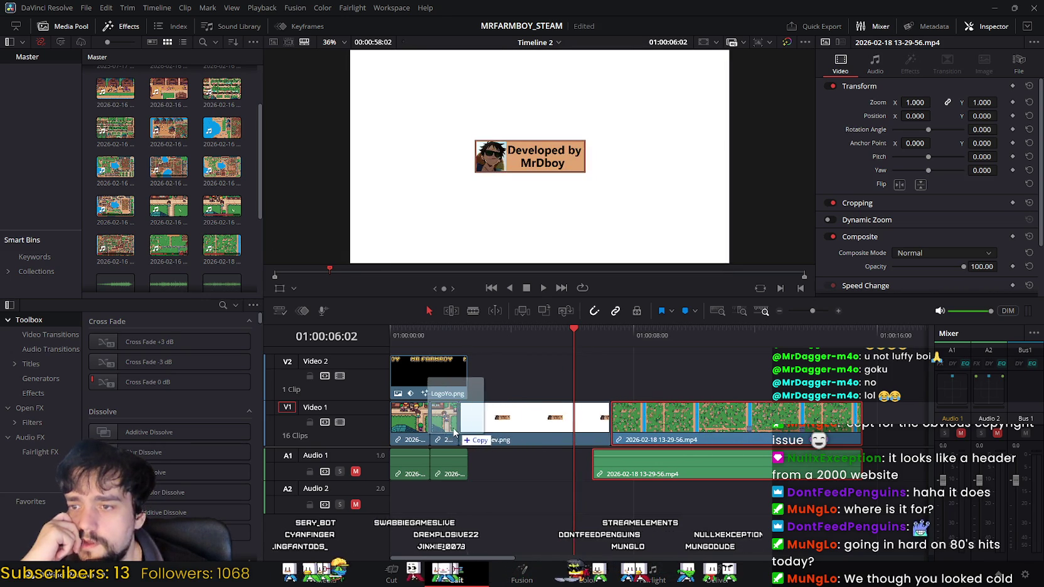
Add IntroDev.png to the end of V1 and trim its end shorter.
drag(454, 433, 875, 428)
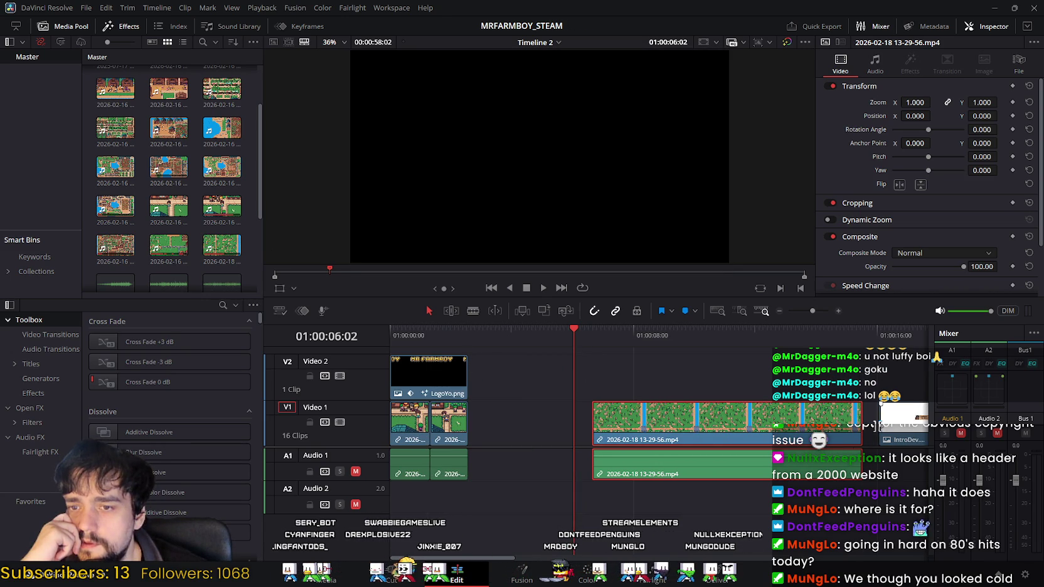
drag(499, 558, 601, 557)
click(596, 418)
drag(598, 418, 524, 418)
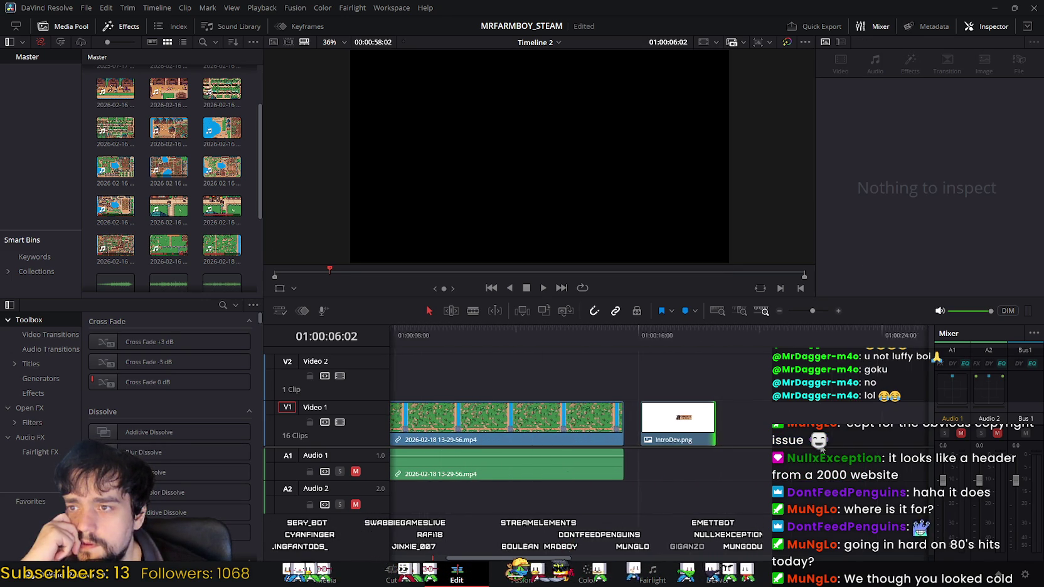
scroll(628, 421, left, 5)
drag(840, 429, 448, 429)
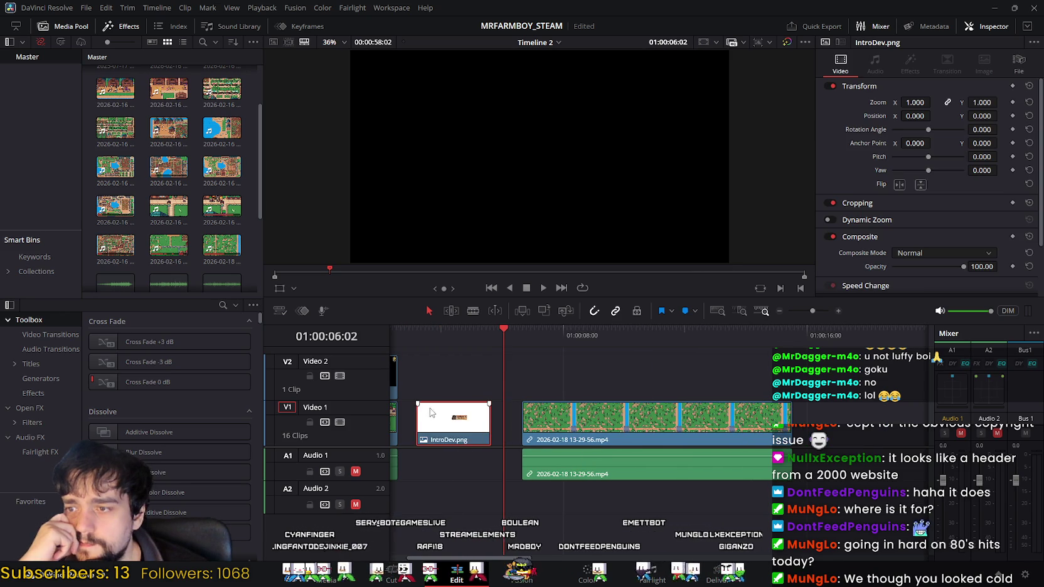
scroll(731, 425, left, 2)
key(ctrl+z)
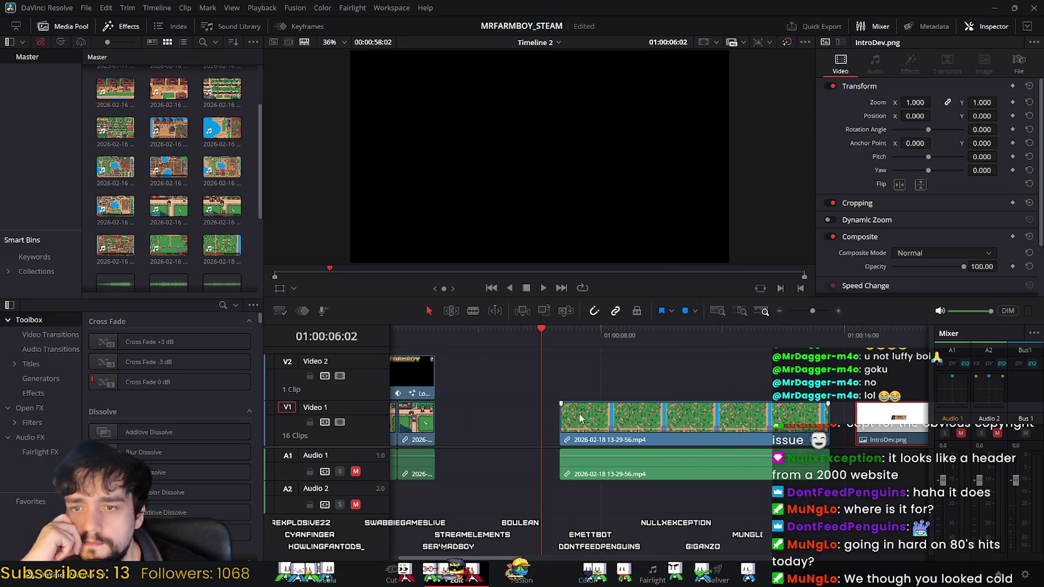
Shift the second gameplay clip and the LogoYo.png overlay later to make room.
click(450, 424)
drag(450, 425, 542, 425)
mouse_move(453, 378)
mouse_down()
mouse_move(592, 380)
mouse_move(574, 377)
mouse_up()
scroll(589, 370, right, 2)
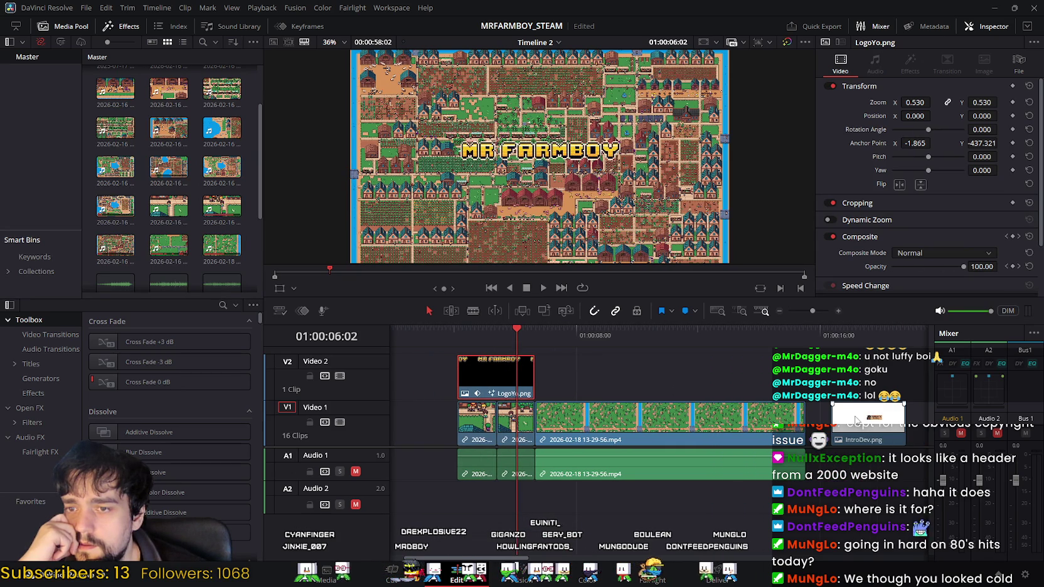
Place IntroDev.png at the timeline start, close the gaps behind it, and save.
mouse_move(857, 420)
mouse_down()
mouse_move(432, 429)
mouse_move(480, 402)
mouse_up()
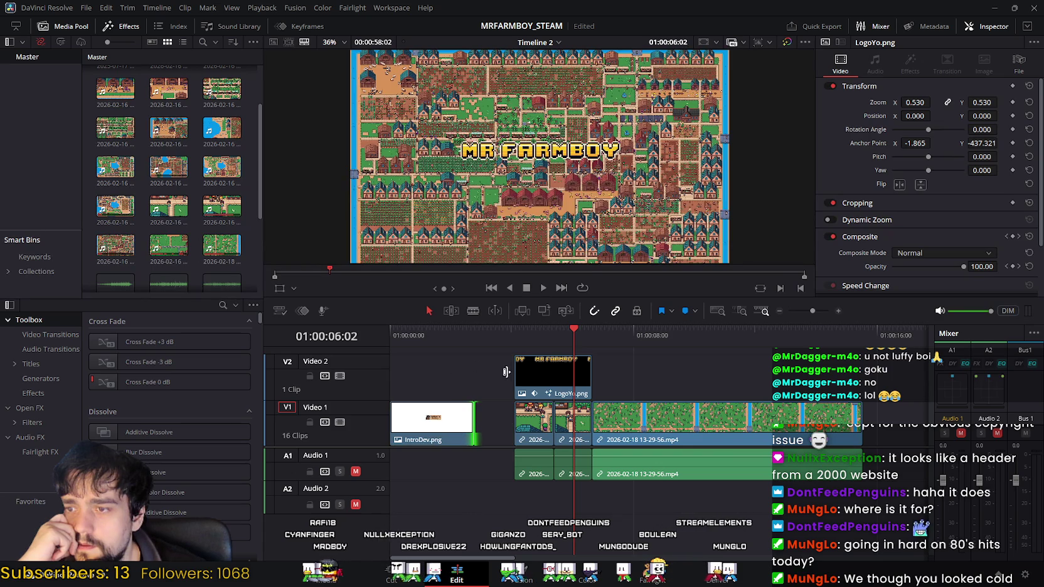
drag(529, 423, 489, 423)
click(564, 422)
drag(564, 422, 525, 422)
mouse_move(535, 376)
mouse_down()
mouse_move(507, 372)
mouse_move(508, 381)
mouse_up()
drag(604, 419, 565, 422)
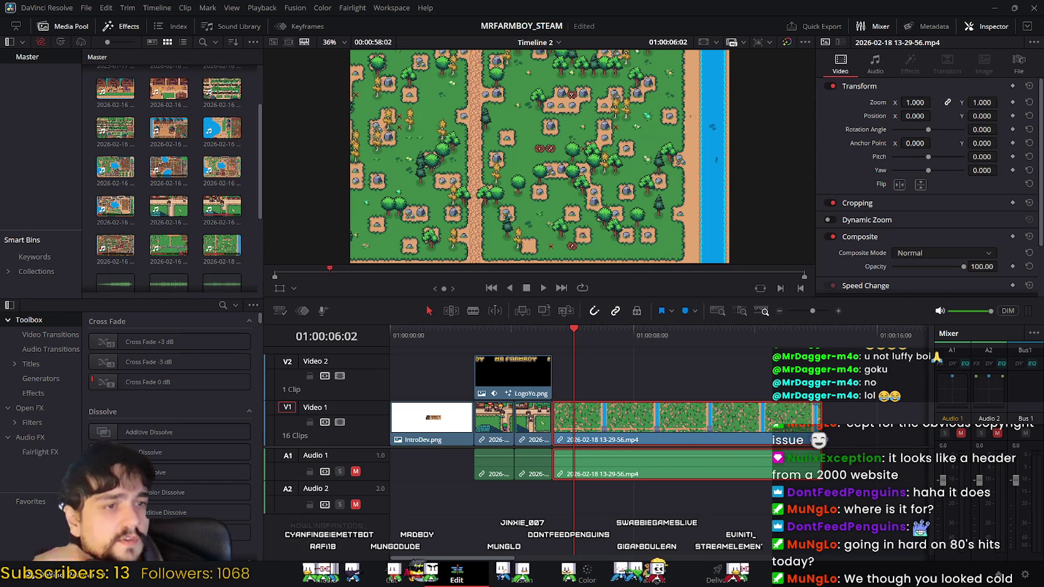
key(ctrl+s)
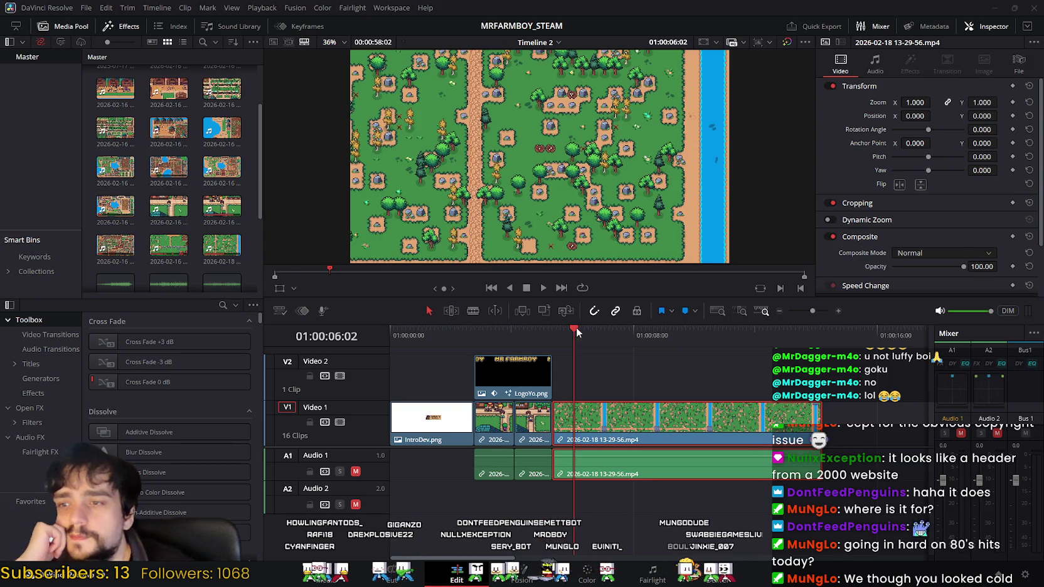
Play the timeline from 01:00:00:00 to check the 'Developed by MrDboy' card, then rewind.
drag(574, 336, 390, 335)
click(541, 290)
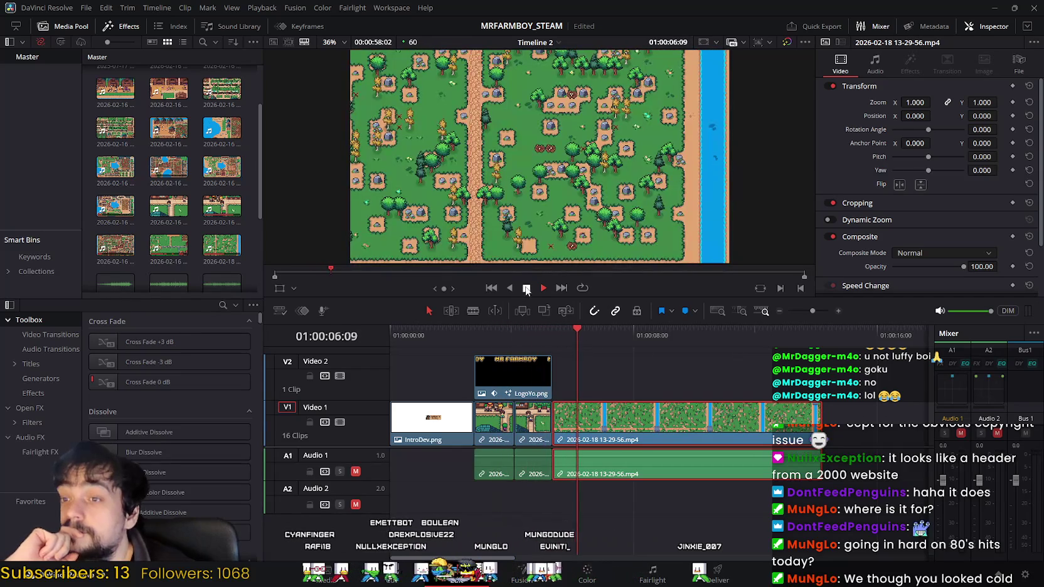
drag(573, 326, 392, 328)
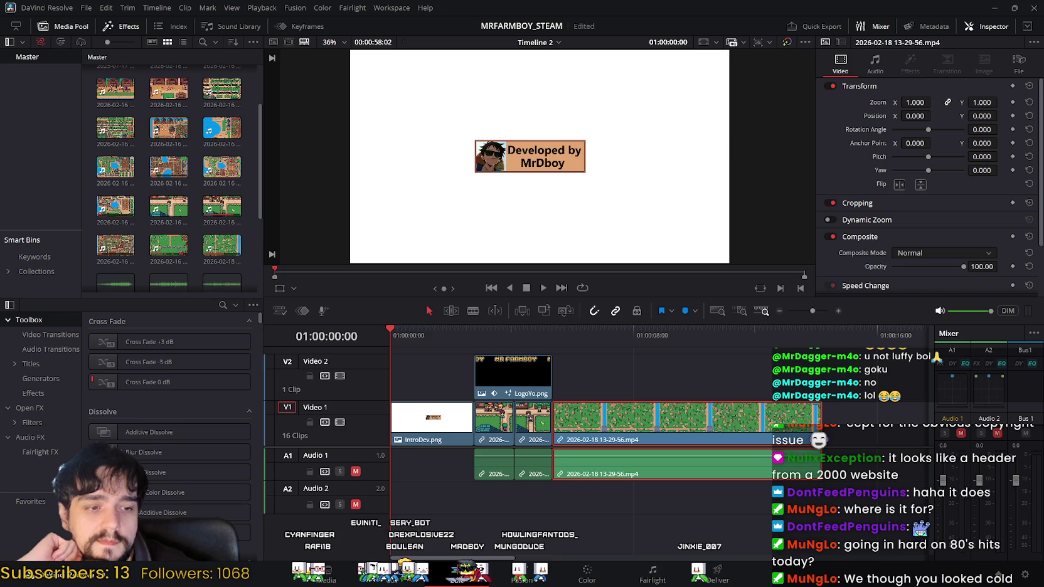
Play the Stardew Valley trailer up to its 0:05 title card, then minimise the browser.
key(alt+Tab)
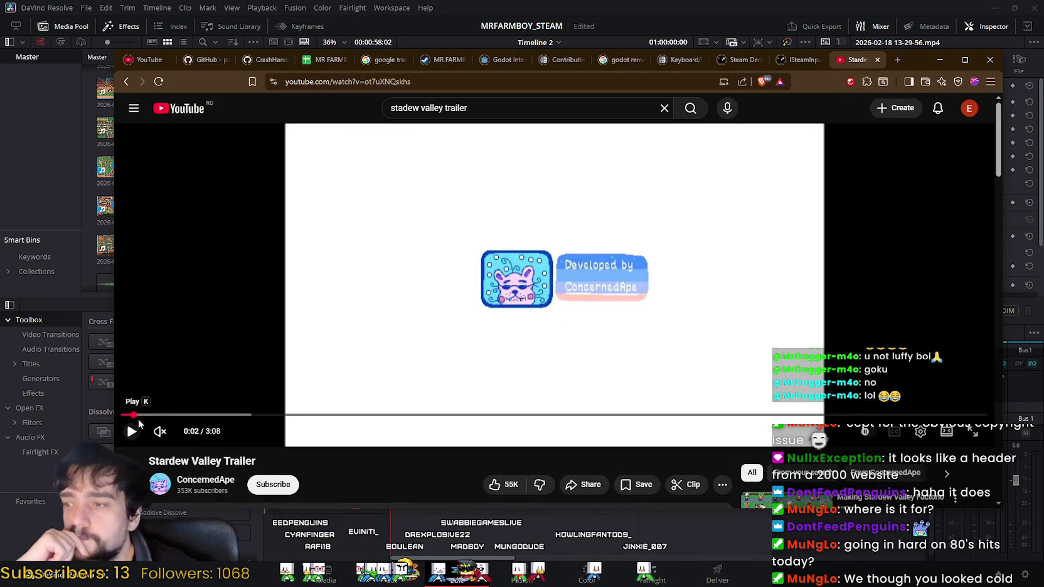
click(131, 433)
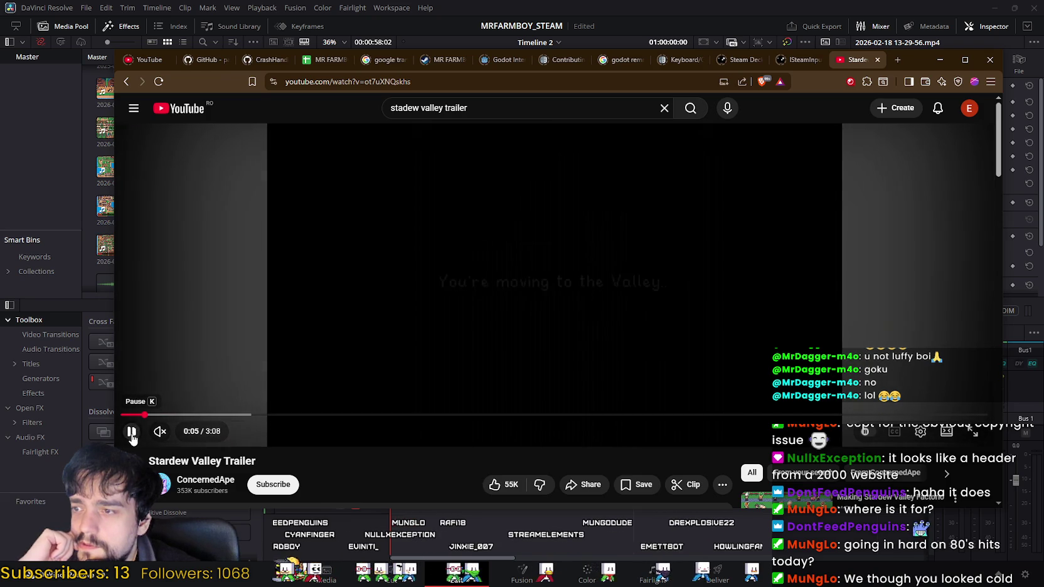
click(132, 433)
click(940, 59)
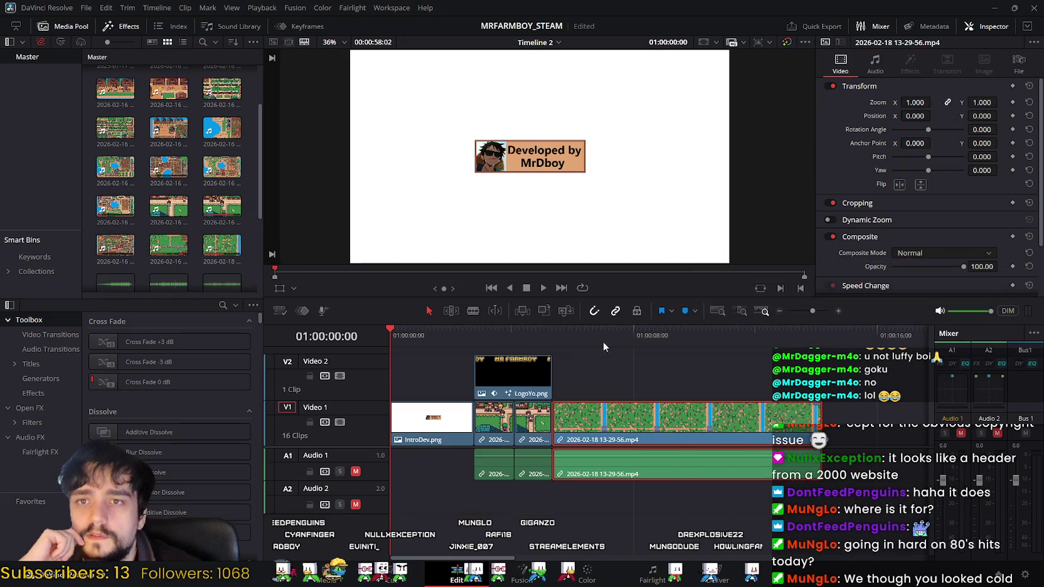
Trim about 34 frames off the end of the IntroDev.png card on V1.
click(400, 332)
mouse_move(400, 331)
mouse_down()
mouse_move(470, 340)
mouse_move(446, 345)
mouse_move(395, 342)
mouse_move(447, 330)
mouse_move(469, 340)
mouse_move(388, 332)
mouse_move(470, 333)
mouse_move(457, 335)
mouse_move(458, 347)
mouse_up()
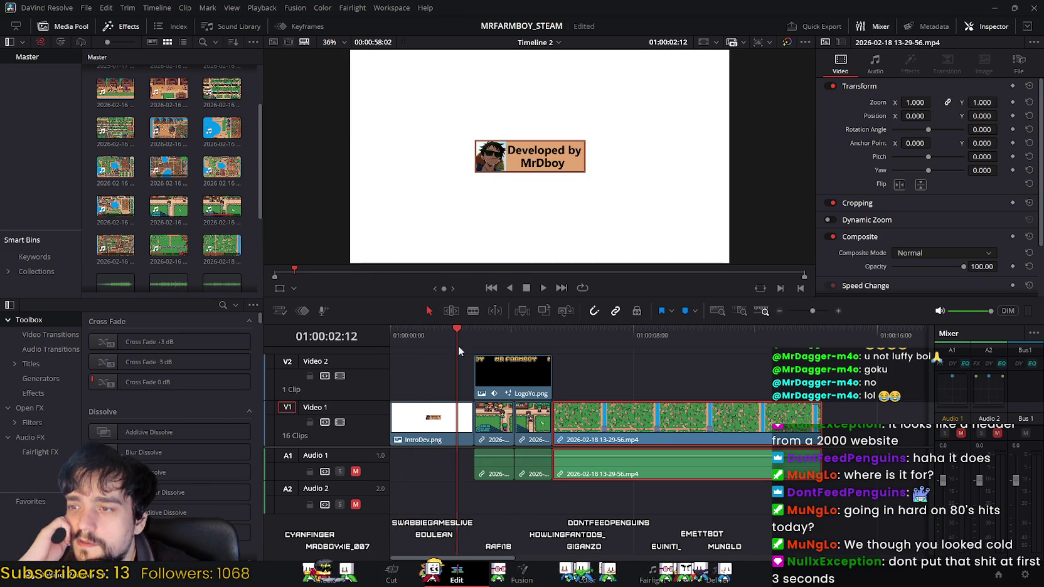
click(468, 421)
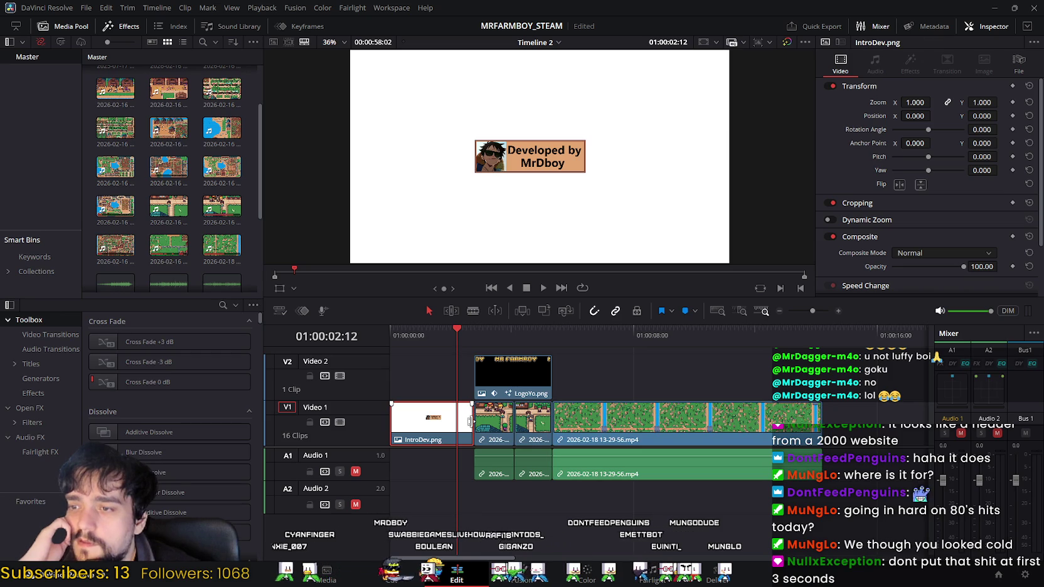
drag(470, 420, 443, 424)
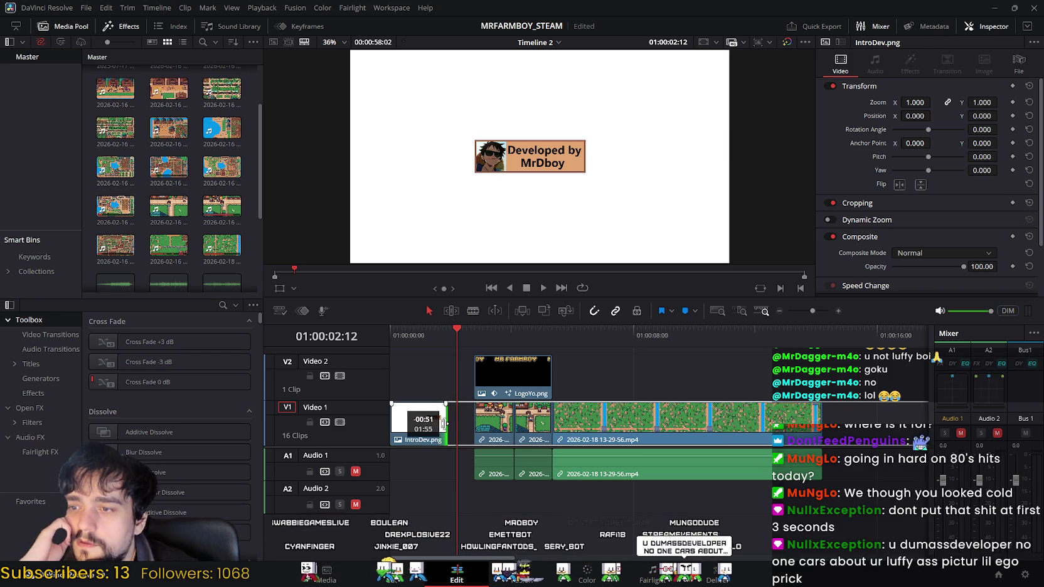
drag(443, 424, 446, 424)
click(446, 424)
Scrub the end of the shortened intro card, then switch to Aseprite.
click(441, 333)
mouse_move(432, 332)
mouse_down()
mouse_move(373, 328)
mouse_move(434, 338)
mouse_move(390, 335)
mouse_up()
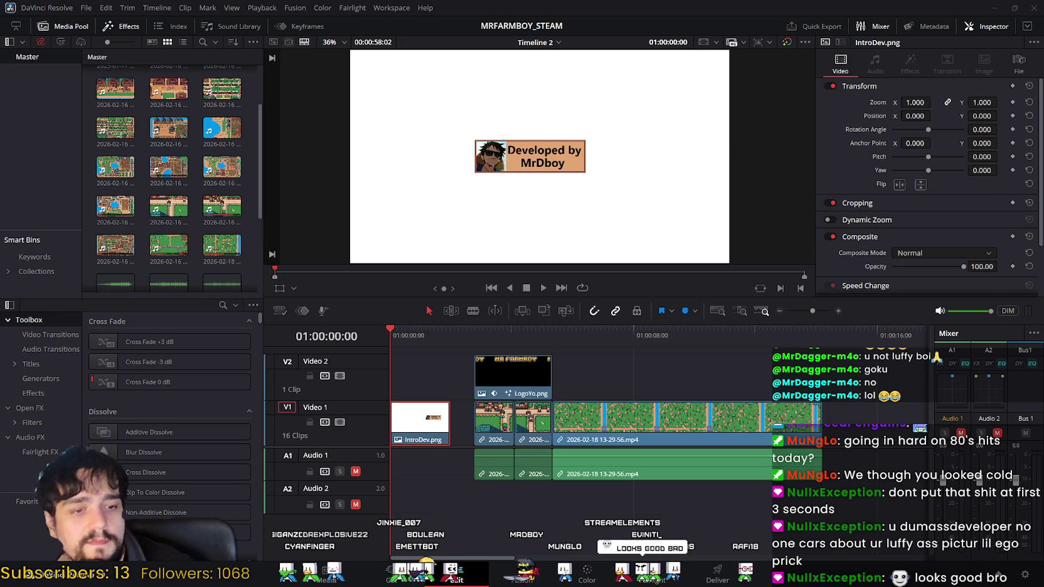
key(alt+Tab)
drag(175, 356, 263, 356)
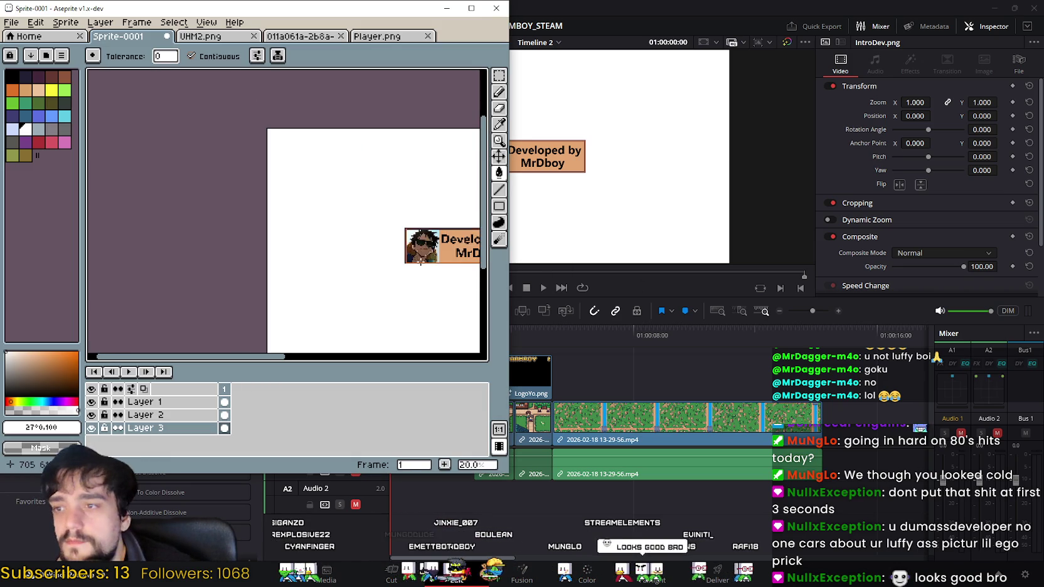
click(470, 9)
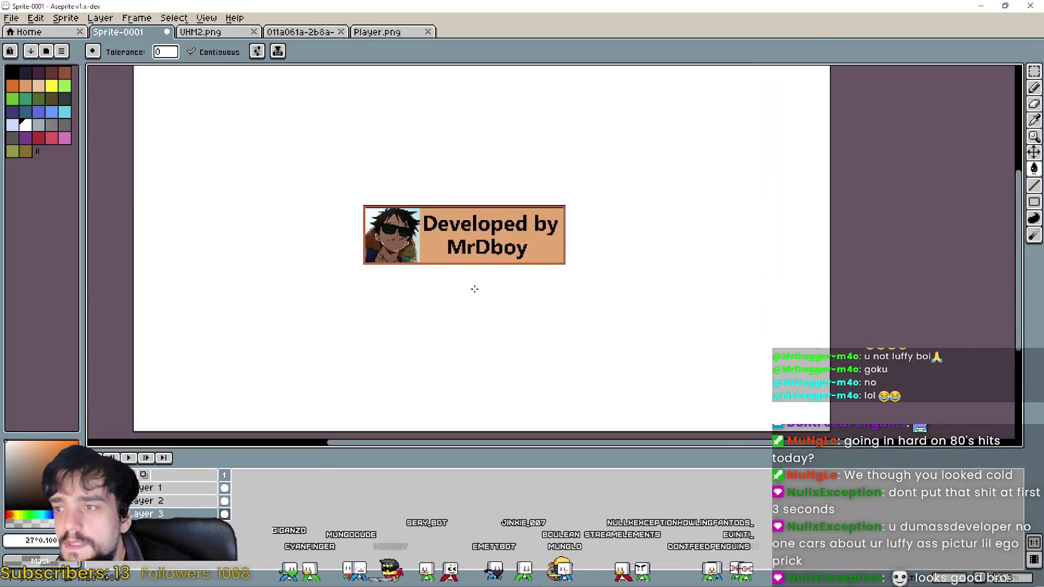
scroll(473, 289, up, 2)
scroll(650, 250, down, 2)
scroll(650, 249, up, 2)
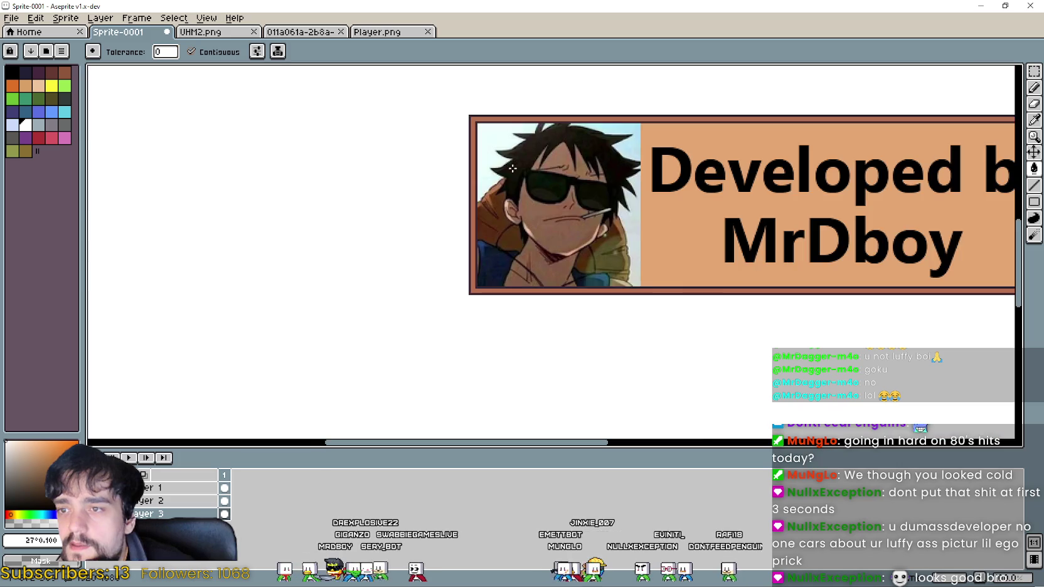
scroll(621, 270, down, 1)
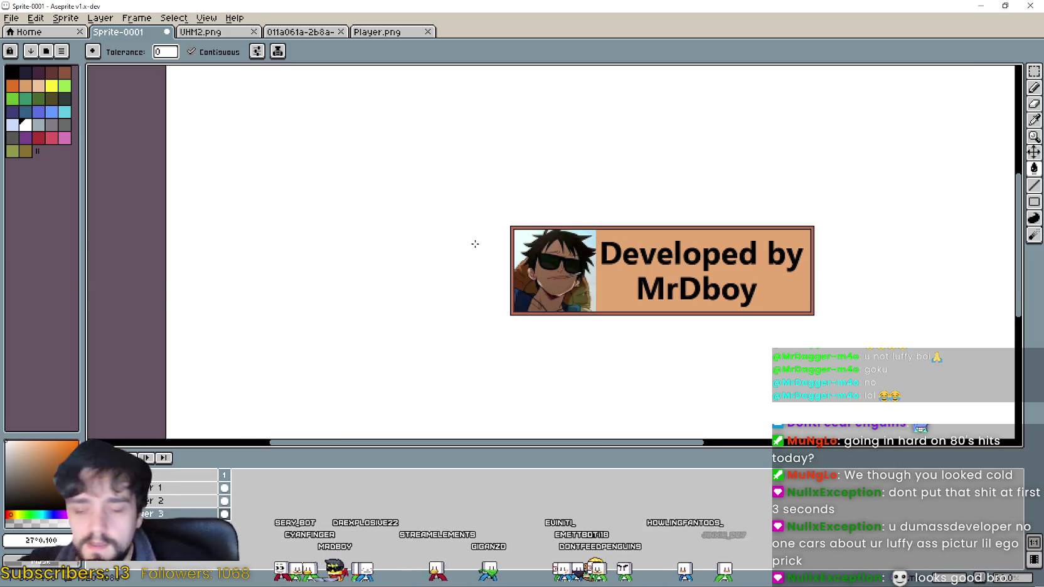
drag(490, 251, 621, 228)
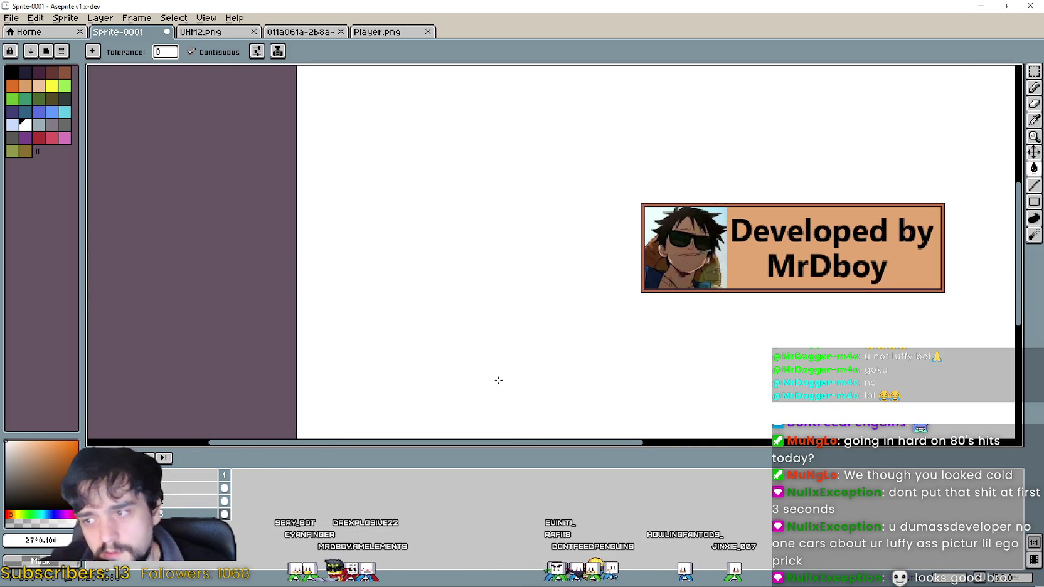
scroll(590, 333, right, 2)
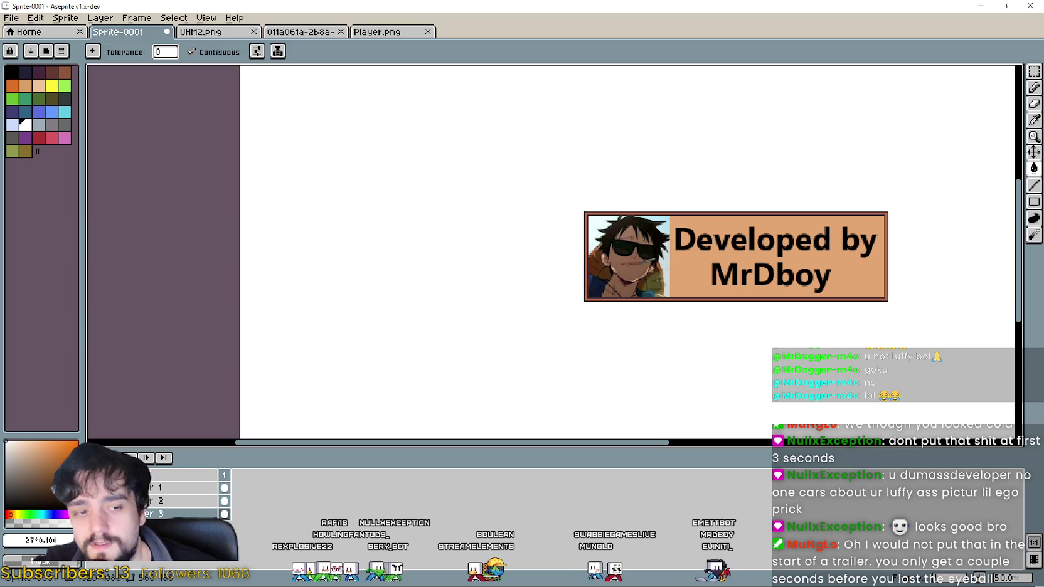
key(alt+Tab)
Replay the Stardew Valley trailer's opening developer logo, then minimise the browser.
mouse_move(128, 415)
mouse_down()
mouse_move(147, 418)
mouse_move(121, 420)
mouse_up()
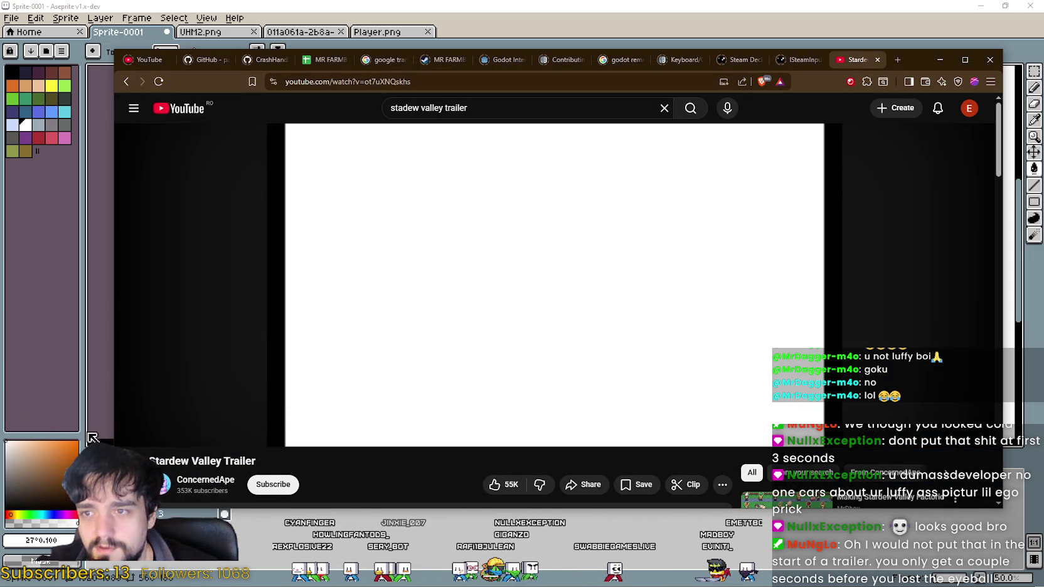
click(130, 431)
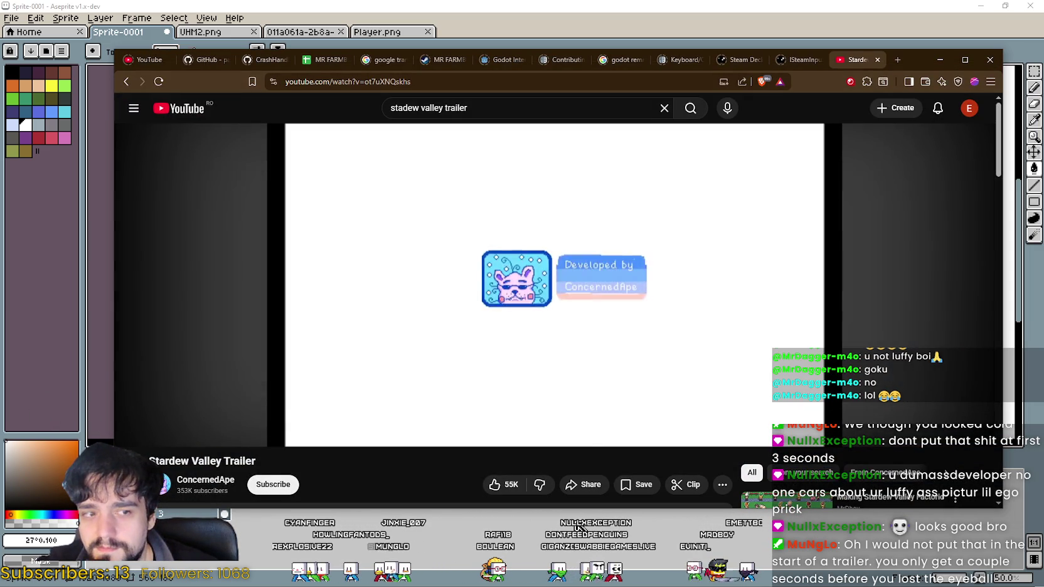
click(840, 234)
click(939, 60)
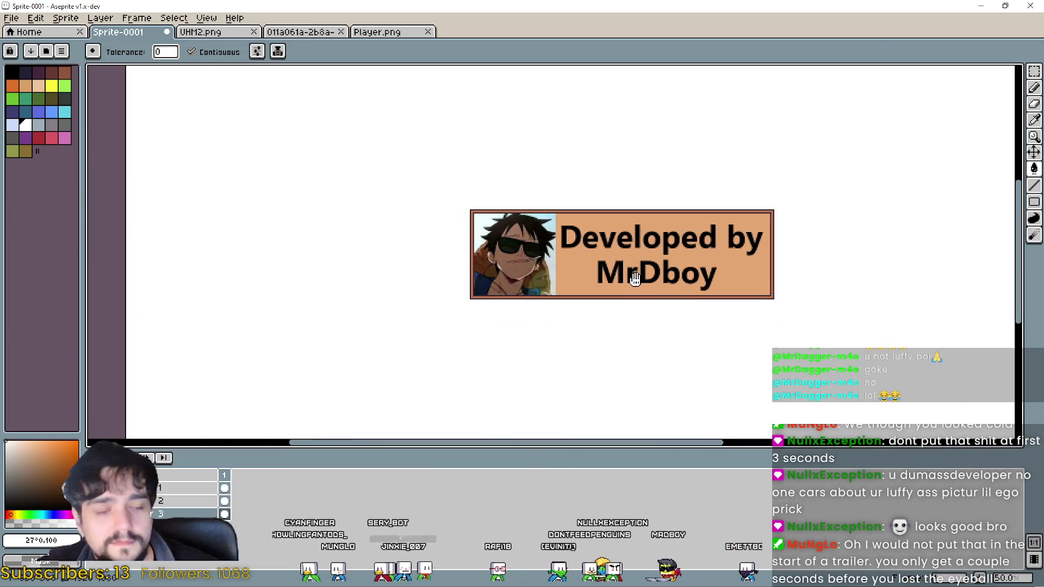
Zoom the 'Developed by MrDboy' banner canvas in and out, then minimise Aseprite.
scroll(635, 278, up, 2)
scroll(631, 264, down, 4)
scroll(626, 249, up, 1)
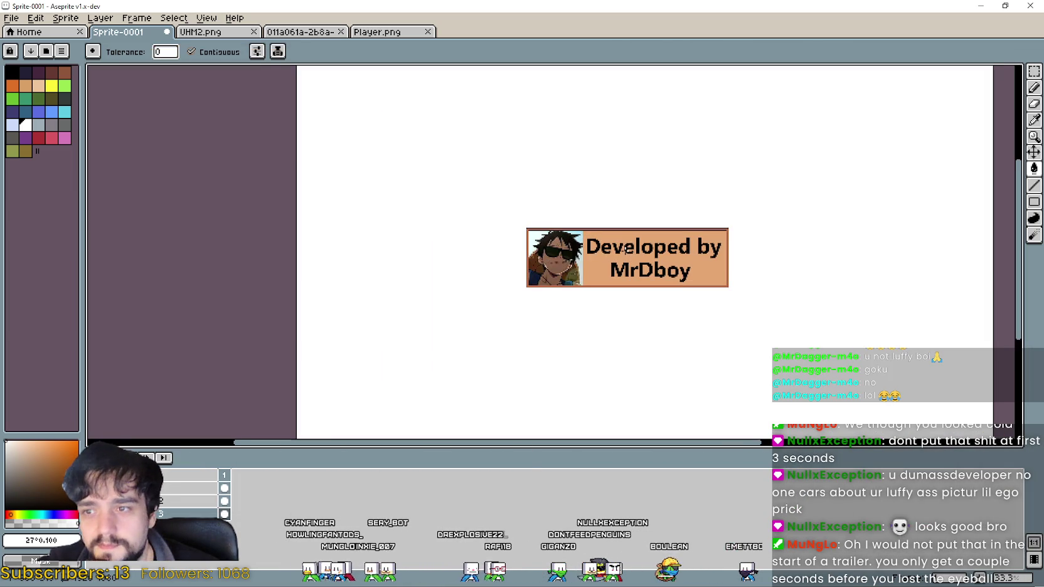
scroll(630, 252, up, 1)
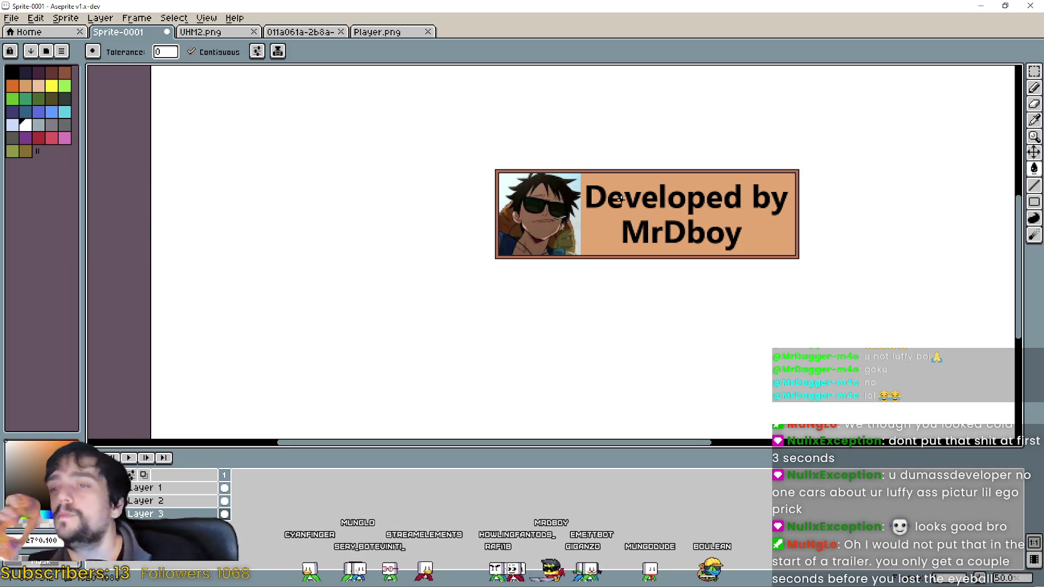
scroll(612, 200, up, 2)
scroll(600, 309, down, 4)
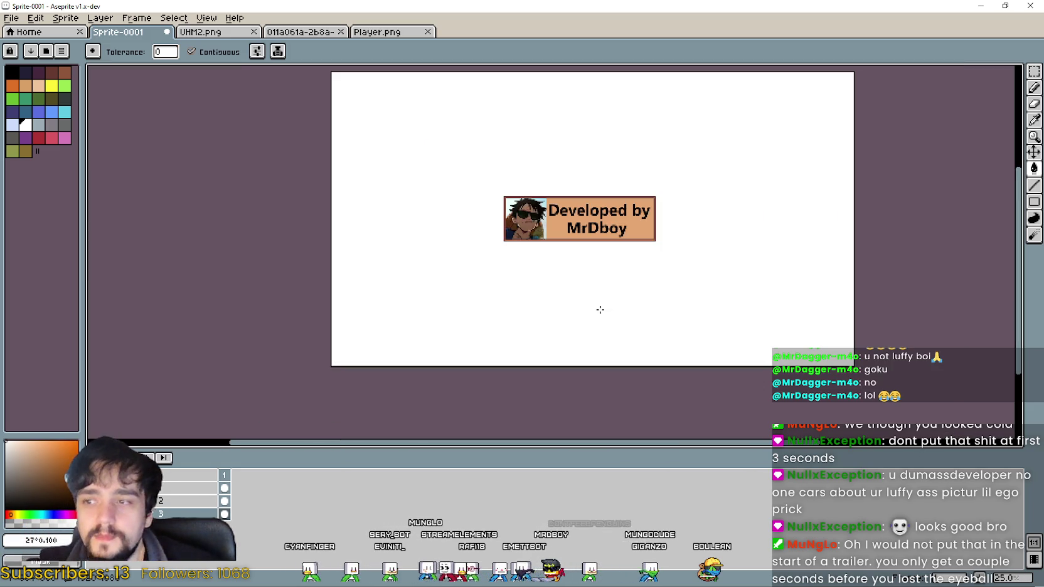
scroll(578, 260, up, 1)
scroll(558, 236, up, 1)
scroll(537, 211, up, 1)
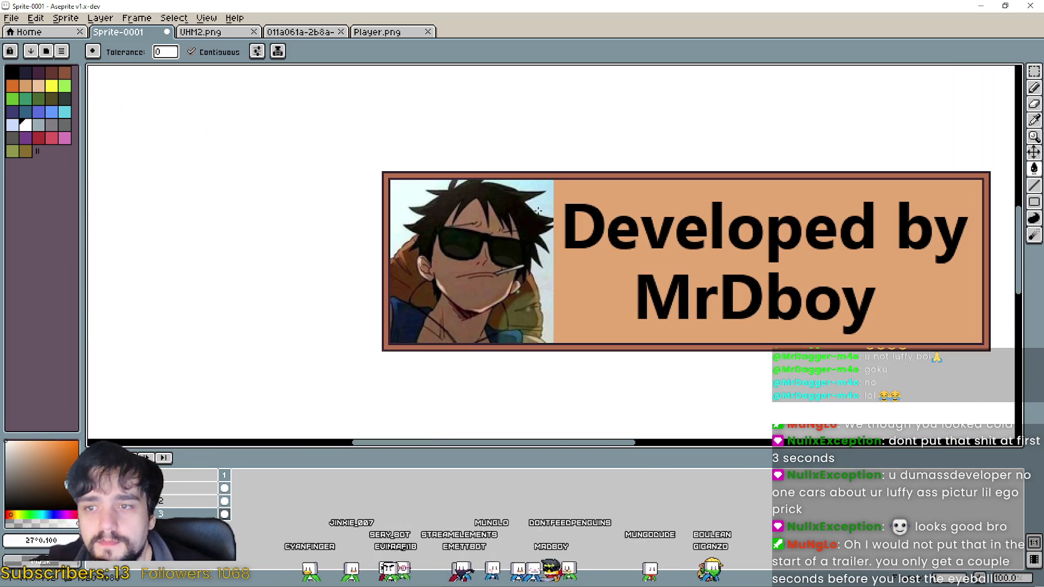
scroll(537, 208, up, 2)
scroll(538, 205, down, 3)
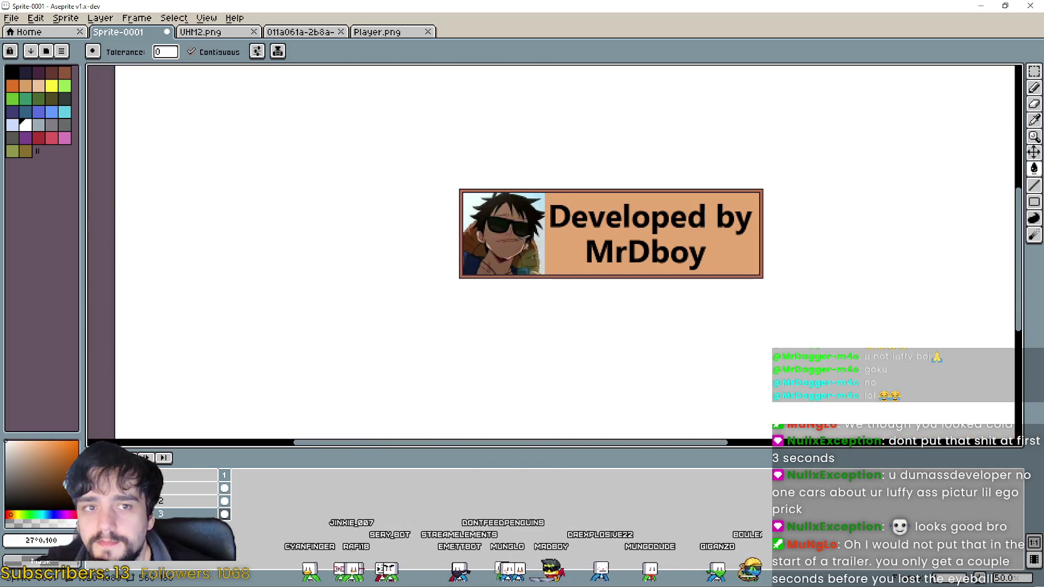
scroll(330, 172, down, 2)
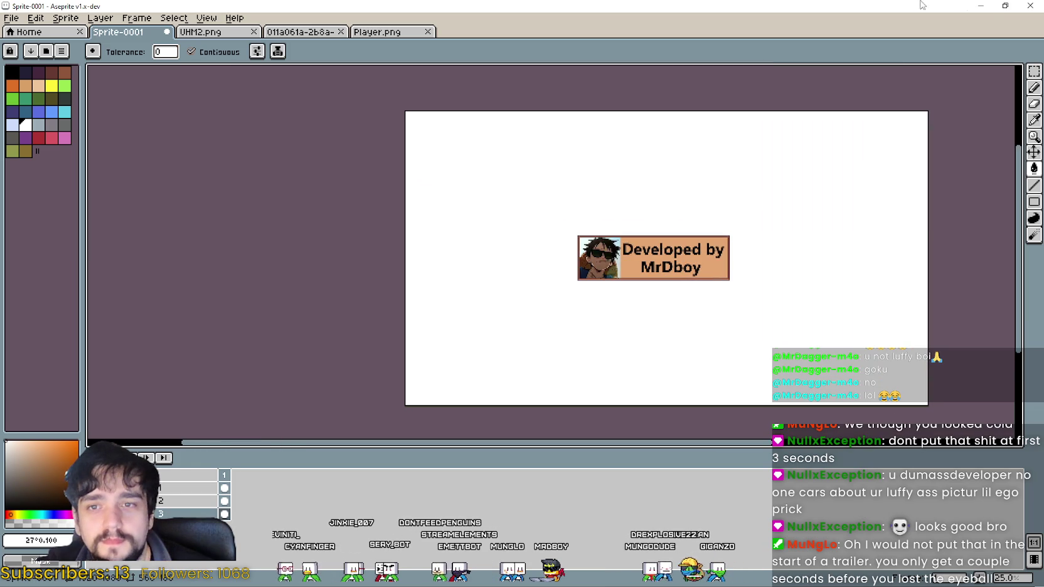
click(982, 6)
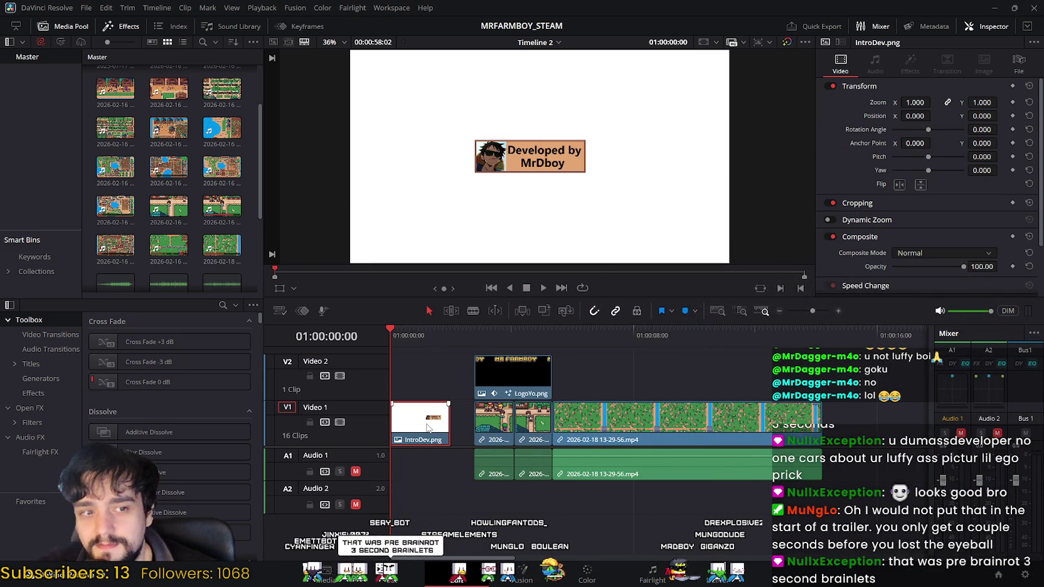
Delete the IntroDev.png clip, move all clips to 01:00:00:00, and preview.
key(Delete)
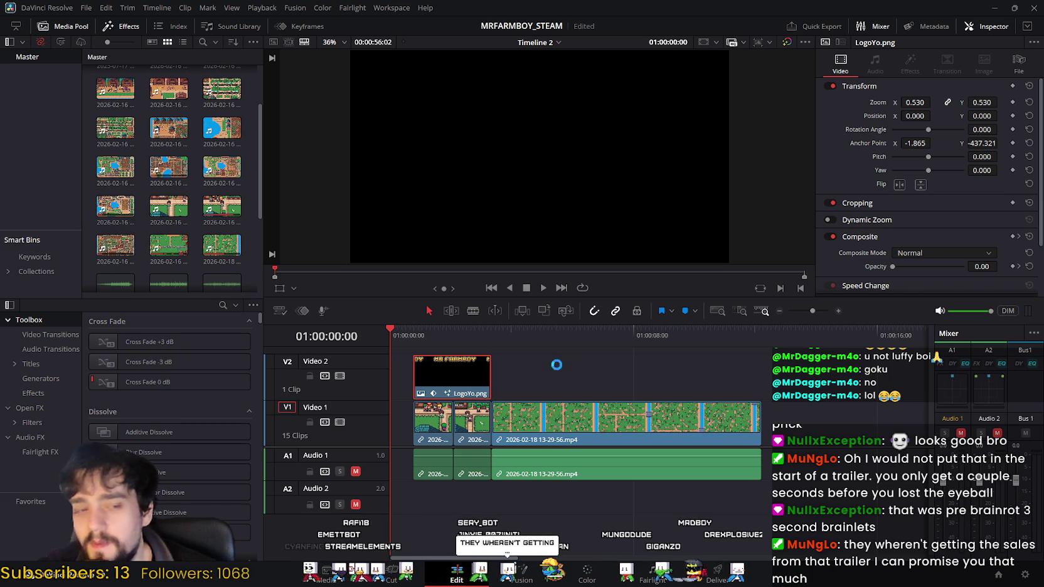
mouse_move(851, 509)
mouse_down()
mouse_move(404, 355)
mouse_move(411, 369)
mouse_up()
click(543, 289)
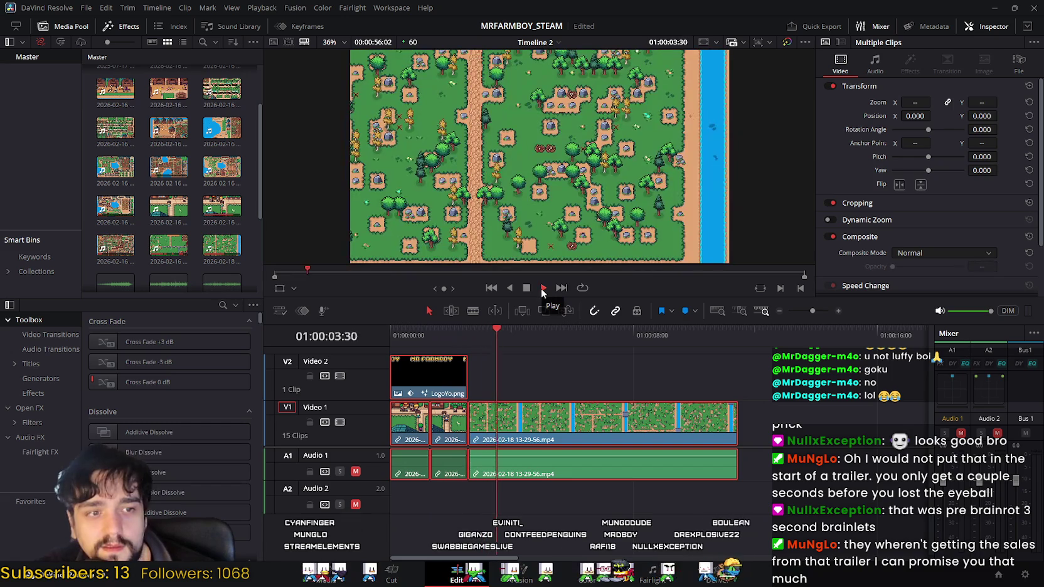
click(527, 289)
Replay the trailer from the start, scrub back, and switch to the Cut page.
key(Home)
click(543, 288)
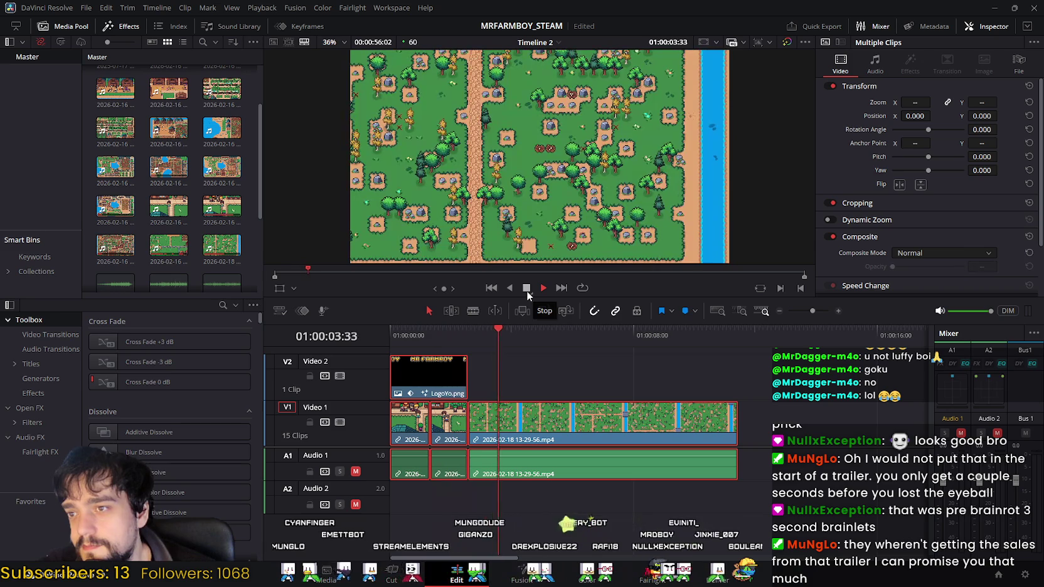
click(533, 290)
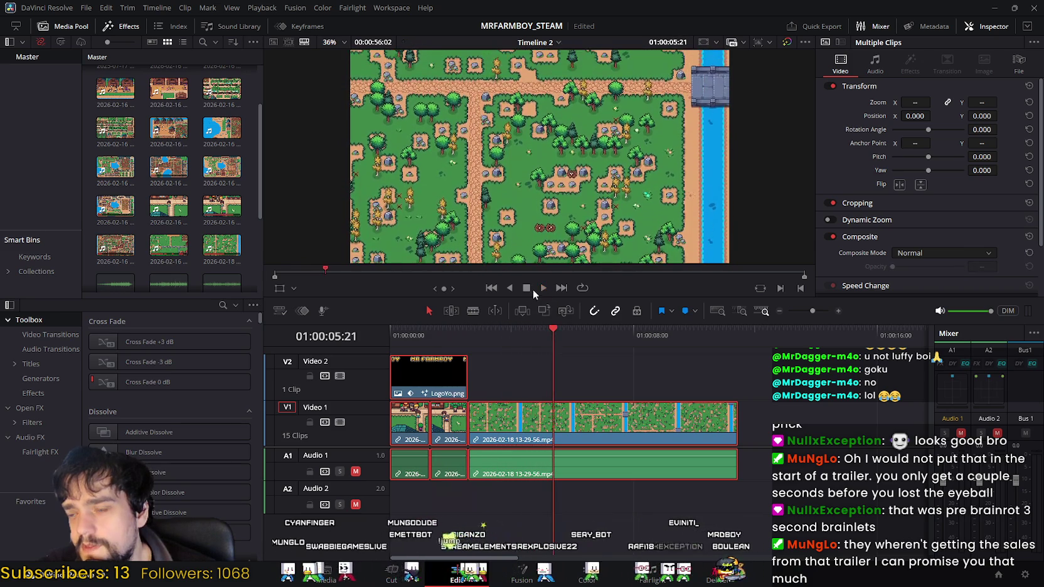
mouse_move(552, 334)
mouse_down()
mouse_move(468, 330)
mouse_move(527, 342)
mouse_move(503, 340)
mouse_move(522, 346)
mouse_move(502, 348)
mouse_move(513, 350)
mouse_up()
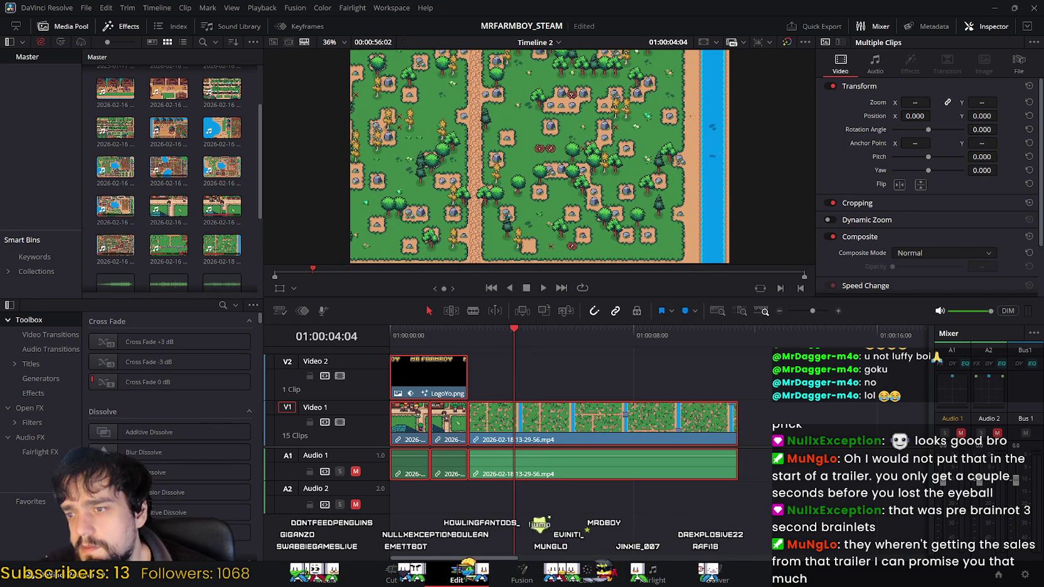
key(shift+3)
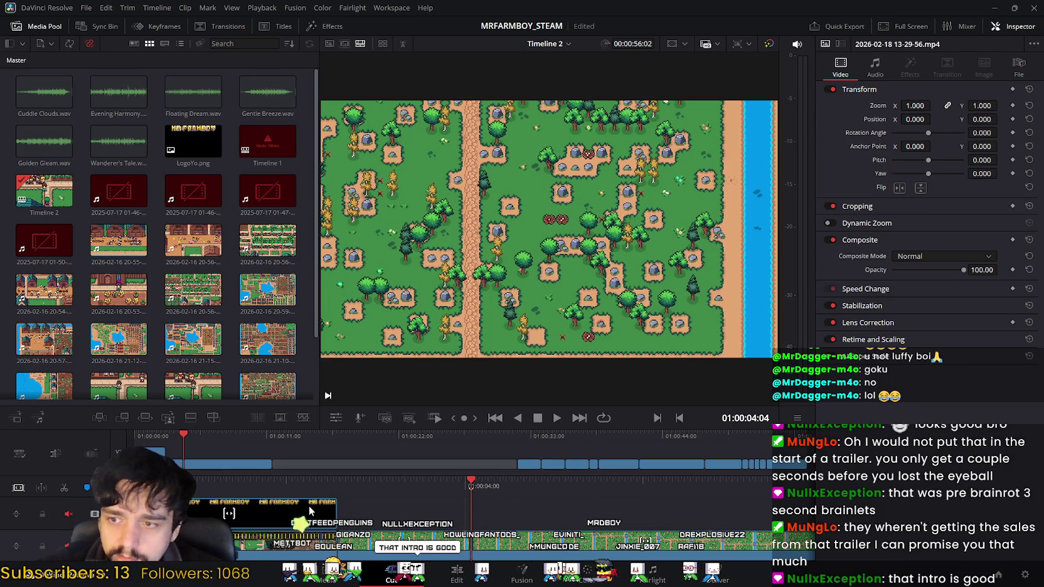
Save, return to the Edit page, and ripple-delete the split clip piece on V1/A1.
key(ctrl+s)
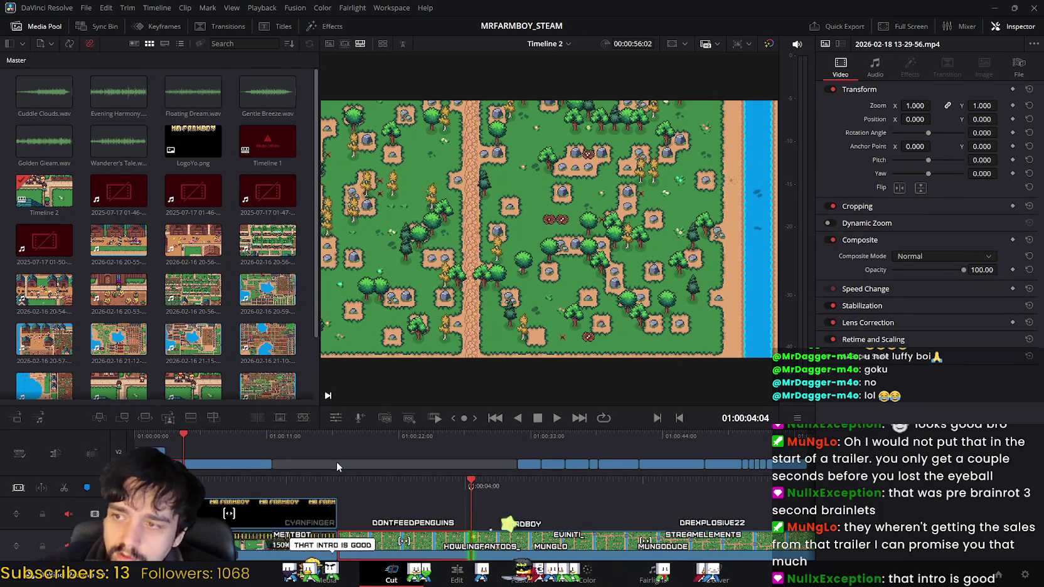
key(shift+4)
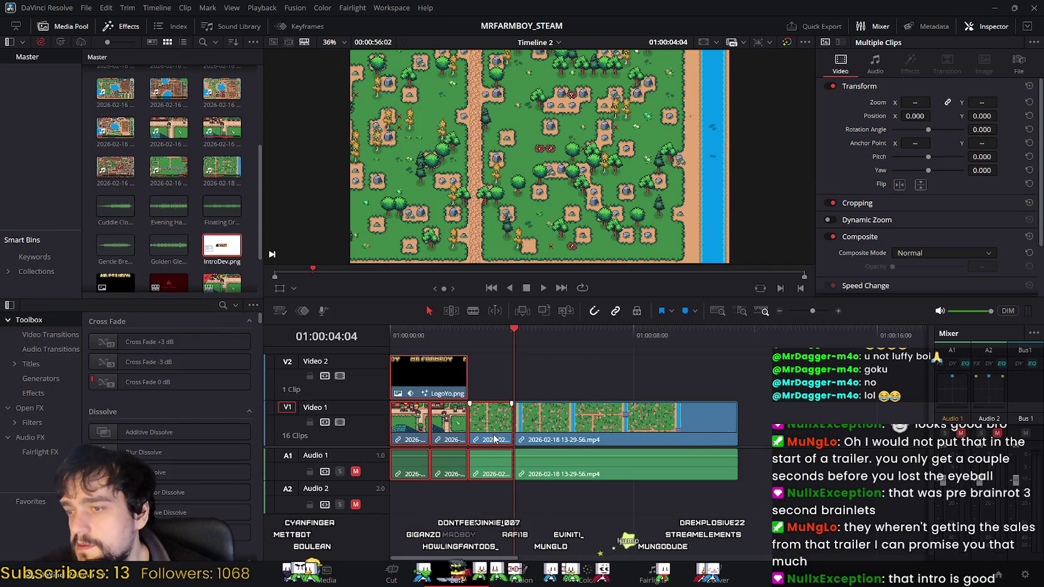
key(Delete)
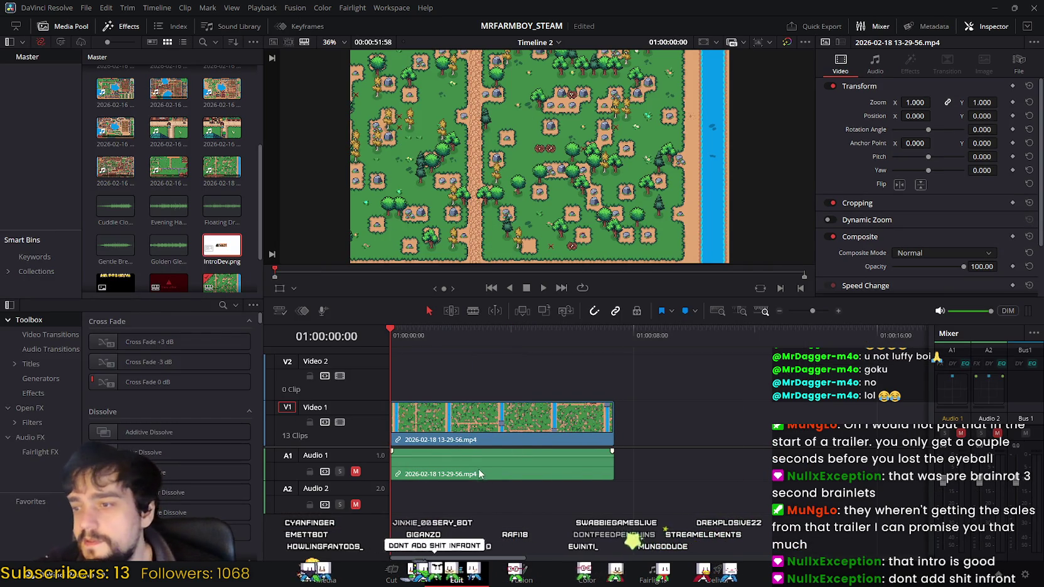
key(ctrl+z)
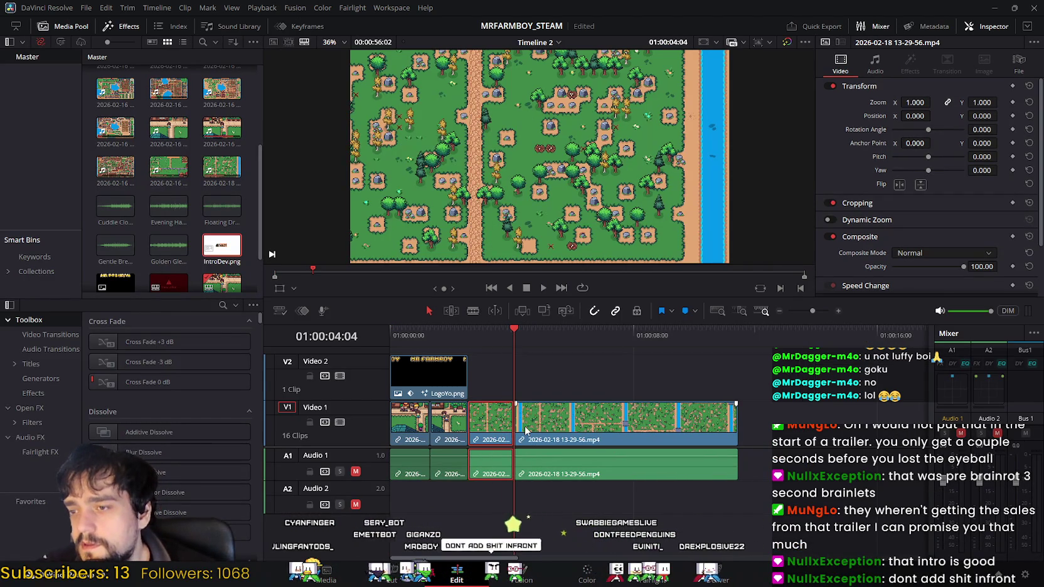
key(Delete)
Play the edited timeline from the start, then bring up the browser trailer.
drag(464, 332, 390, 332)
click(544, 287)
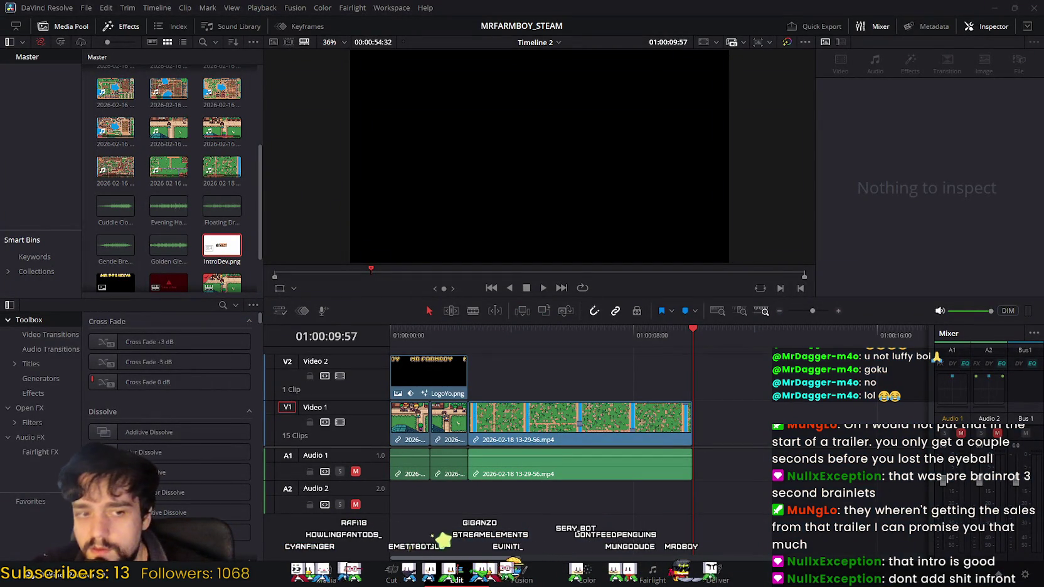
key(alt+Tab)
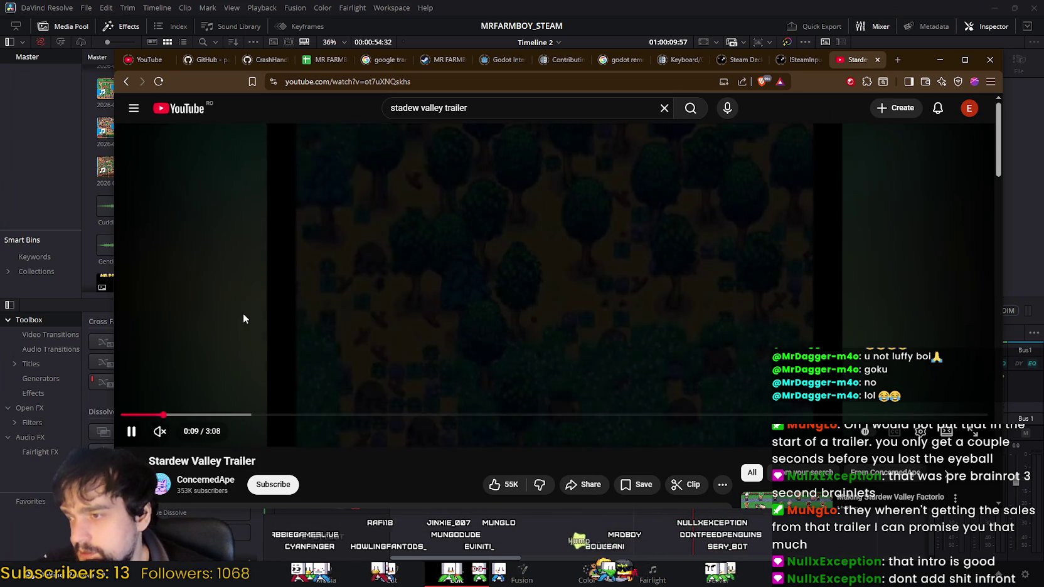
Watch the trailer's forest footage, minimise the browser, and select the long gameplay clip.
click(243, 315)
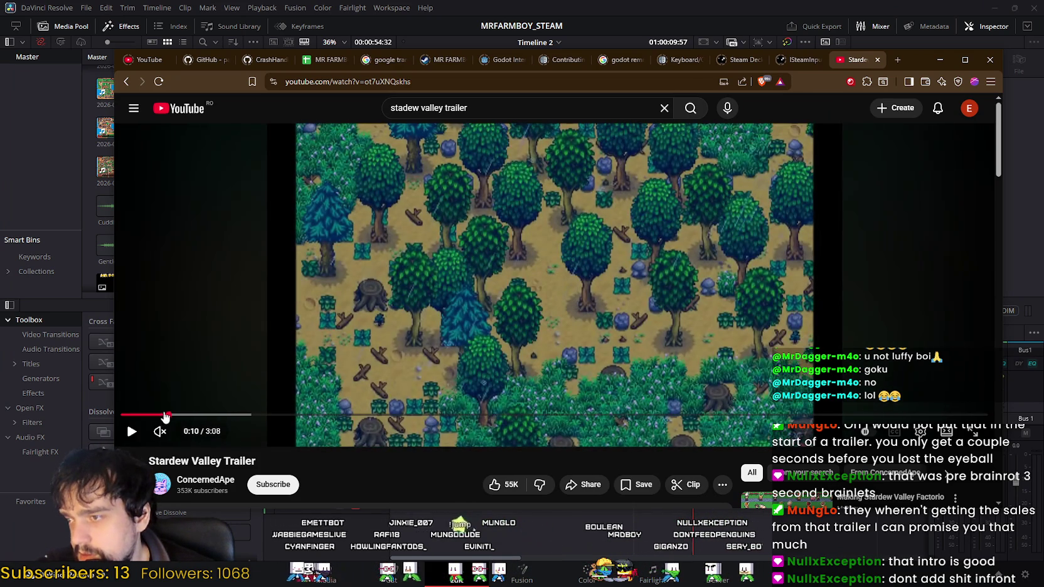
click(272, 324)
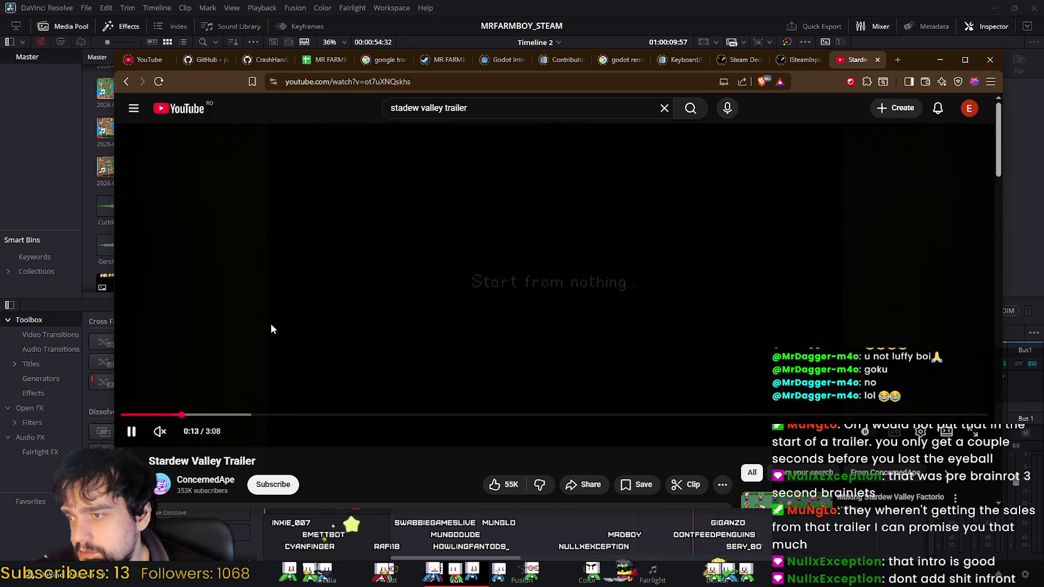
click(940, 60)
click(608, 427)
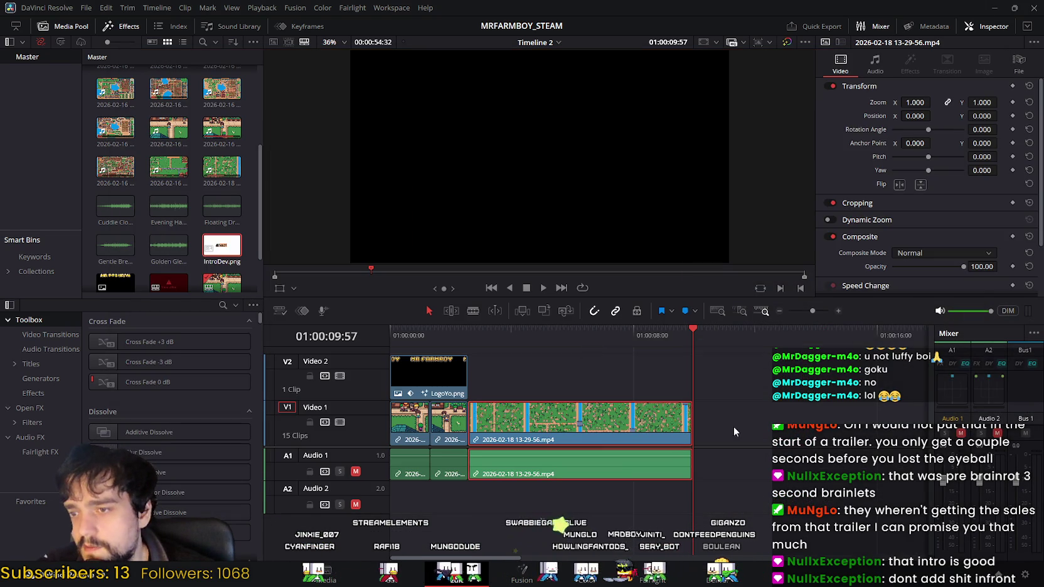
Trim about four seconds off the long gameplay clip's end.
click(687, 421)
drag(683, 424, 682, 424)
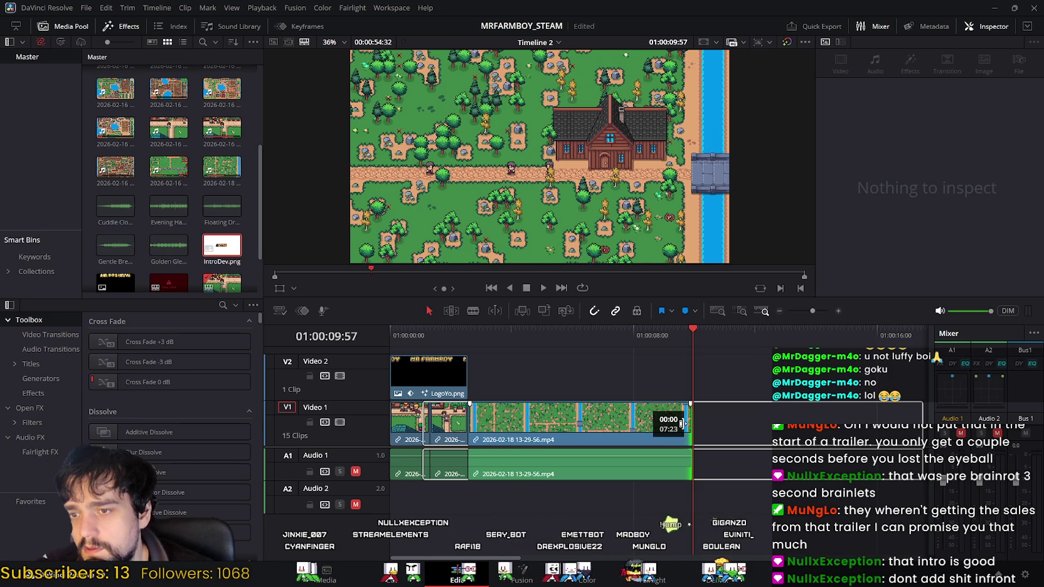
mouse_move(682, 424)
mouse_down()
mouse_move(564, 423)
mouse_move(691, 417)
mouse_move(505, 413)
mouse_move(690, 417)
mouse_up()
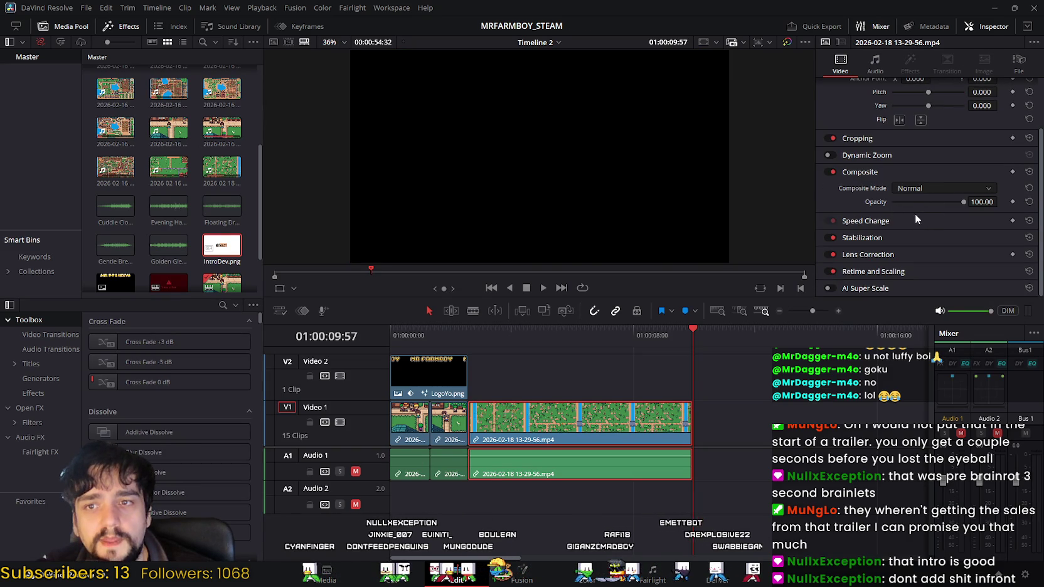
Set the gameplay clip to 150% speed (90 fps), making it 00:00:07:23 long.
click(917, 221)
scroll(926, 232, down, 3)
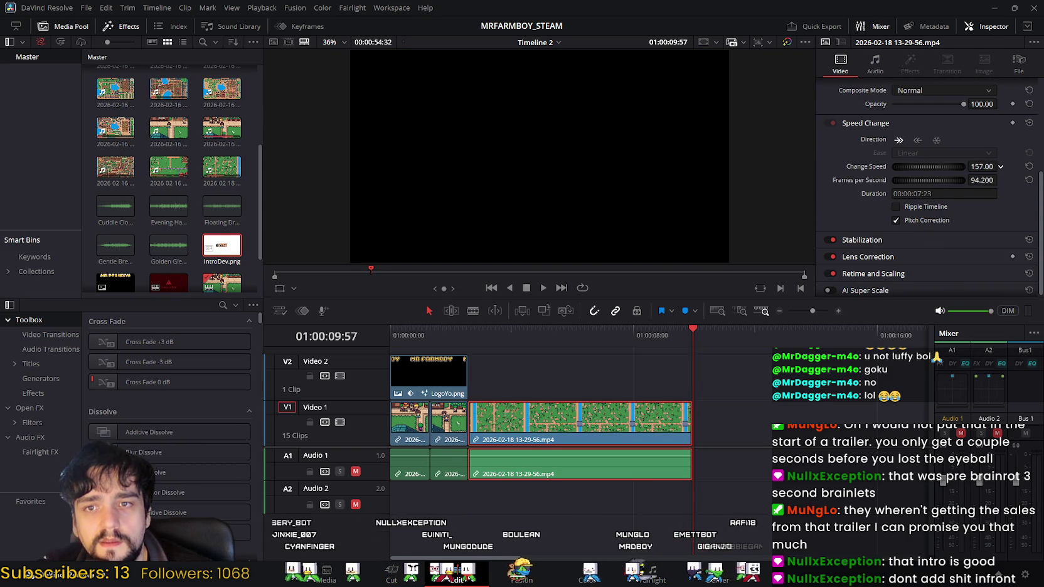
key(Return)
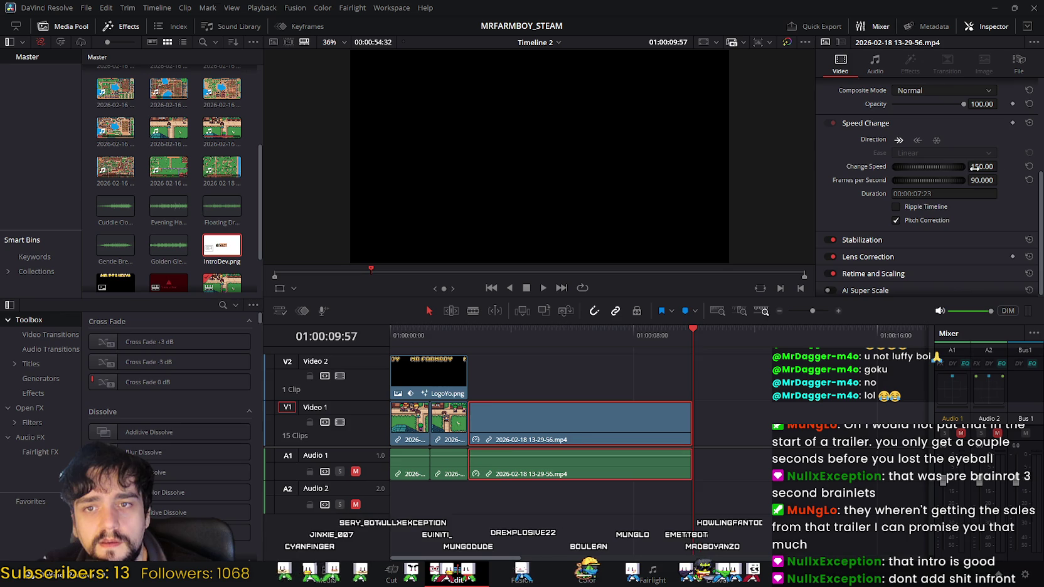
drag(495, 328, 452, 334)
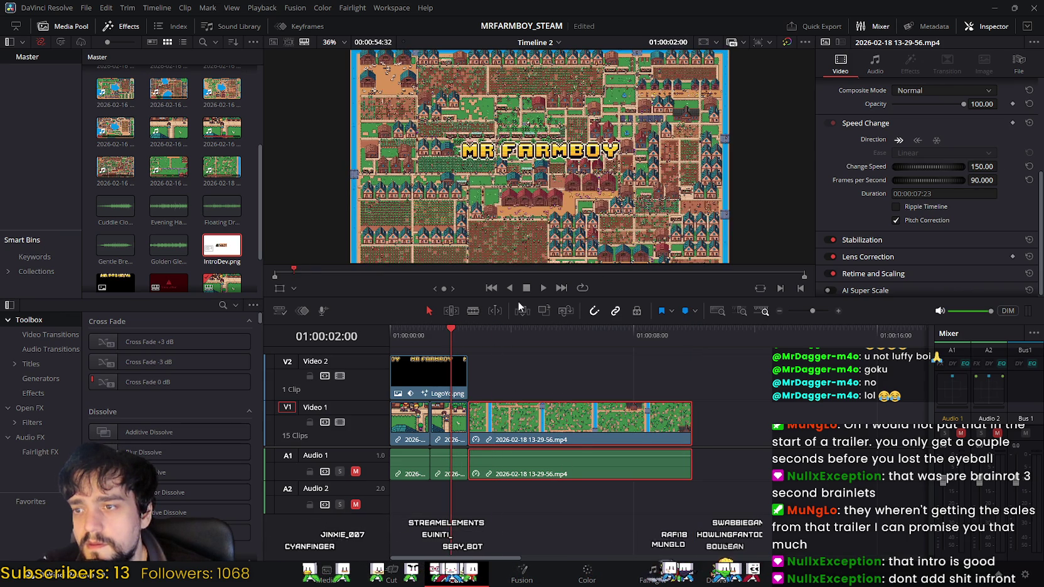
Preview the trailer, then trim the long gameplay clip's end shorter and replay it.
click(546, 288)
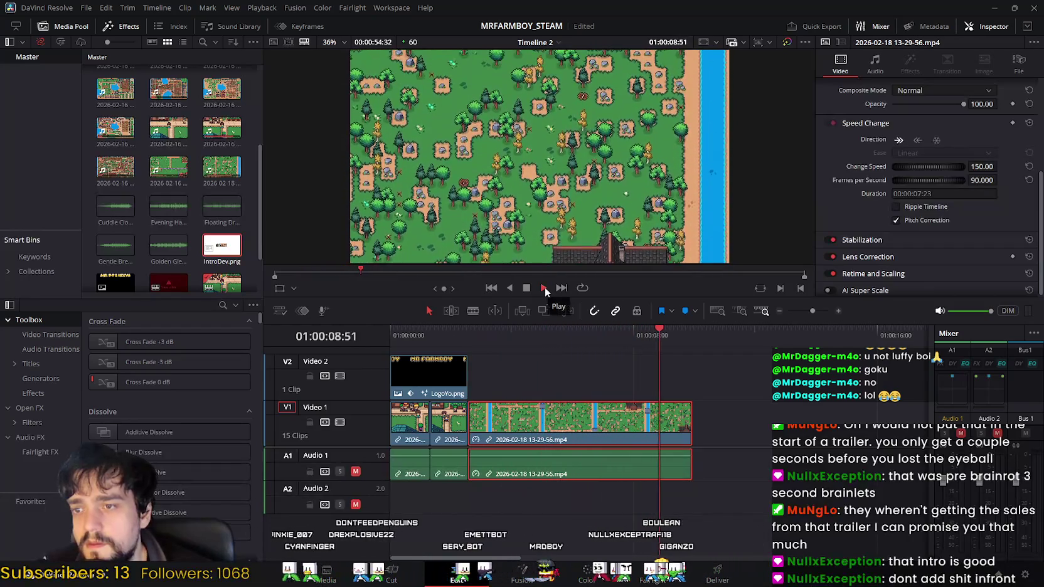
click(545, 287)
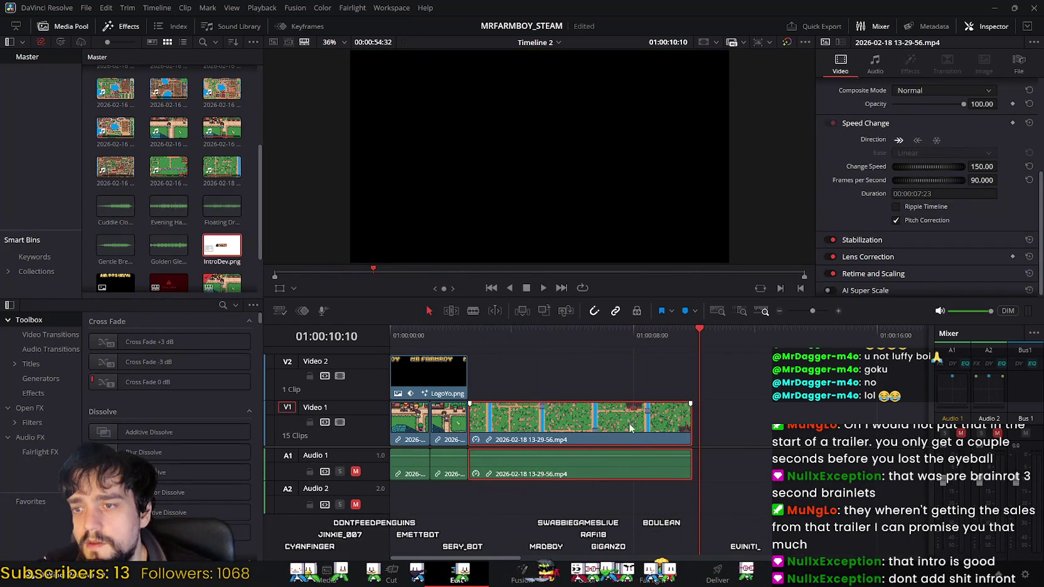
drag(691, 422, 600, 410)
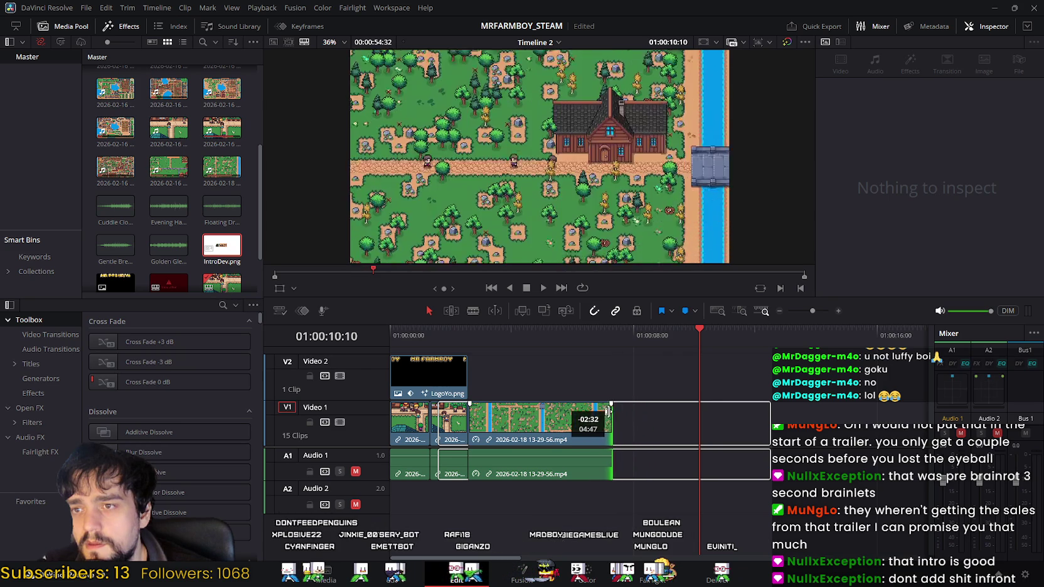
drag(603, 410, 609, 411)
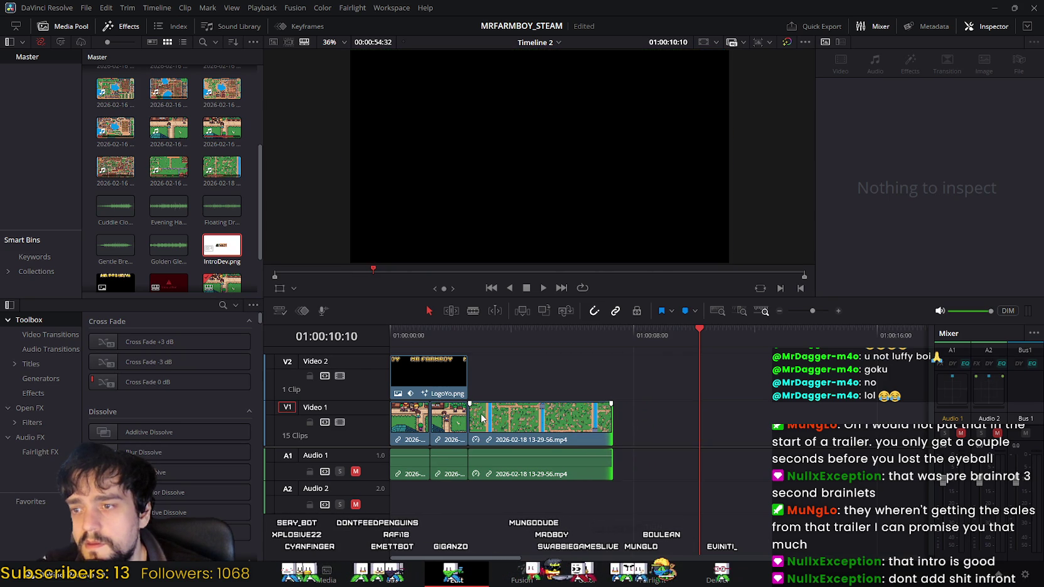
click(482, 418)
drag(700, 349, 456, 329)
click(543, 287)
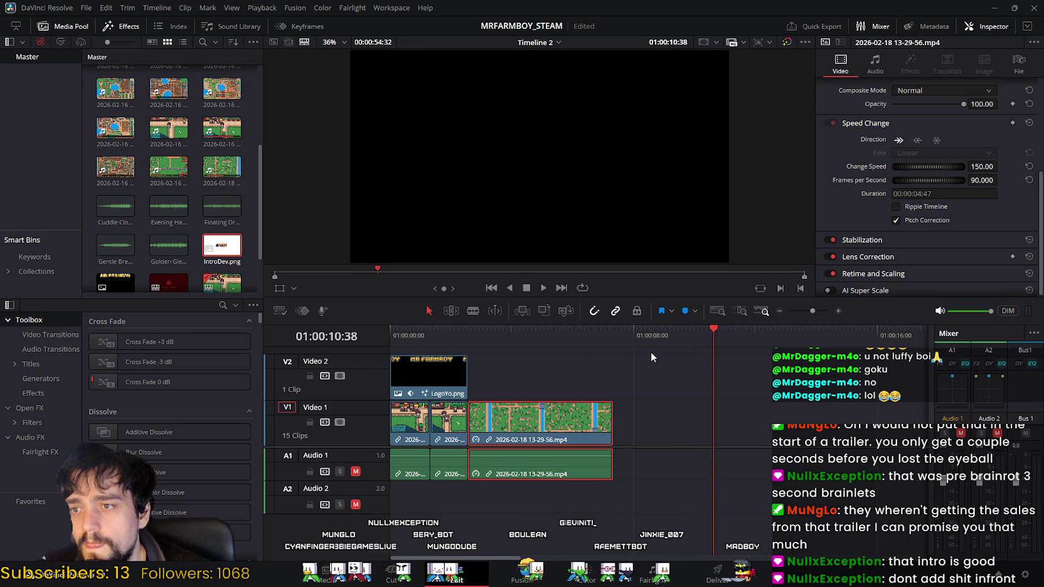
Fine-tune the gameplay clip's end to 00:00:05:08, scrubbing to review the cut.
mouse_move(715, 337)
mouse_down()
mouse_move(473, 352)
mouse_move(611, 362)
mouse_move(605, 370)
mouse_up()
drag(617, 423, 625, 423)
mouse_move(603, 340)
mouse_down()
mouse_move(544, 344)
mouse_move(616, 354)
mouse_up()
click(602, 417)
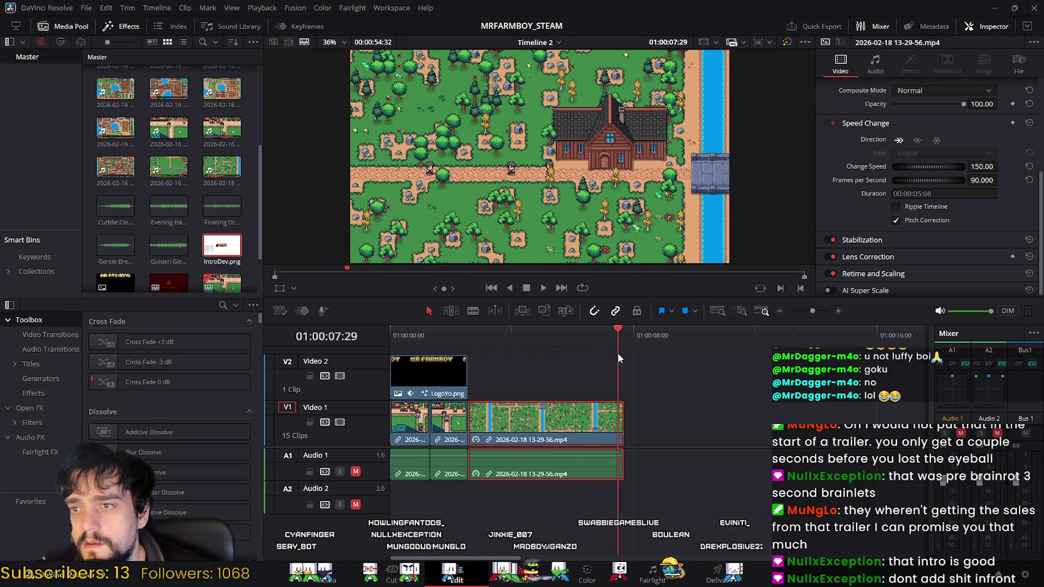
drag(617, 355, 496, 362)
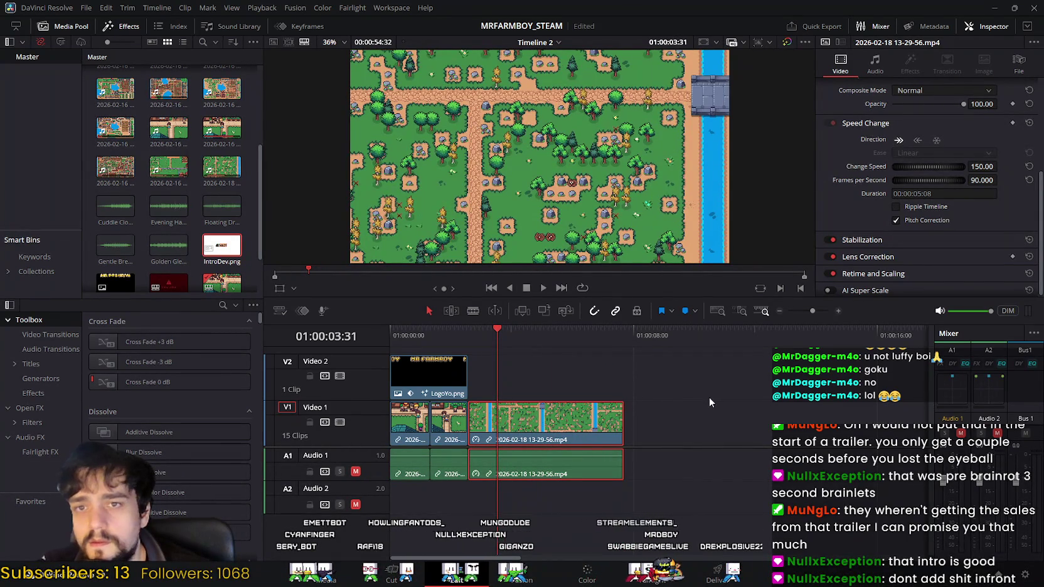
mouse_move(497, 346)
mouse_down()
mouse_move(575, 357)
mouse_move(536, 371)
mouse_up()
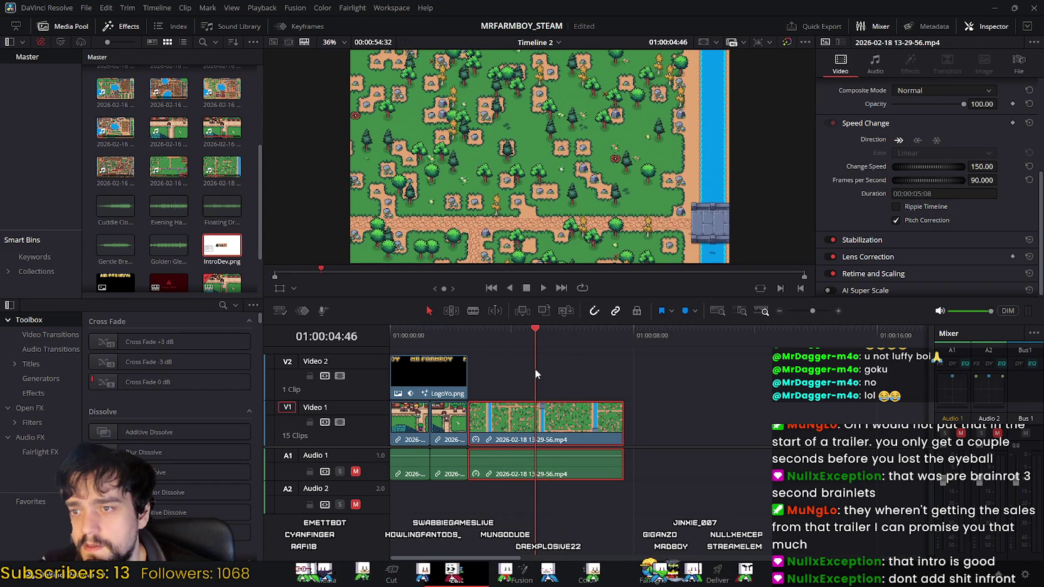
click(392, 574)
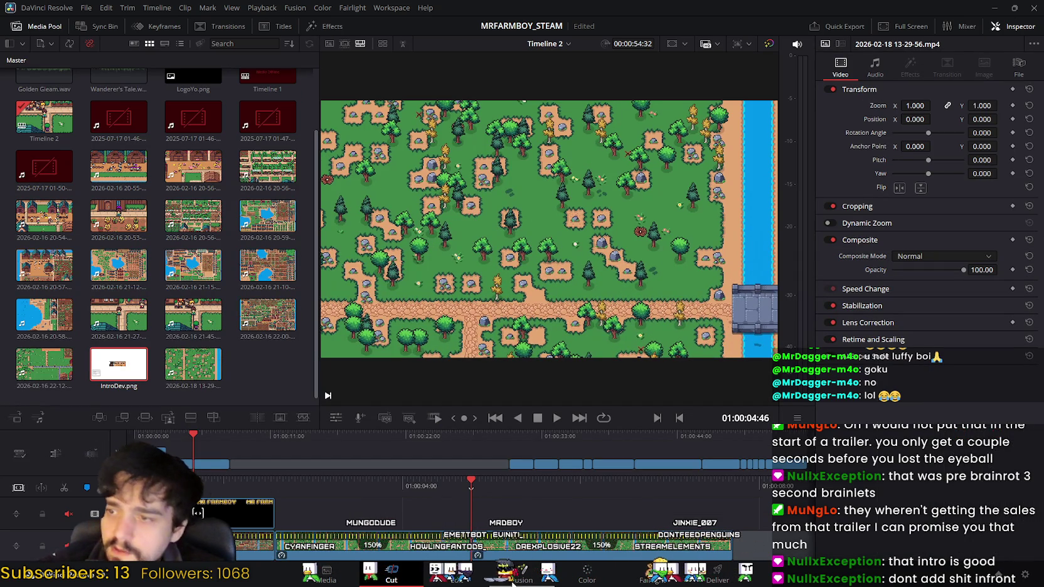
Delete the gameplay clip's opening piece, check playback, then shift the clip right to leave a gap.
key(shift+4)
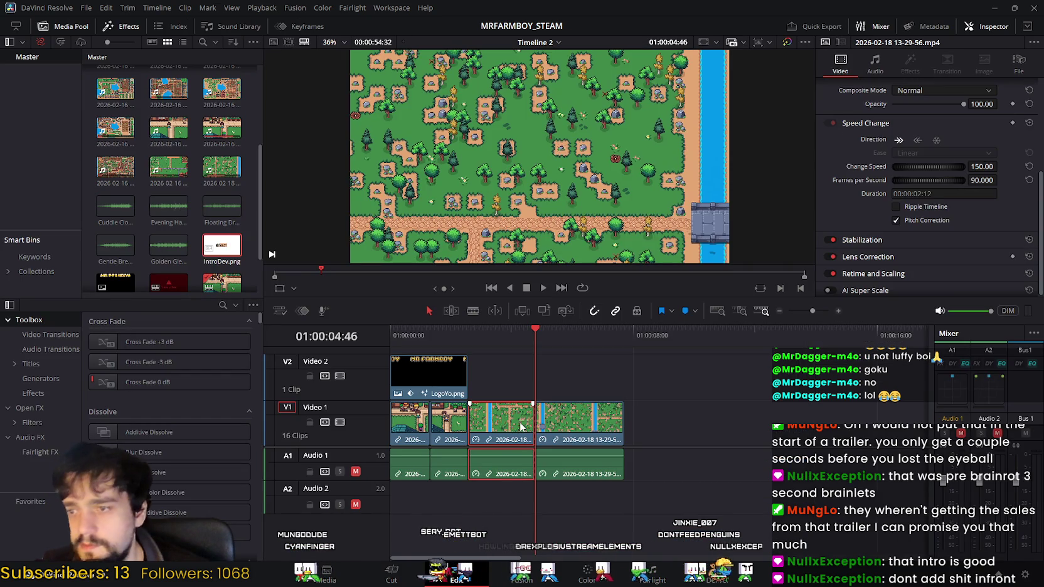
key(Delete)
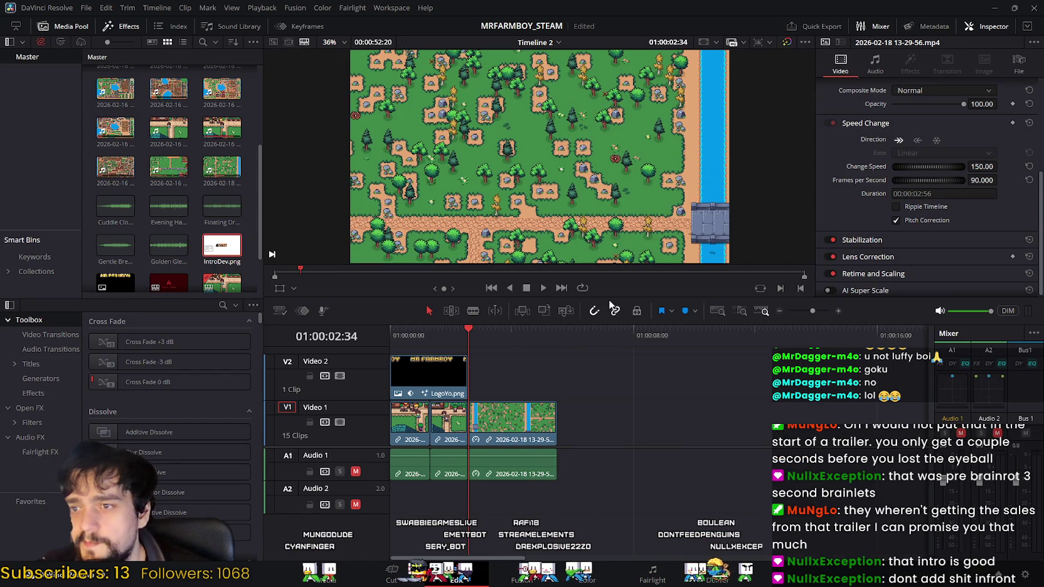
click(544, 287)
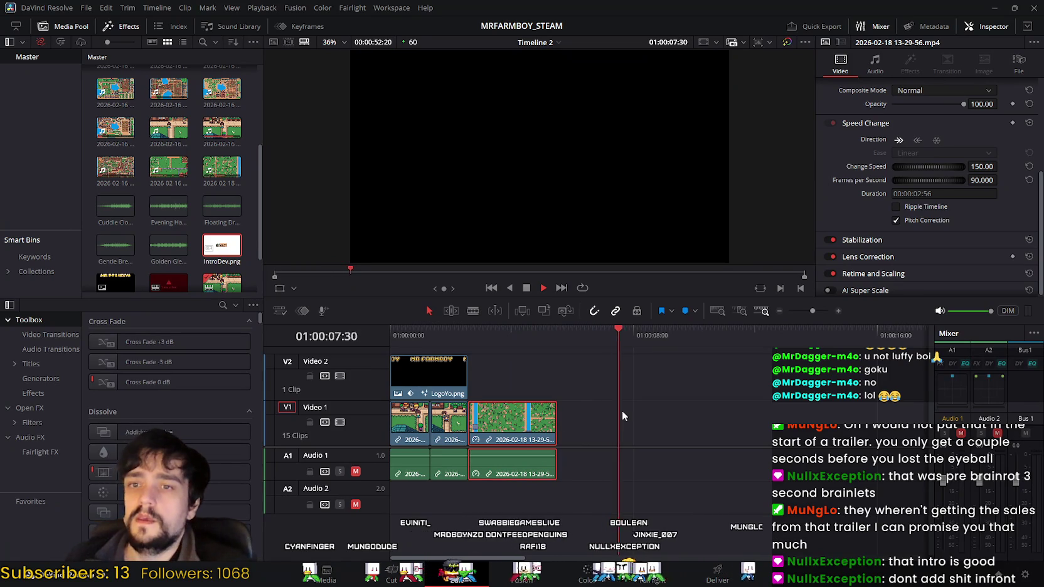
click(526, 287)
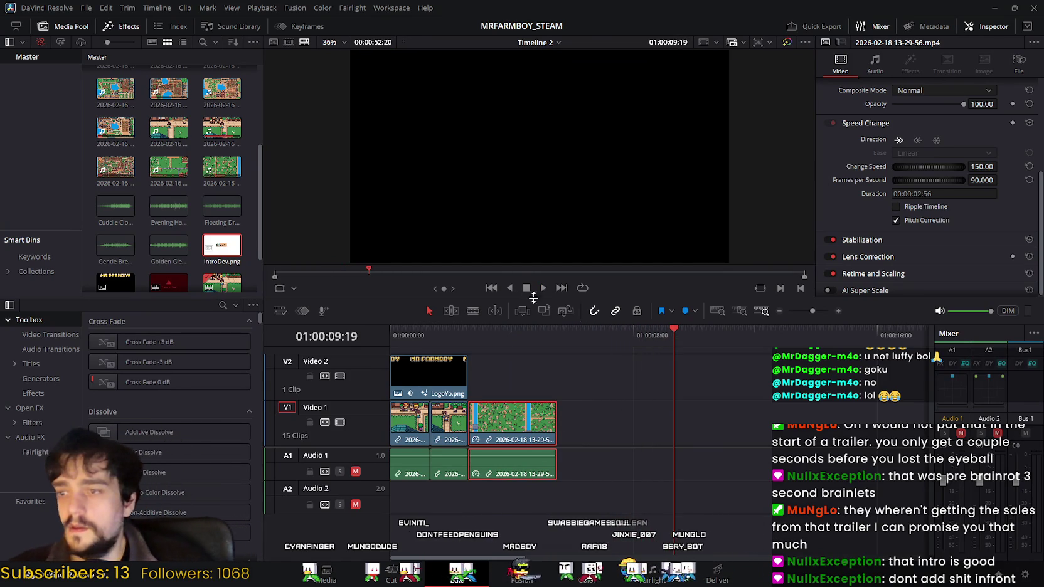
drag(523, 420, 574, 421)
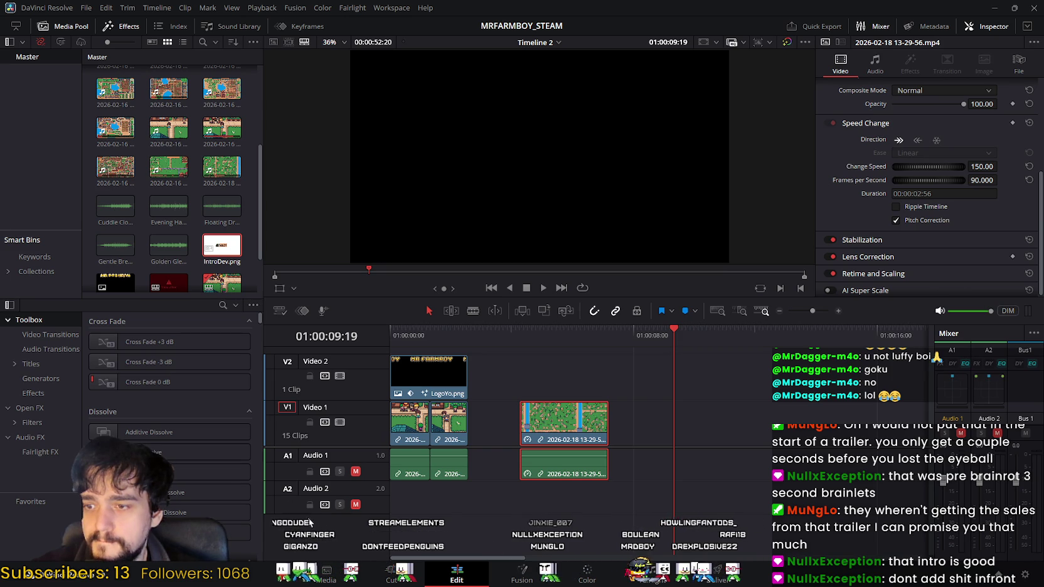
click(493, 408)
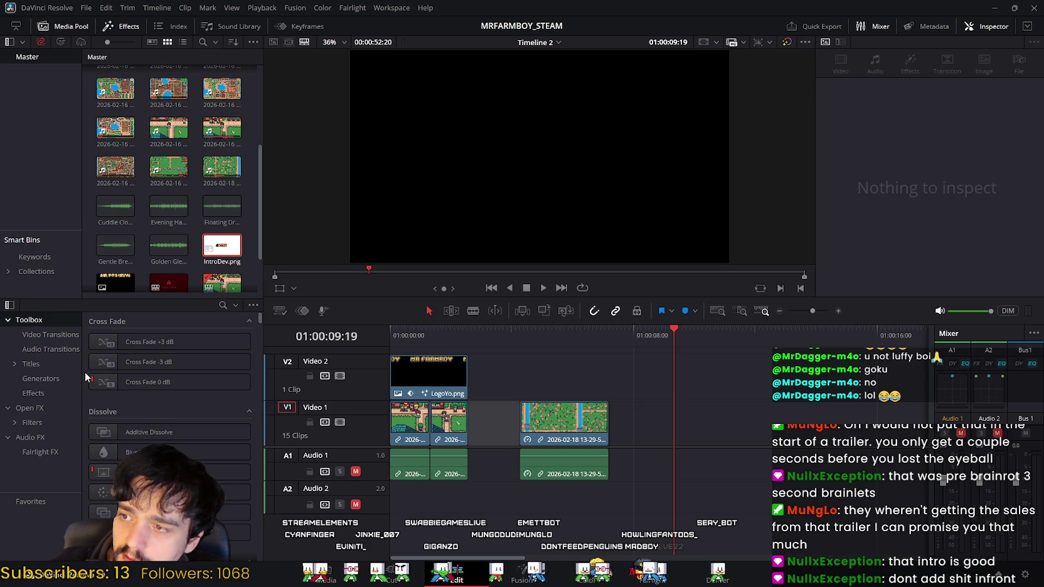
Place a plain Text title in the gap after the opening clips, with the gameplay clip butted against it.
drag(80, 372, 103, 376)
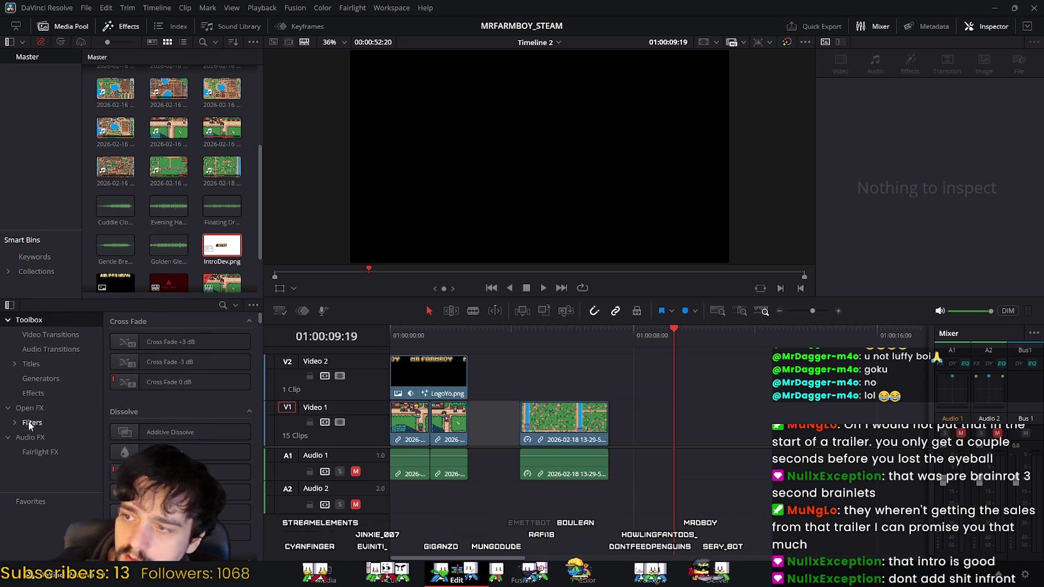
click(47, 378)
click(39, 365)
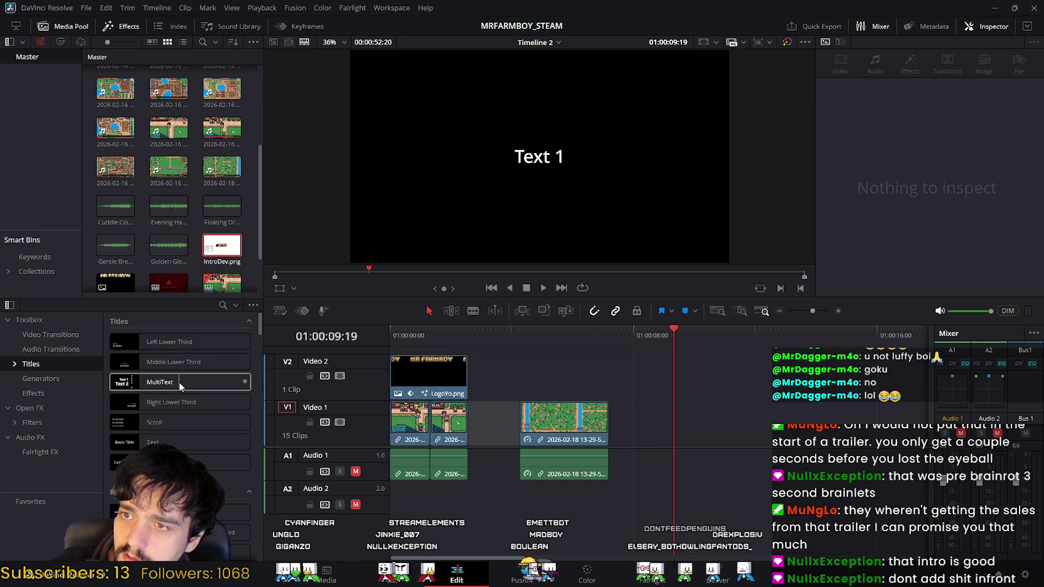
click(186, 444)
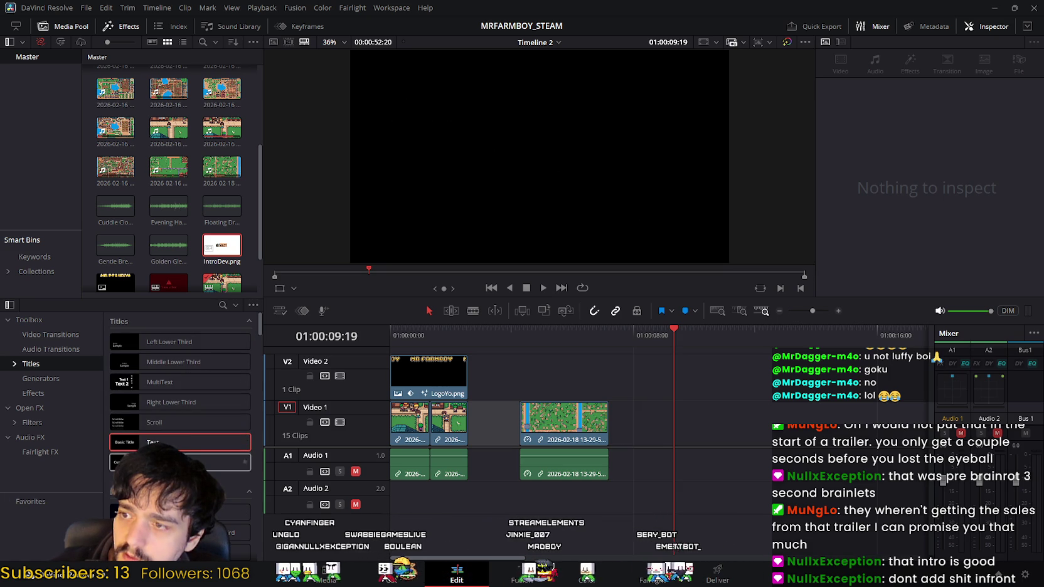
drag(228, 446, 682, 457)
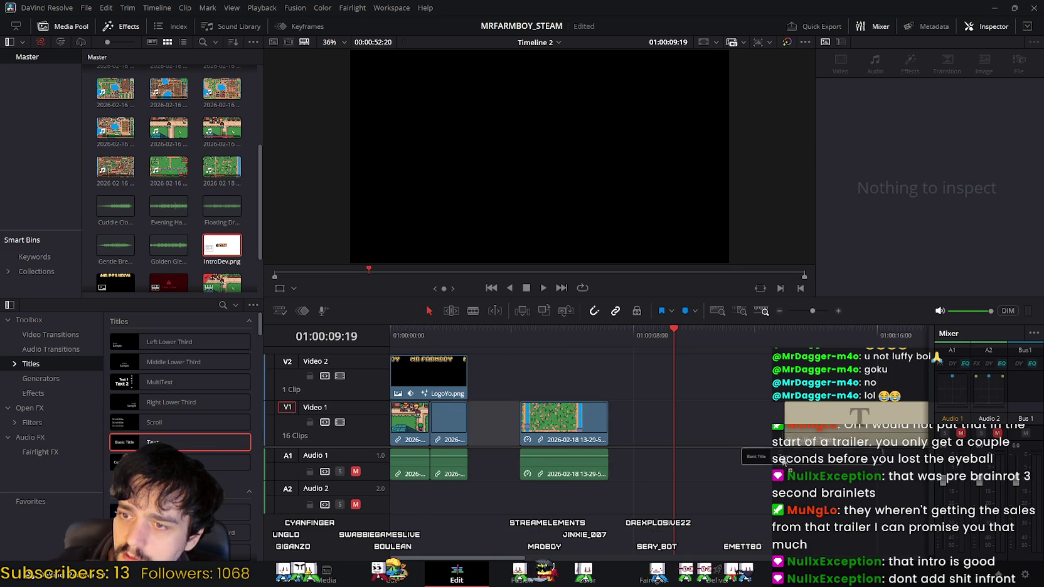
drag(577, 421, 698, 421)
click(768, 421)
drag(768, 422, 516, 422)
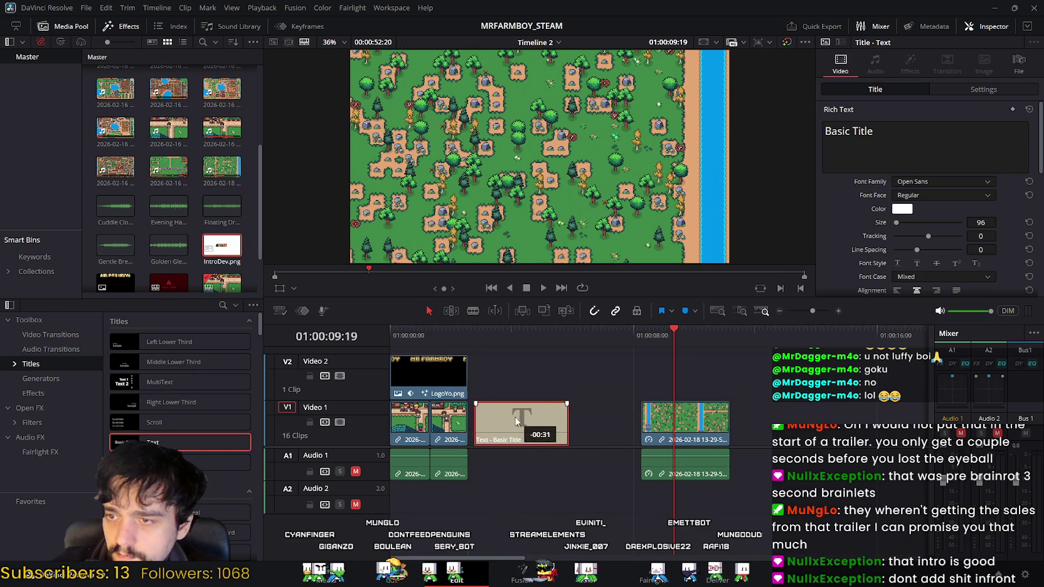
drag(689, 425, 612, 426)
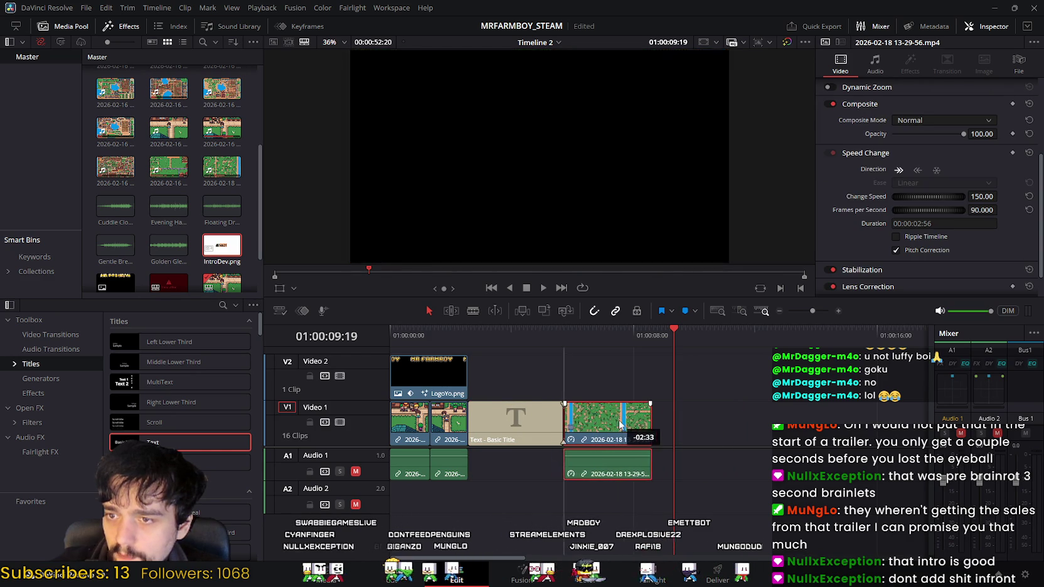
Change the title's text to 'You're moving to the Island...'.
click(510, 420)
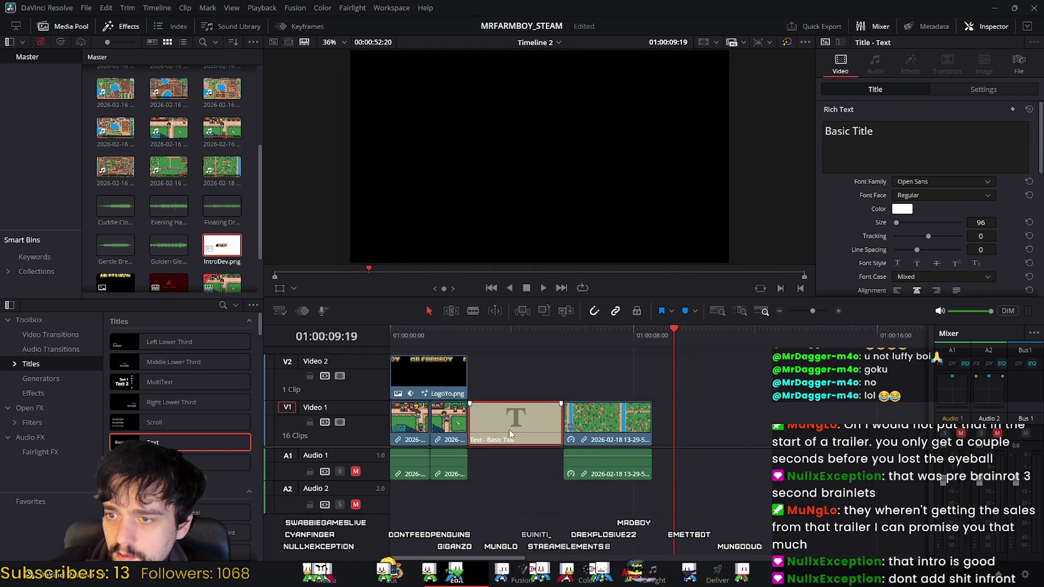
triple_click(948, 123)
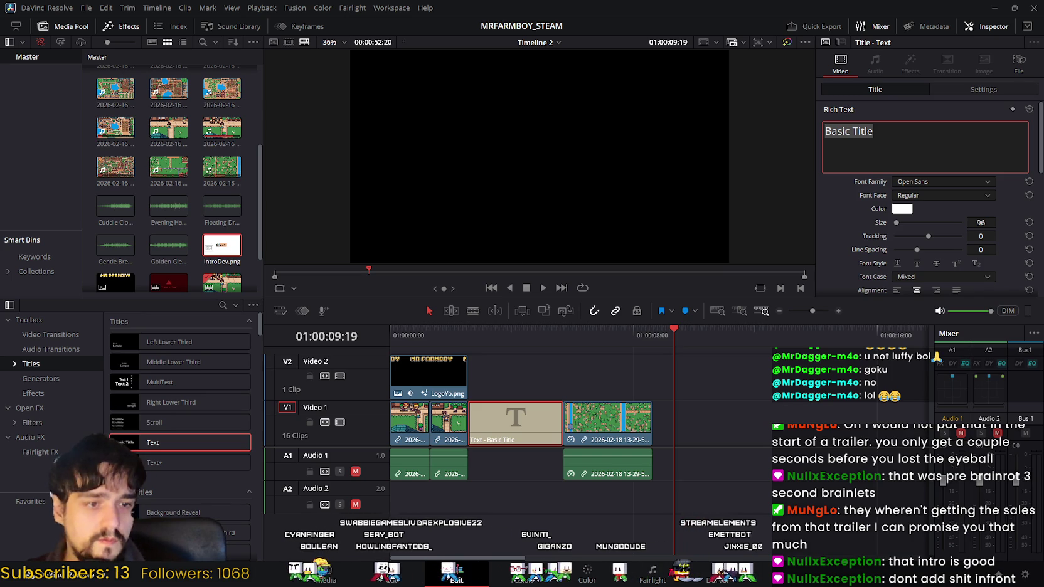
key(alt+Tab)
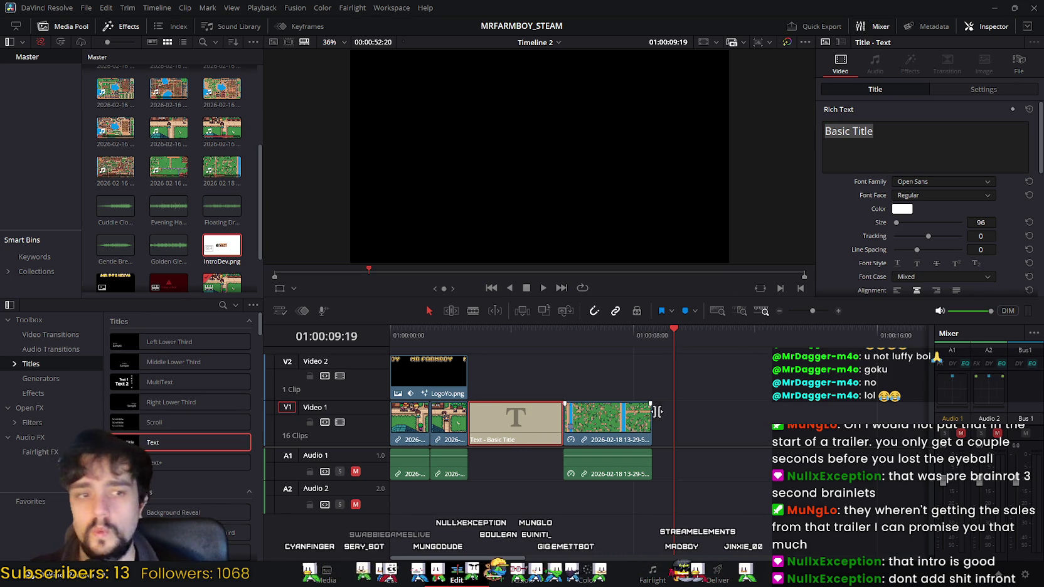
click(894, 130)
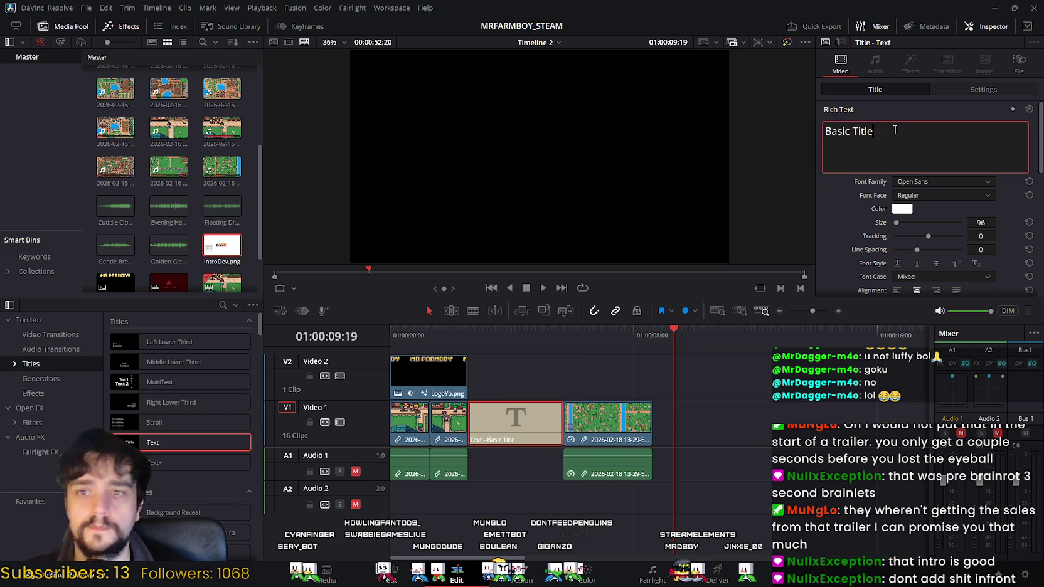
click(500, 332)
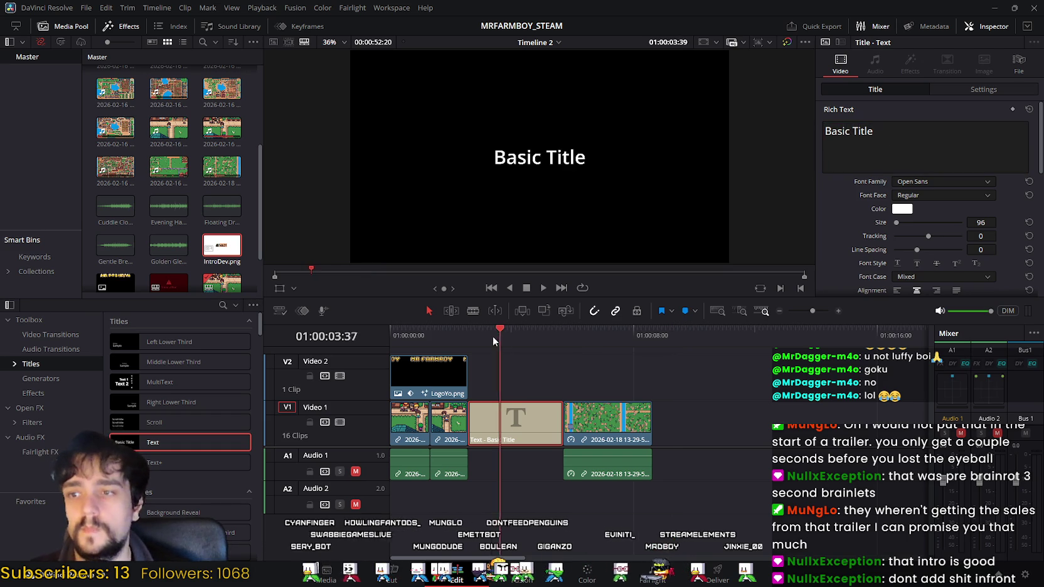
triple_click(898, 138)
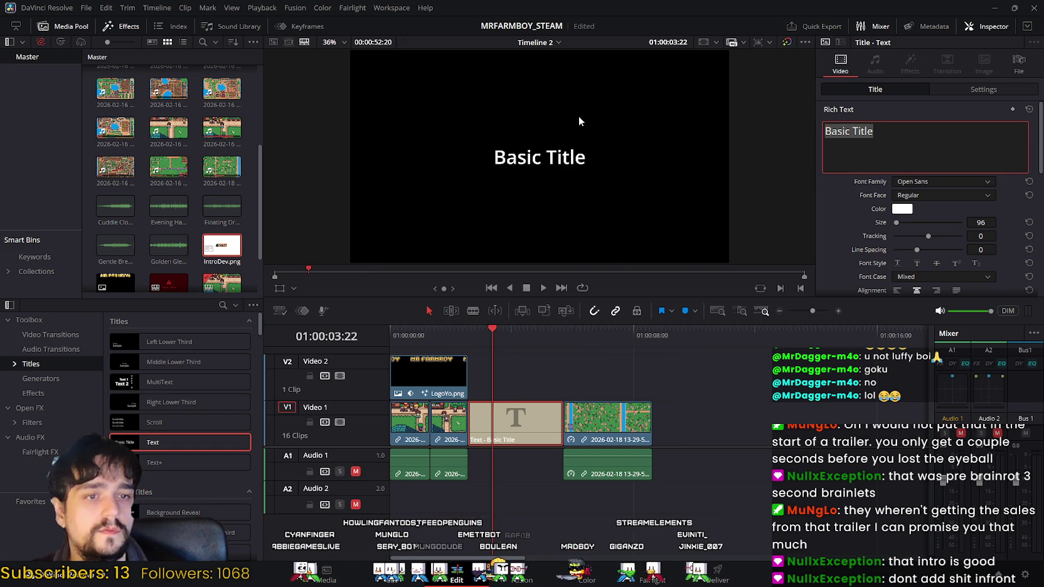
text(You're)
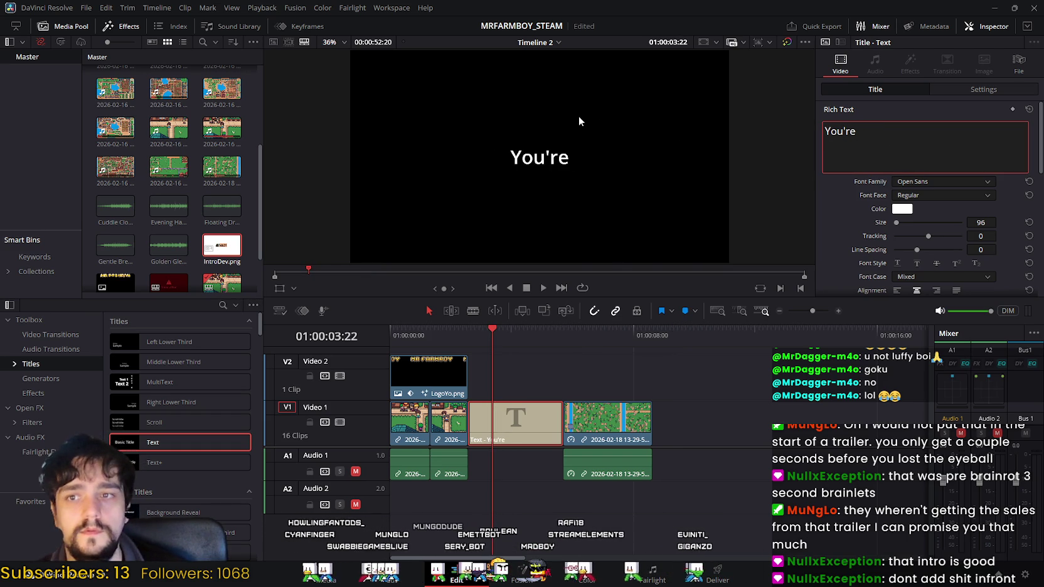
text( moving to the Isl)
key(BackSpace)
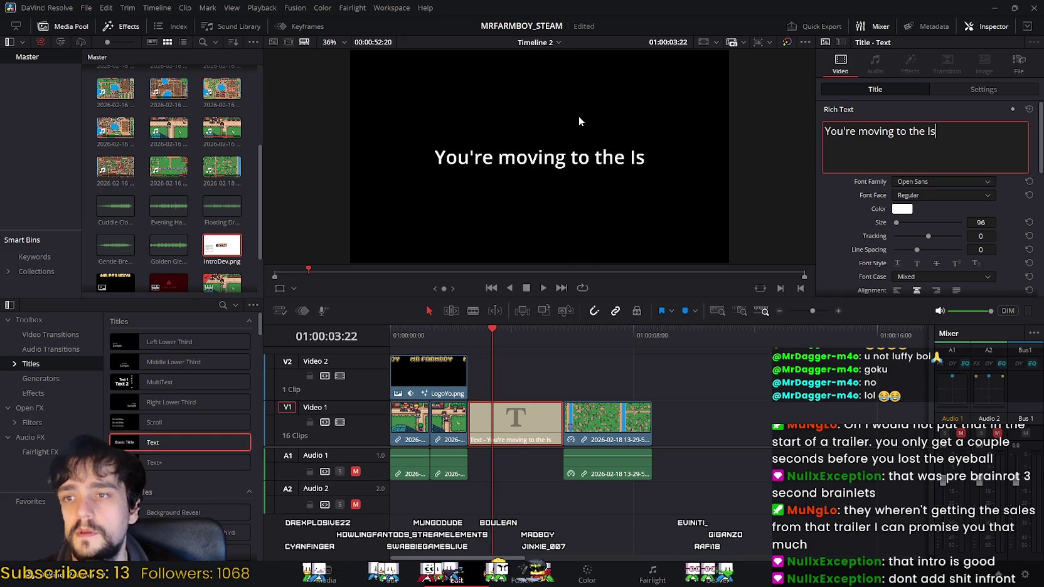
text(land..)
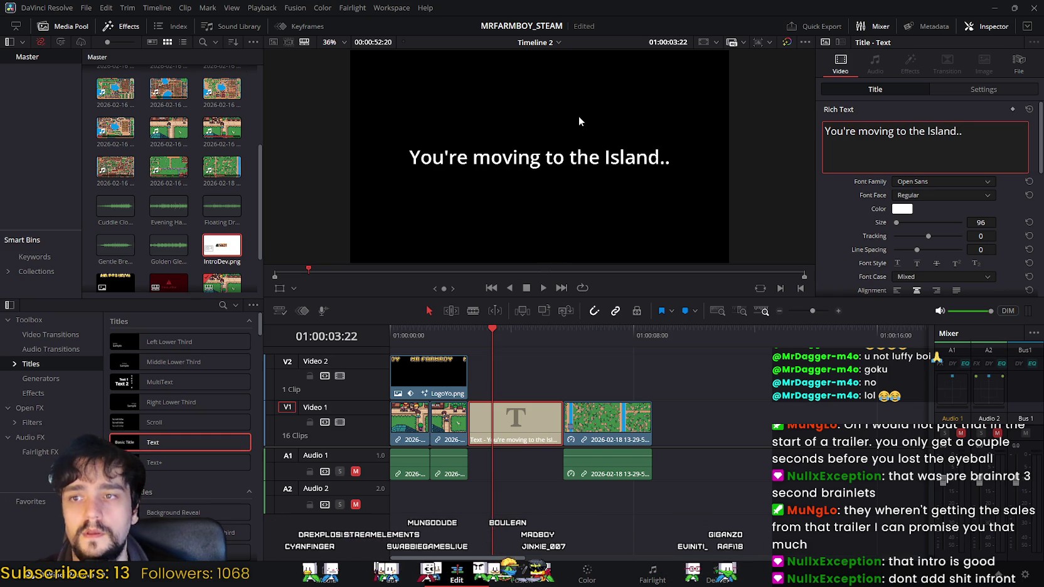
text(.)
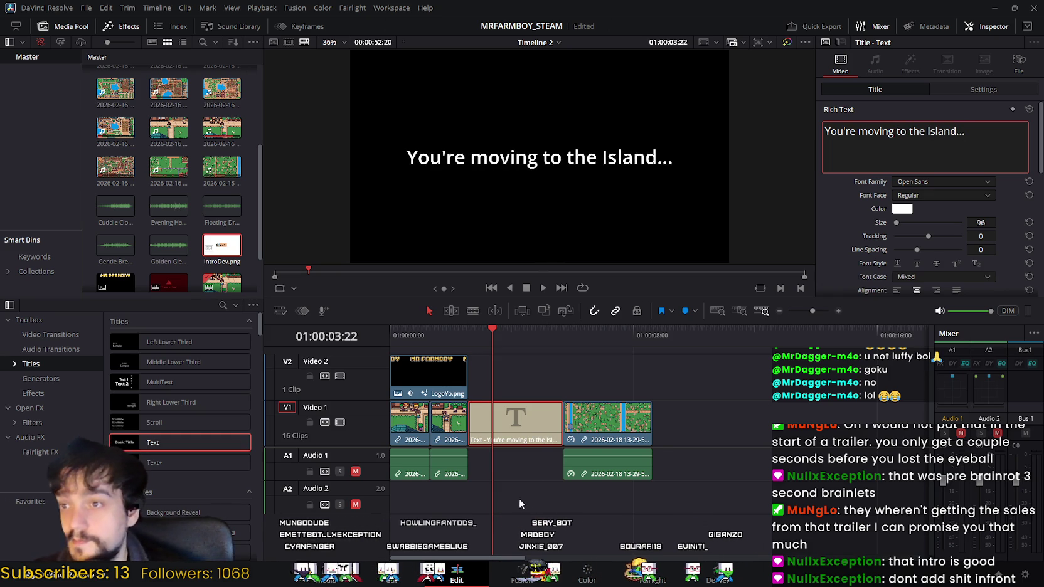
click(522, 410)
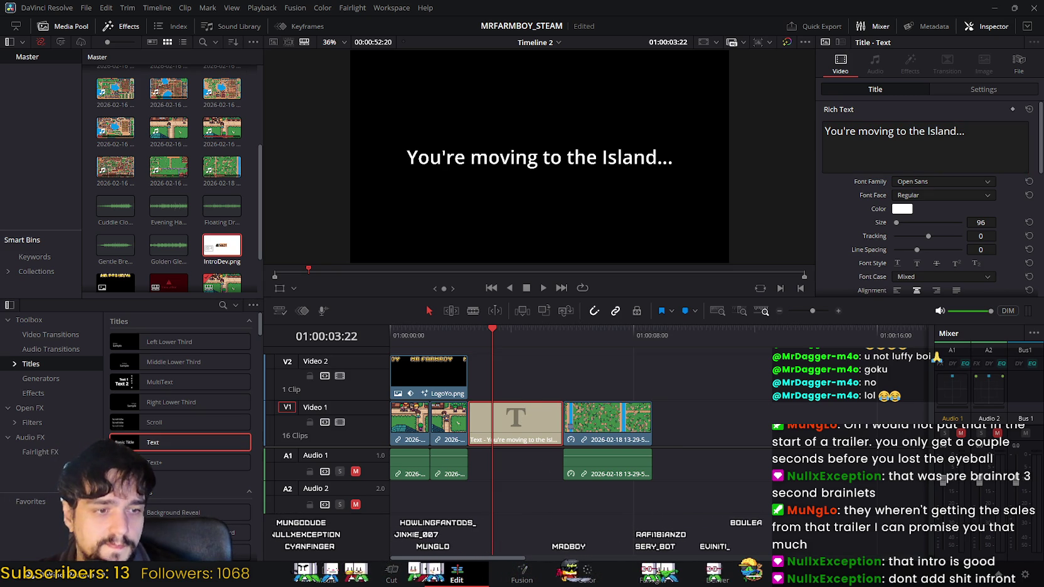
key(alt+Tab)
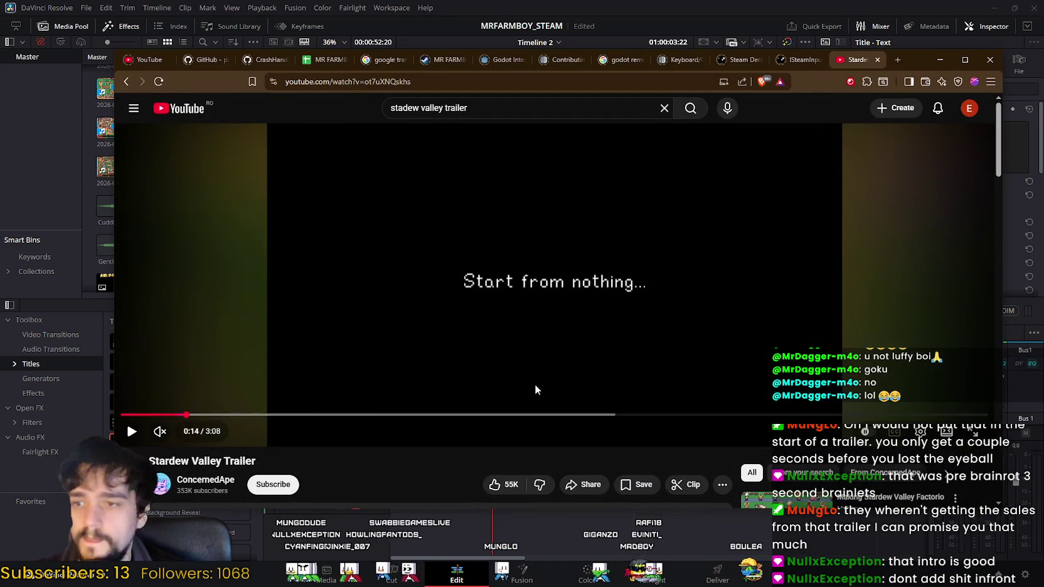
click(177, 415)
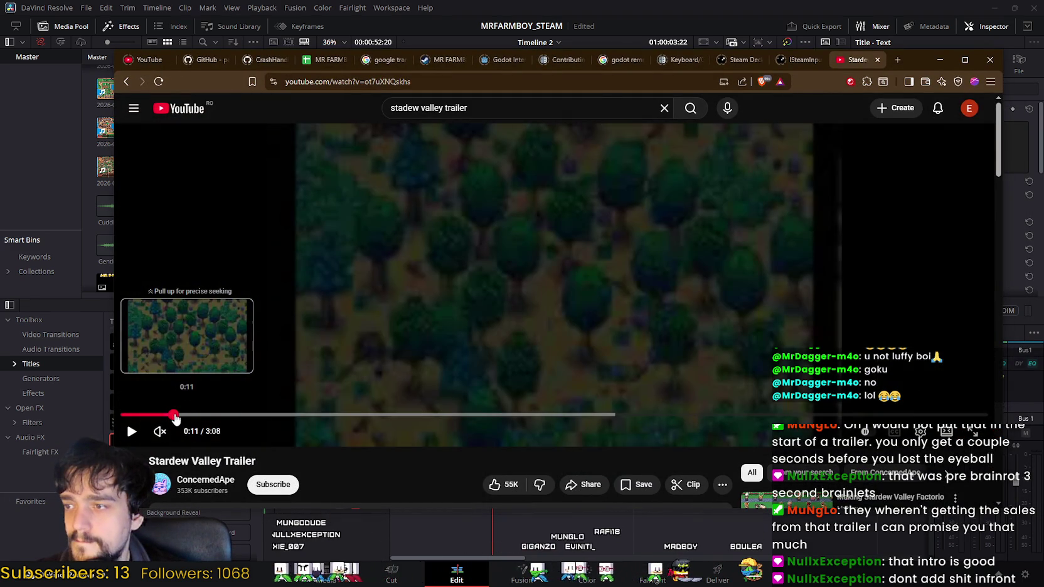
click(229, 316)
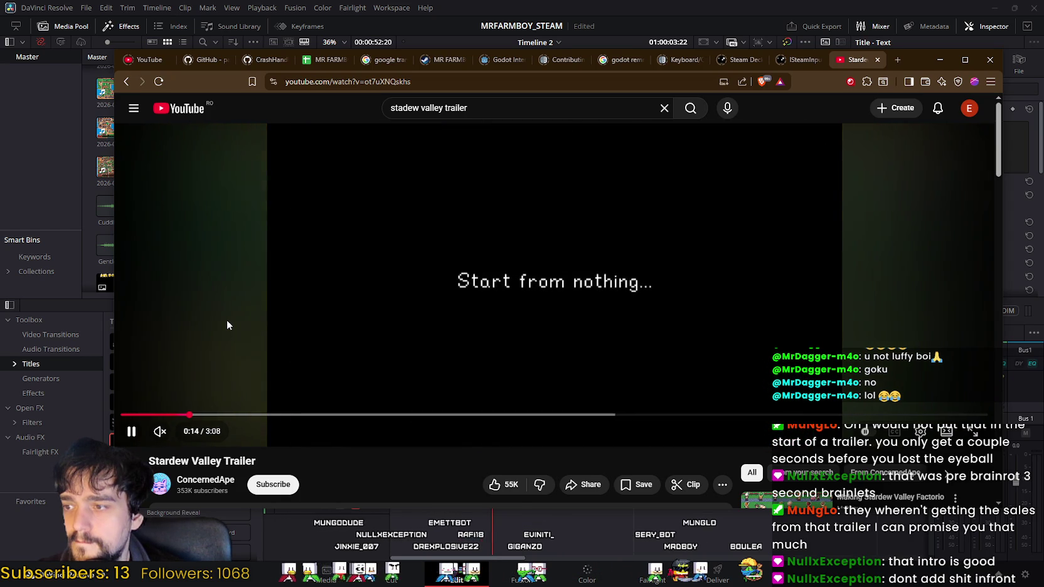
click(227, 320)
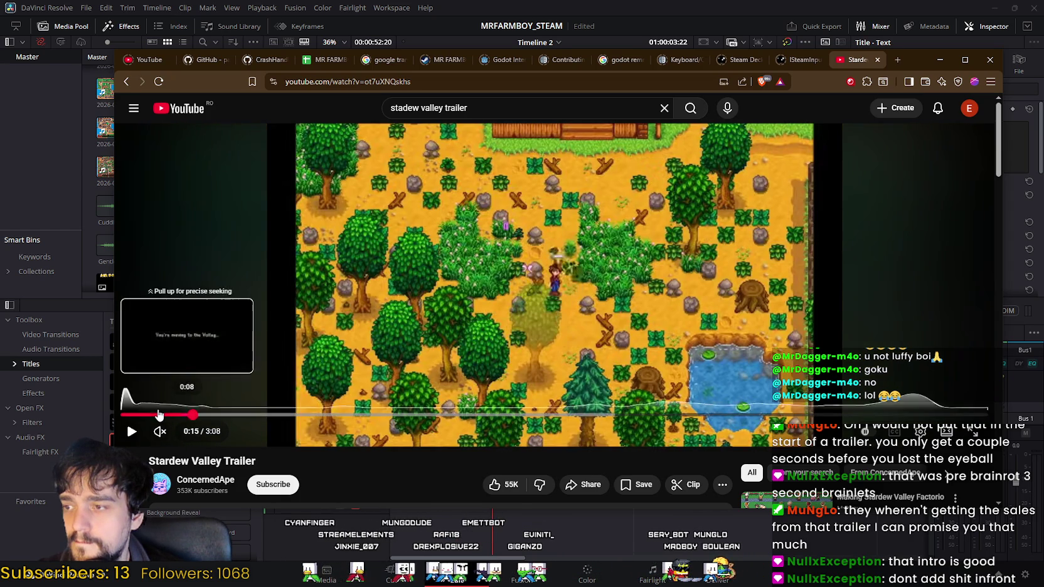
click(156, 414)
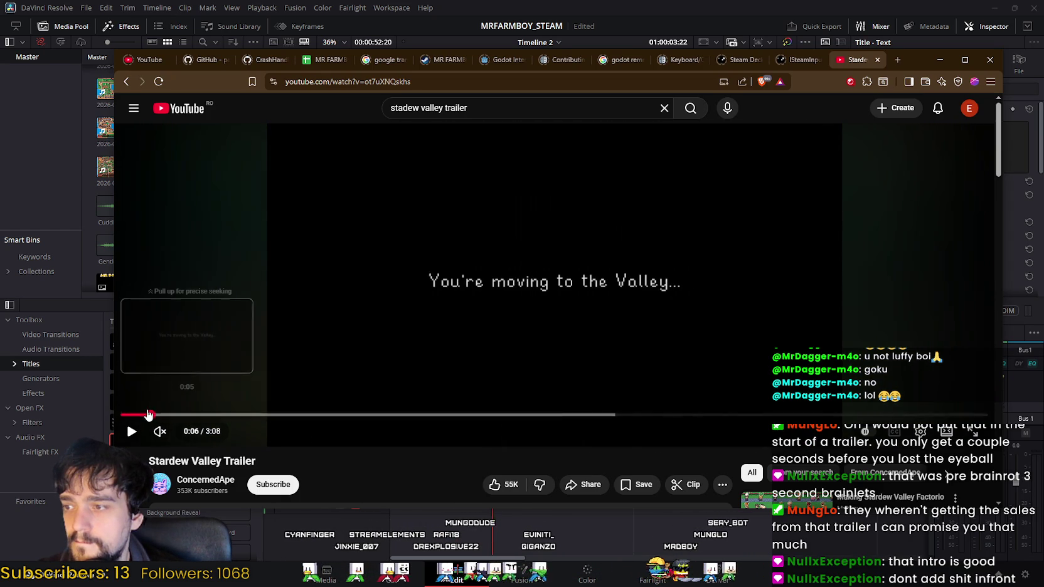
click(143, 414)
click(193, 355)
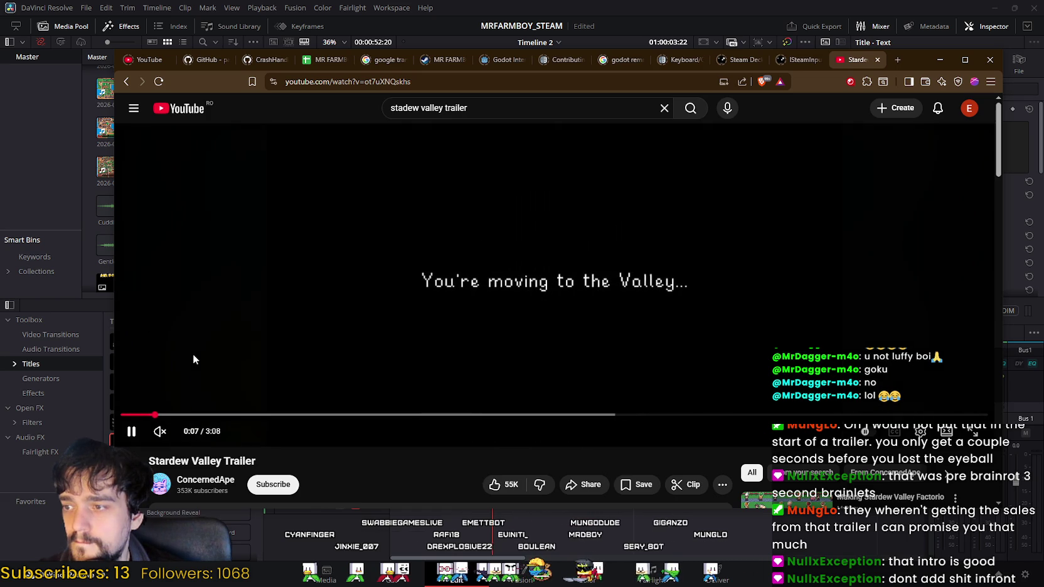
click(246, 330)
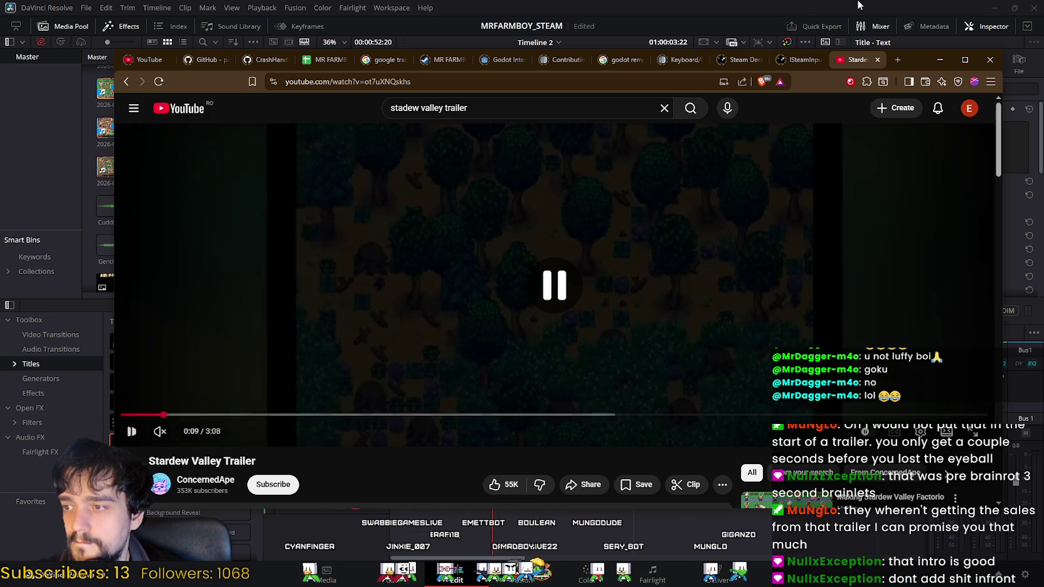
click(941, 61)
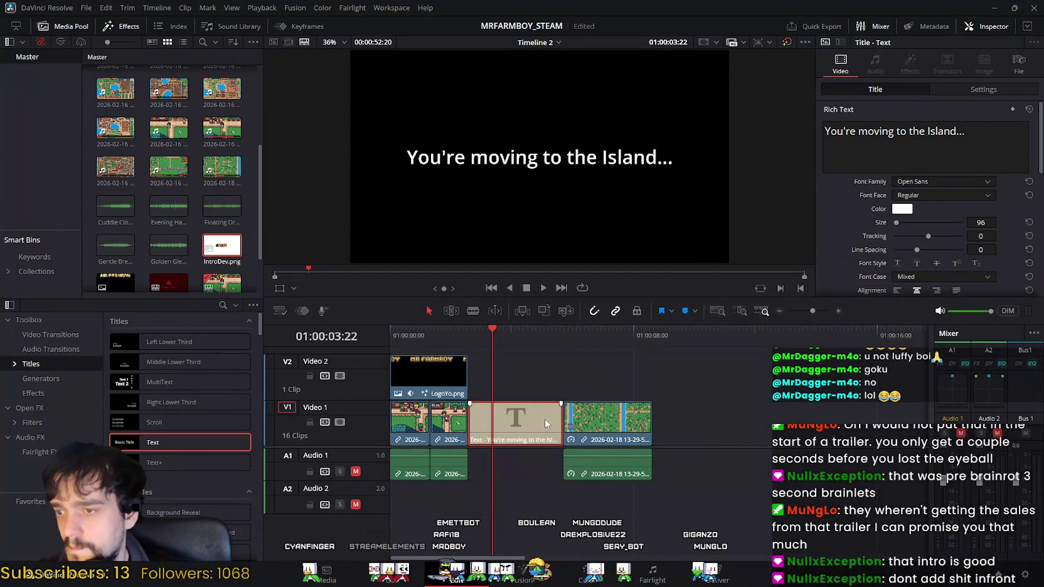
Shorten the Island title card and slide the next gameplay clip up against it.
drag(562, 422, 527, 422)
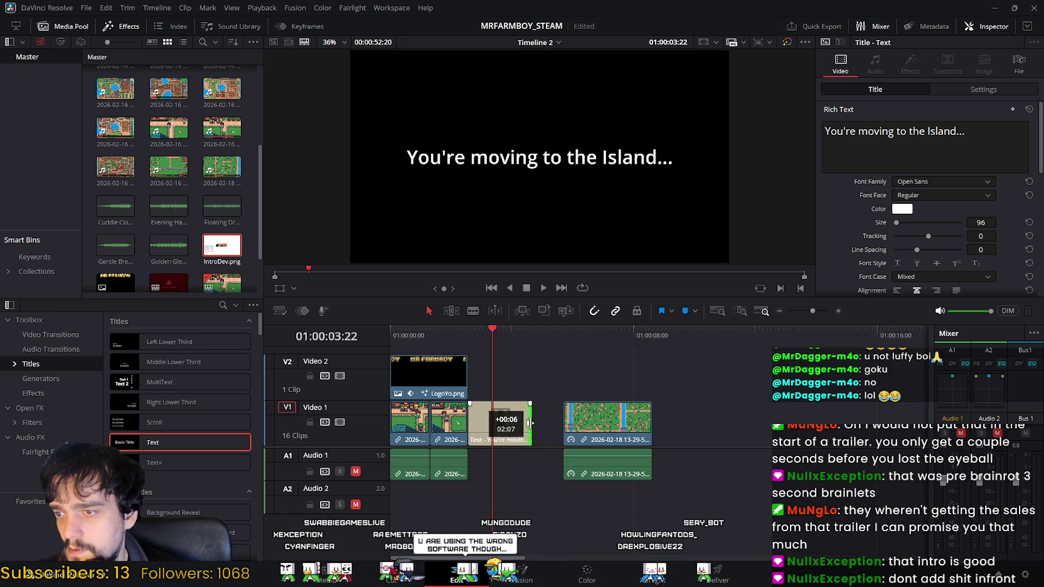
drag(530, 423, 527, 423)
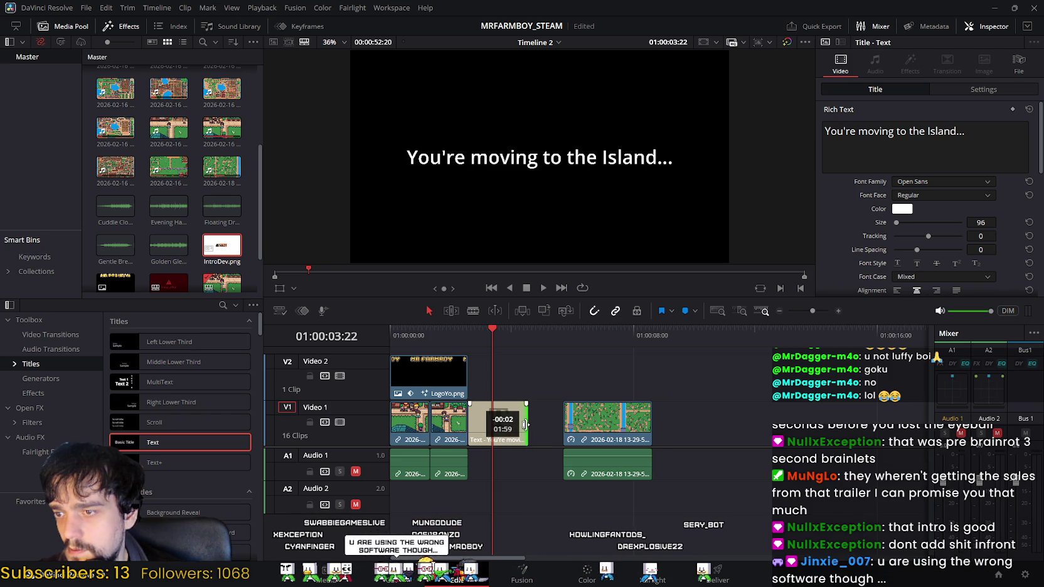
drag(526, 425, 556, 411)
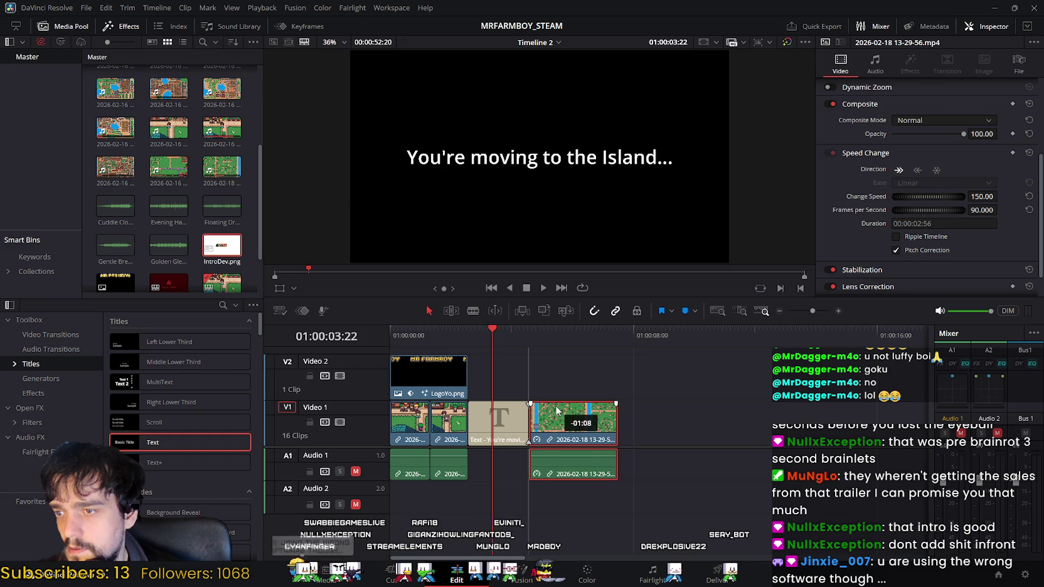
Play the trailer from the beginning, then return to and select the Island title card.
click(455, 338)
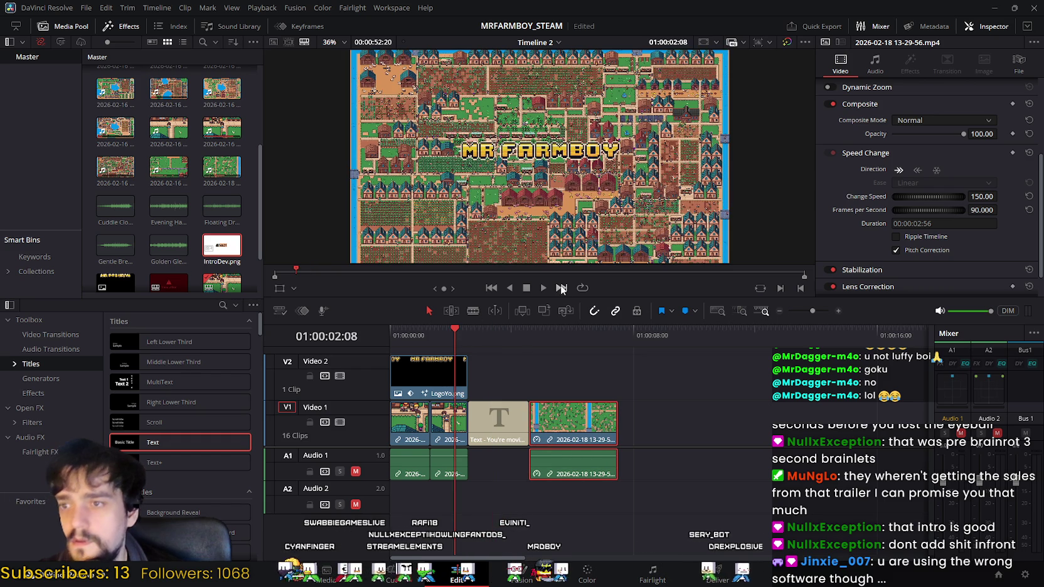
key(space)
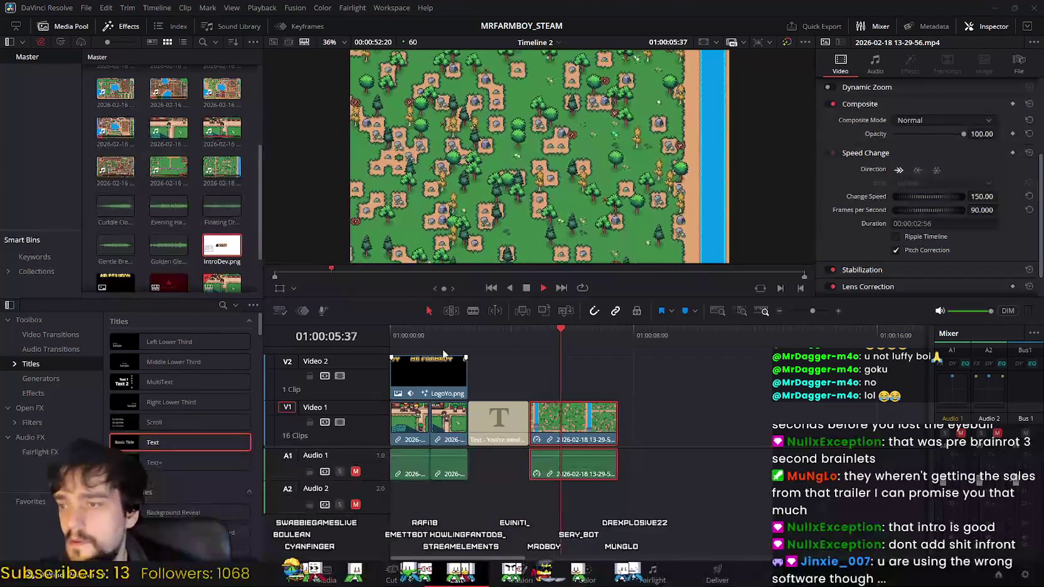
key(space)
drag(580, 330, 380, 334)
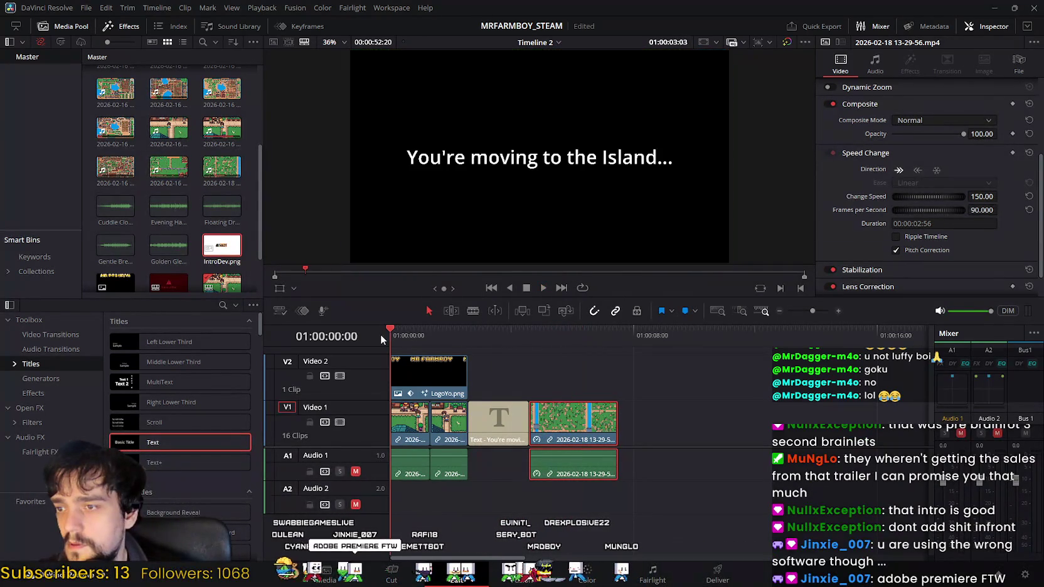
click(543, 287)
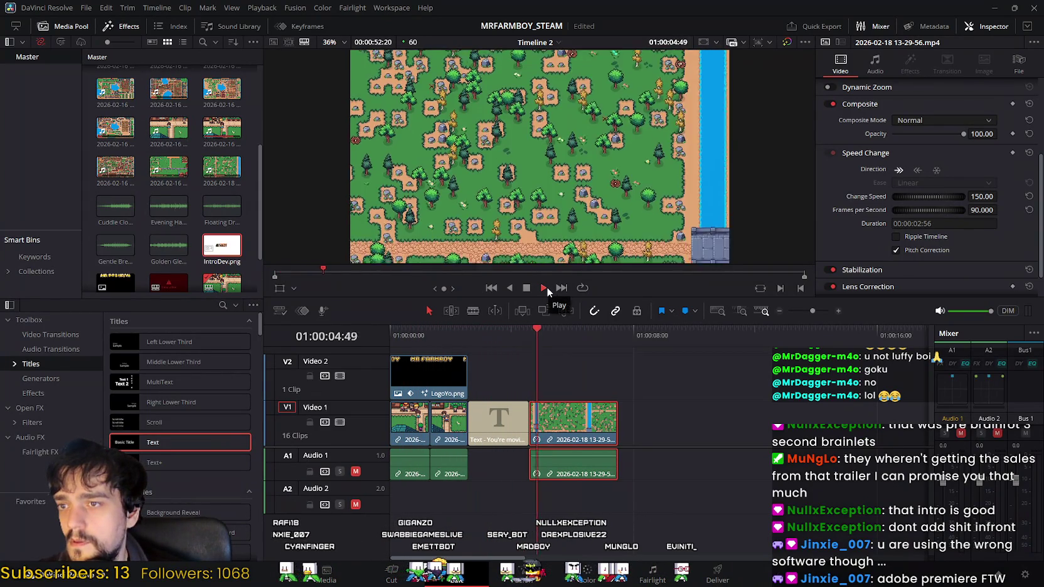
click(569, 334)
mouse_move(569, 334)
mouse_down()
mouse_move(469, 329)
mouse_move(478, 330)
mouse_up()
click(505, 419)
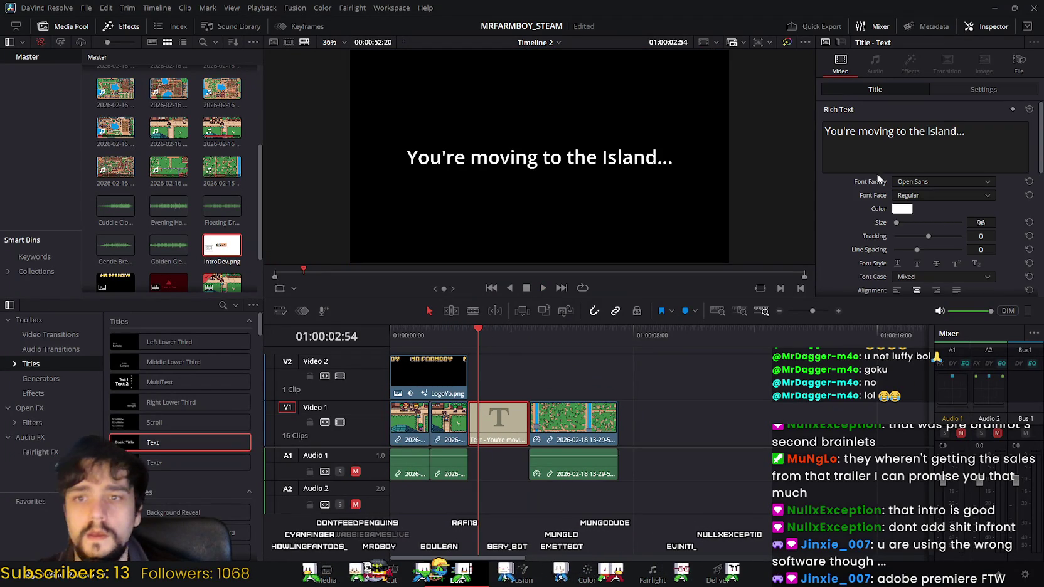
Scroll through the Titles and Fusion Titles templates, then open the Effects search field.
scroll(858, 179, down, 3)
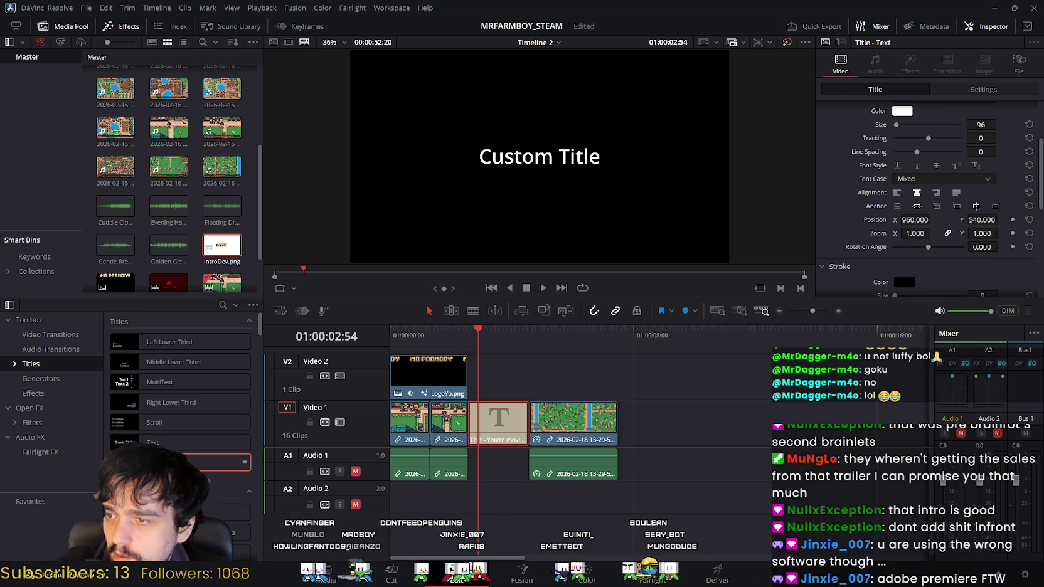
scroll(221, 466, down, 2)
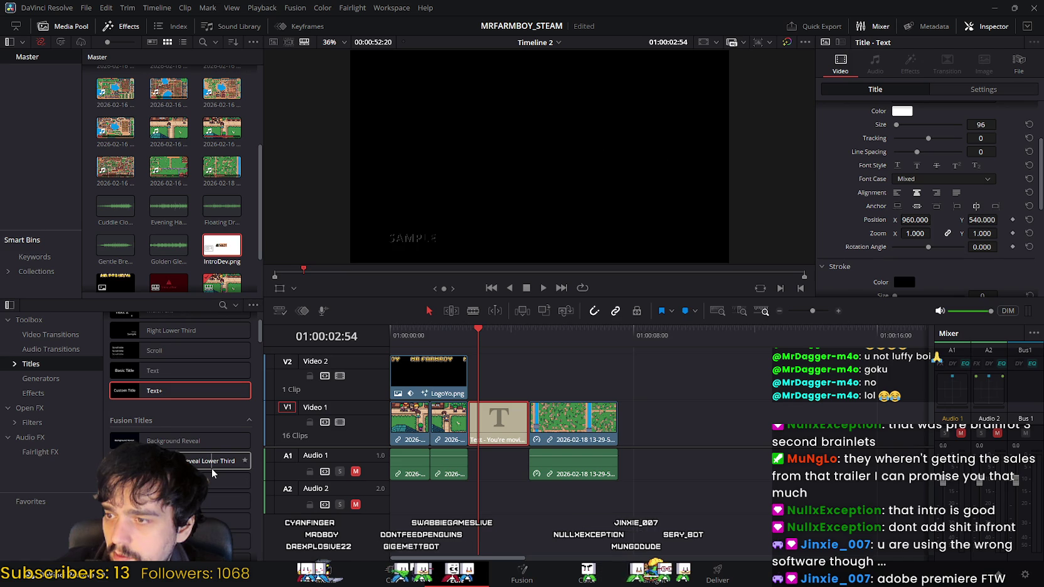
scroll(212, 475, down, 3)
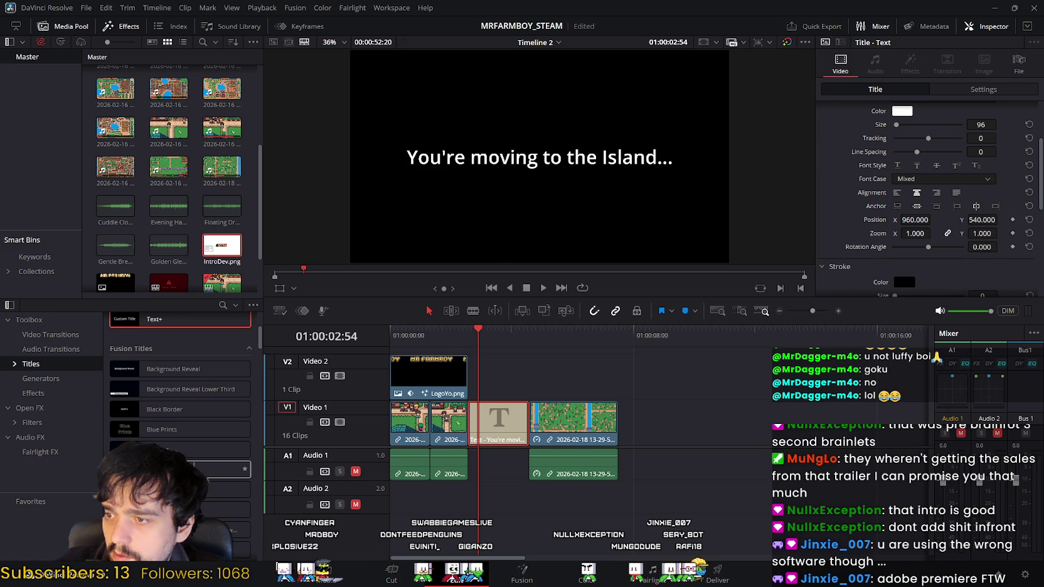
scroll(188, 475, down, 2)
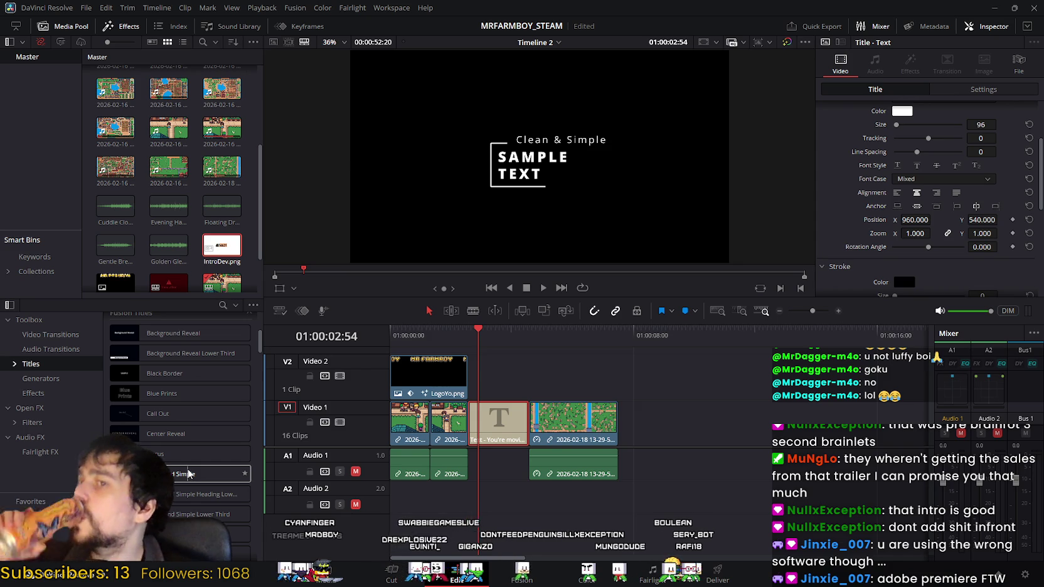
scroll(189, 475, down, 3)
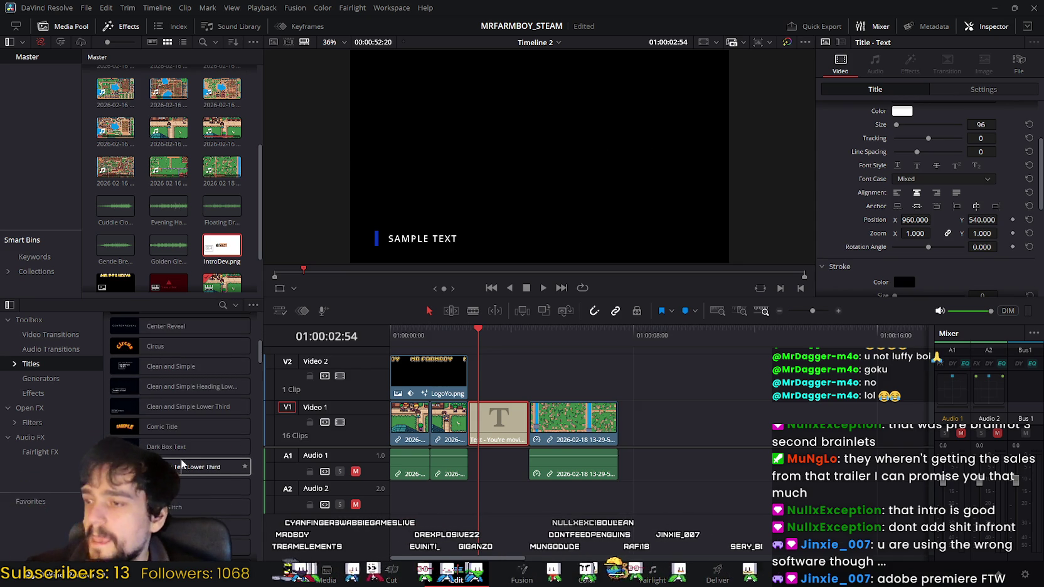
scroll(184, 464, down, 3)
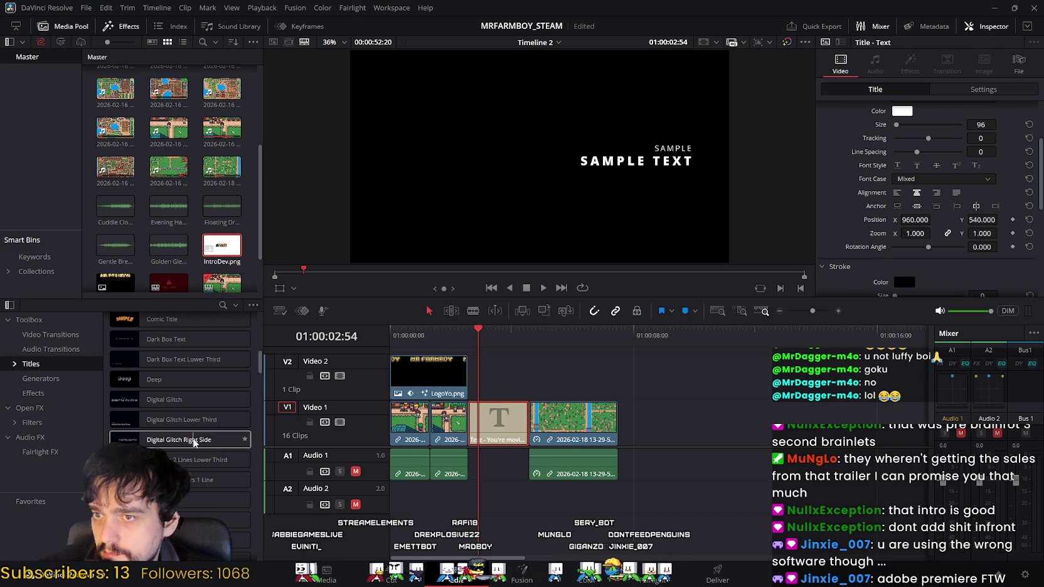
scroll(196, 465, down, 5)
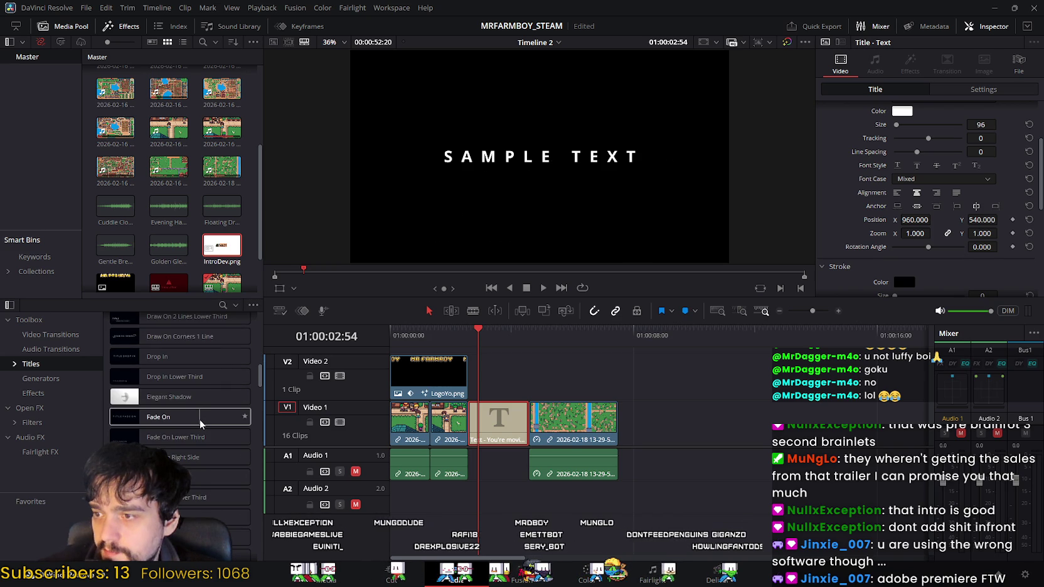
scroll(200, 424, down, 5)
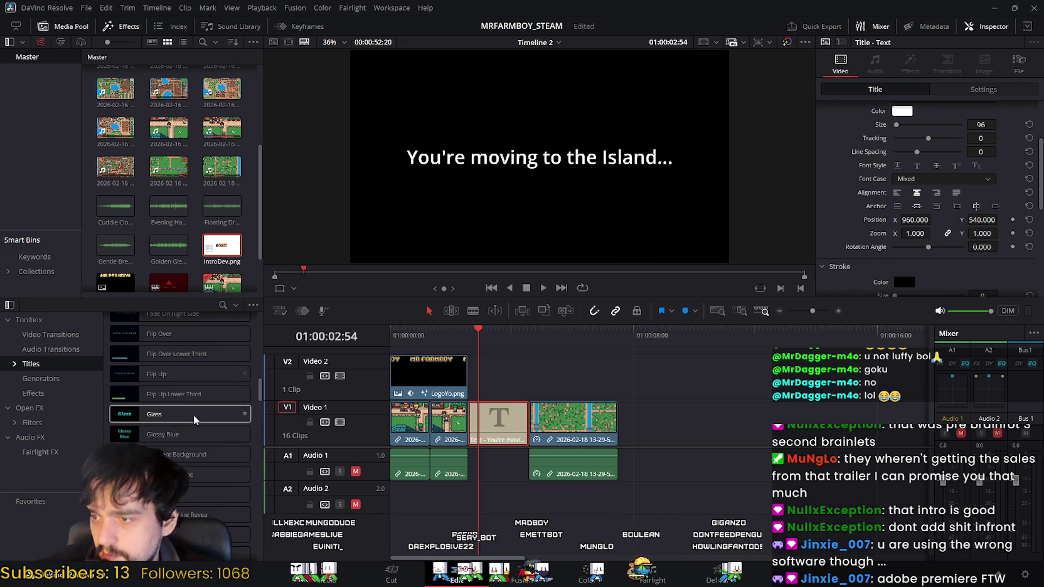
click(224, 306)
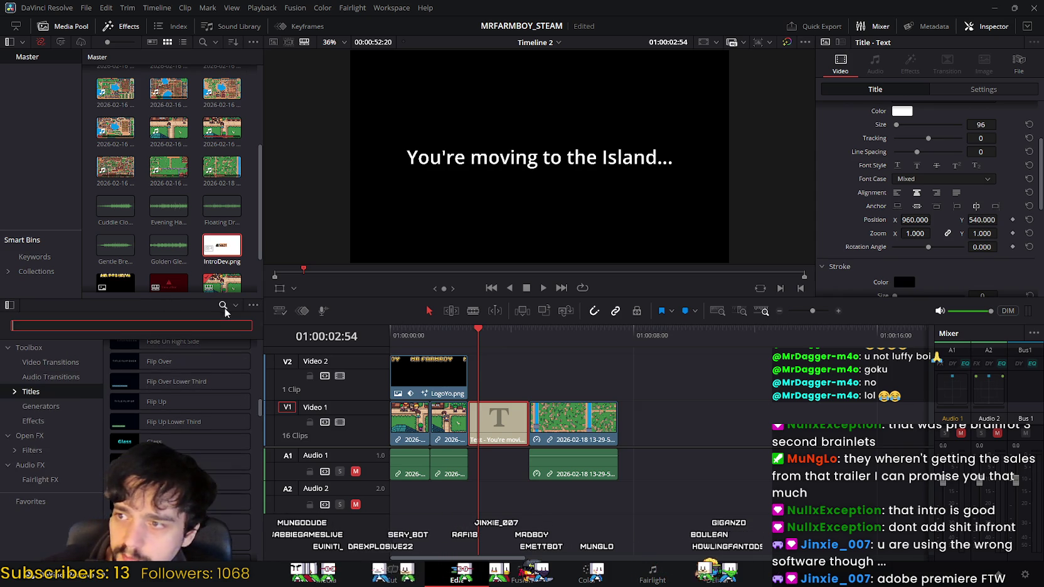
Search the effects for 'Fade' and load the Fade On Fusion title for preview.
text(Fade)
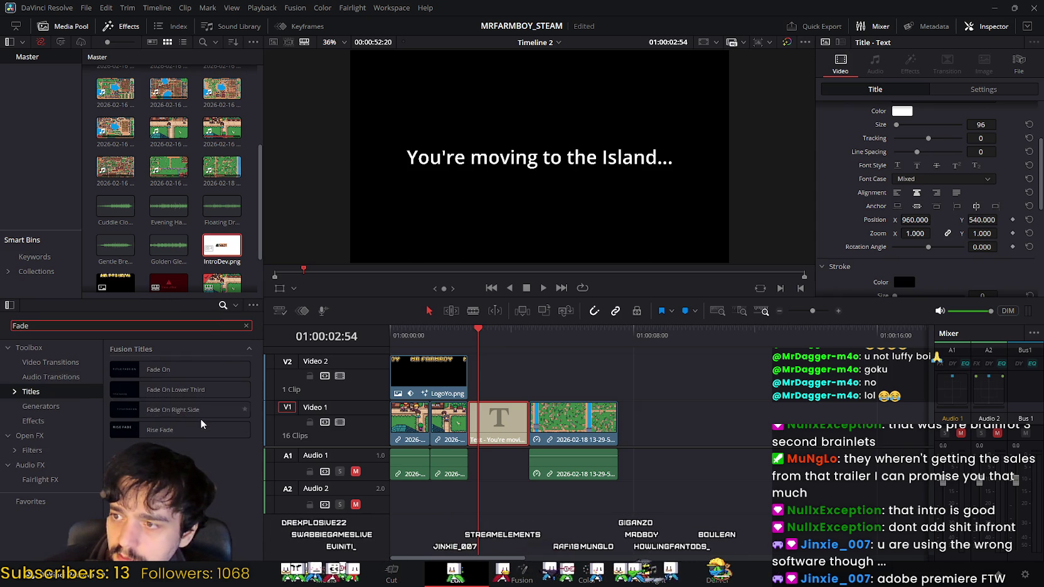
click(189, 370)
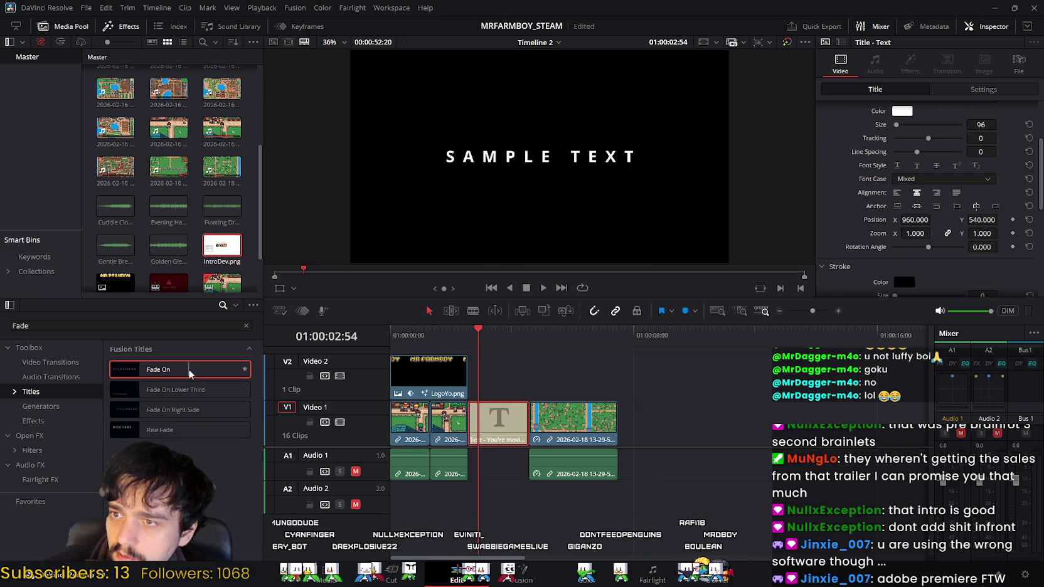
click(188, 369)
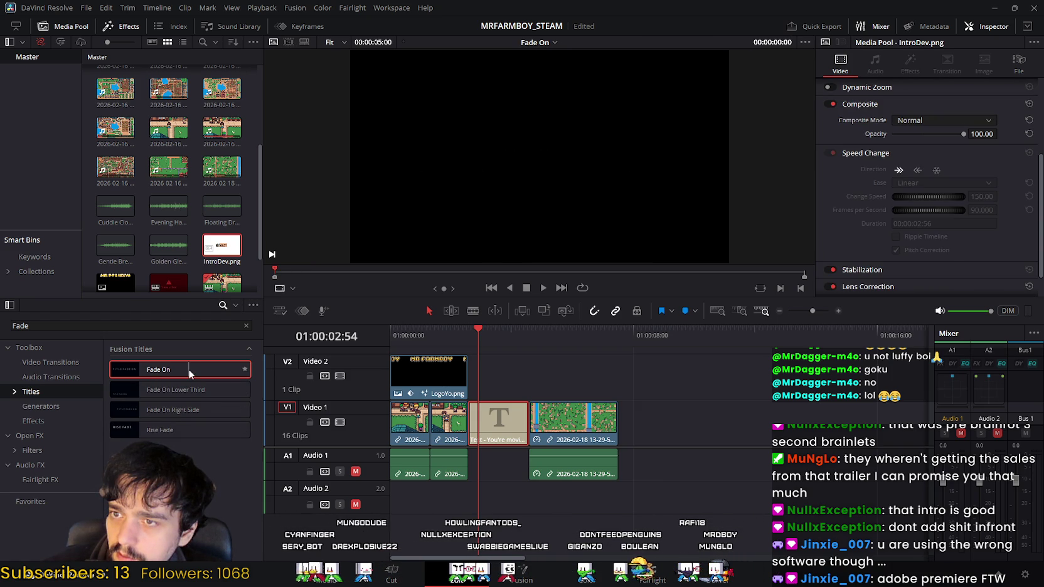
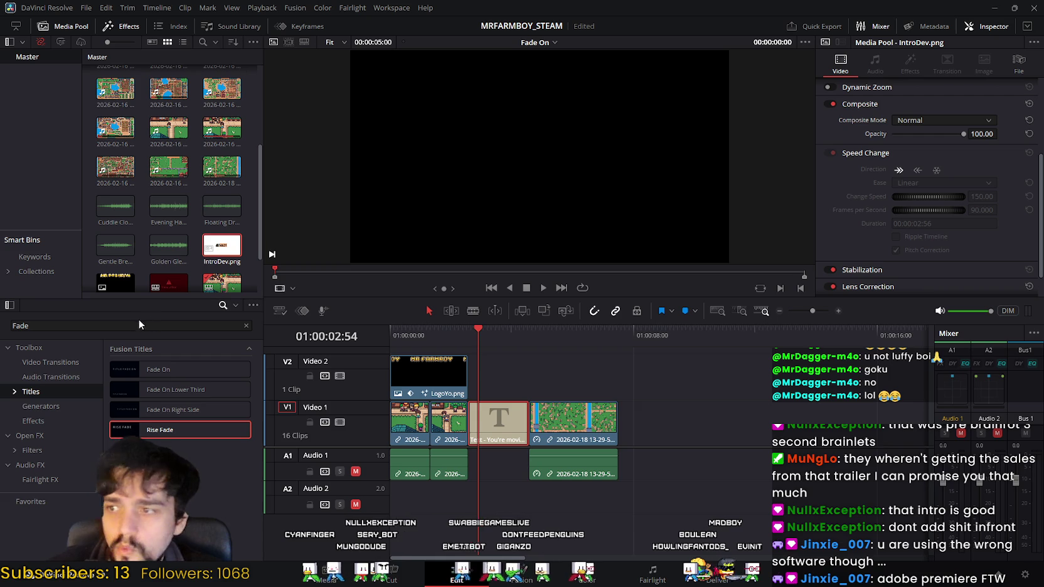
Remove the 'Fade' search filter and scroll through the full Titles list, previewing each title.
click(246, 325)
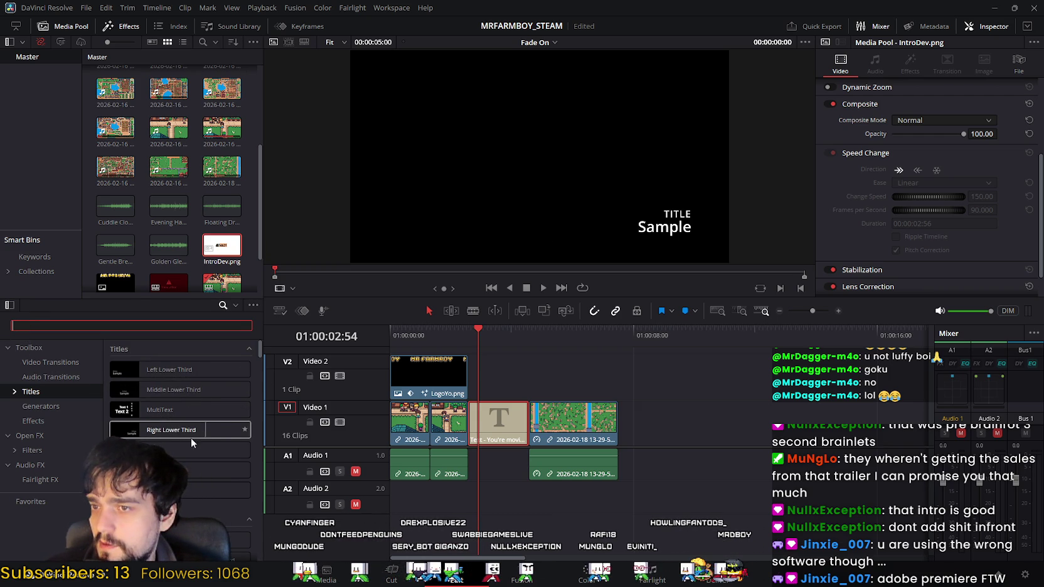
scroll(182, 433, down, 2)
scroll(157, 414, down, 2)
scroll(132, 389, down, 1)
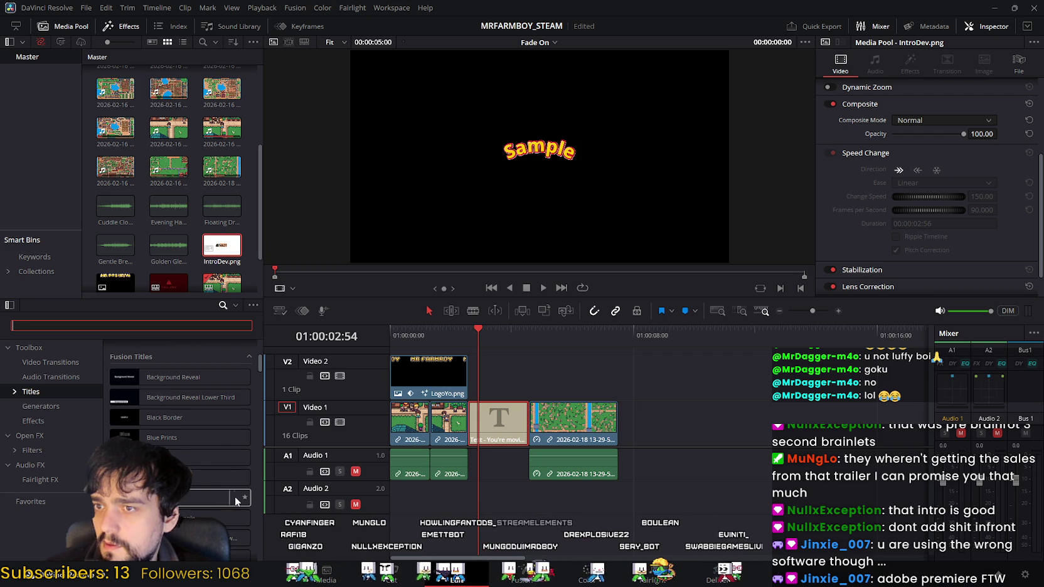
scroll(226, 497, down, 3)
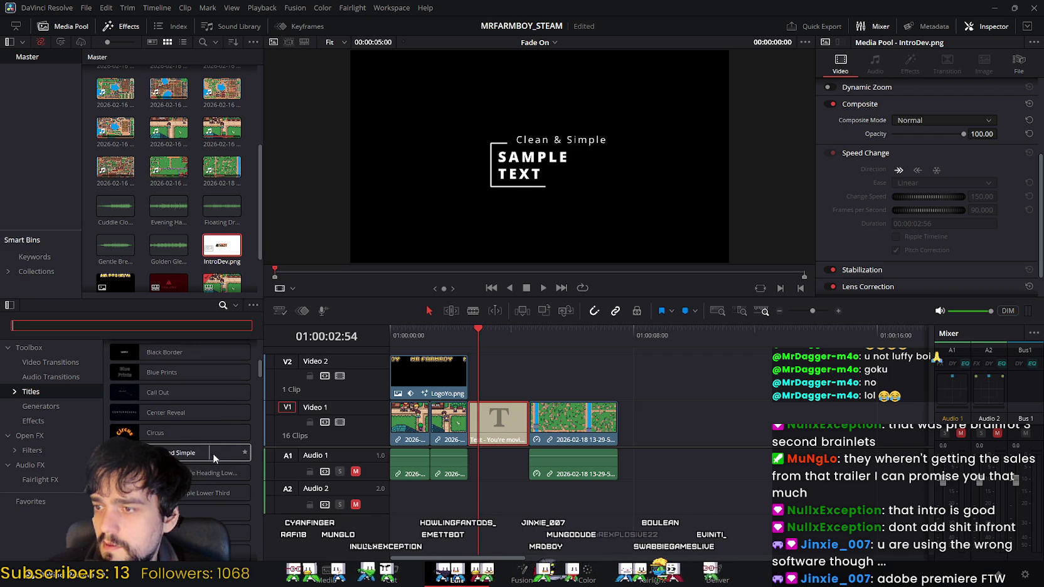
scroll(214, 459, down, 2)
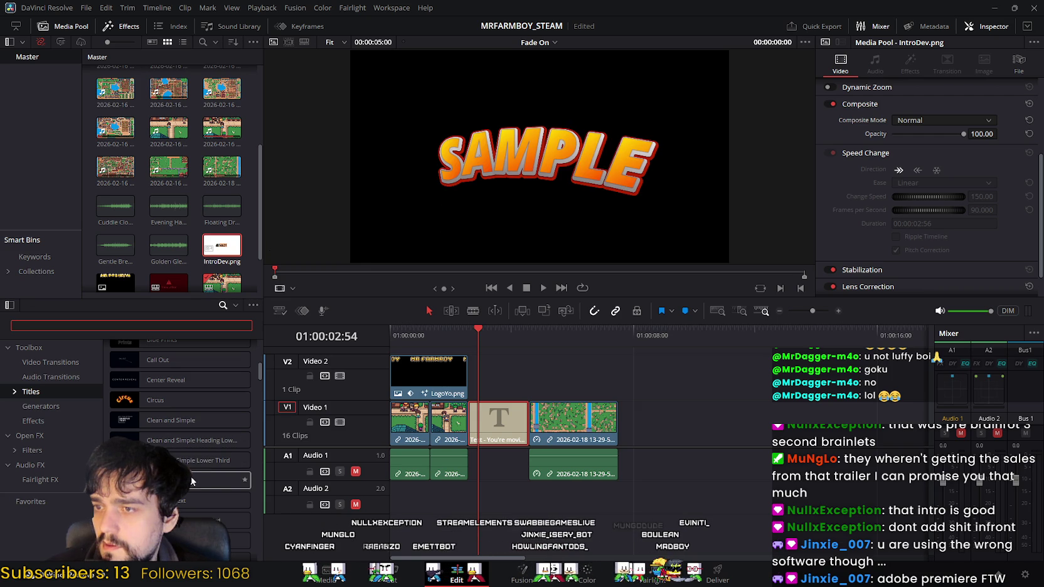
scroll(196, 485, down, 2)
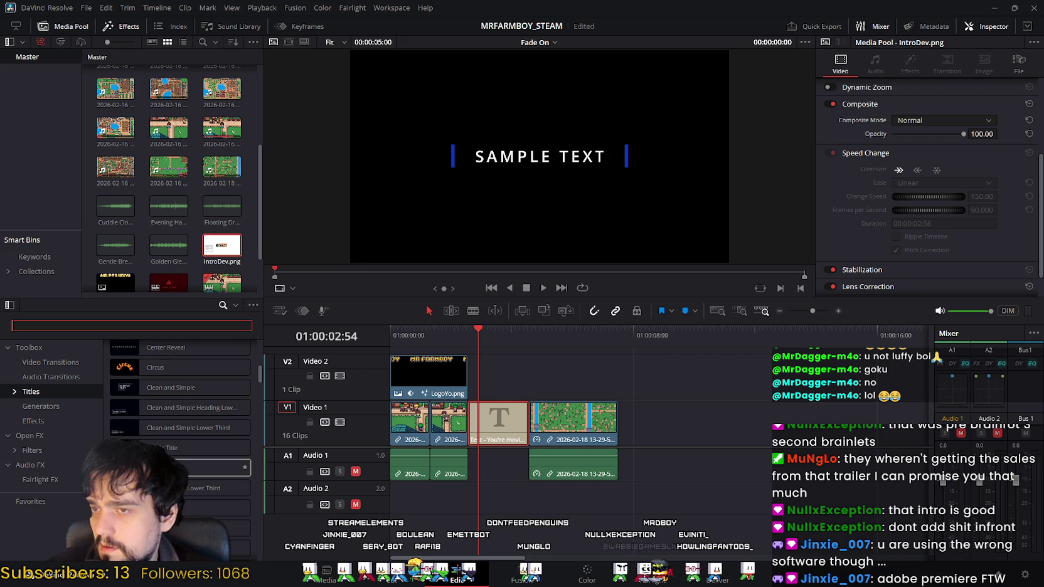
scroll(188, 467, down, 3)
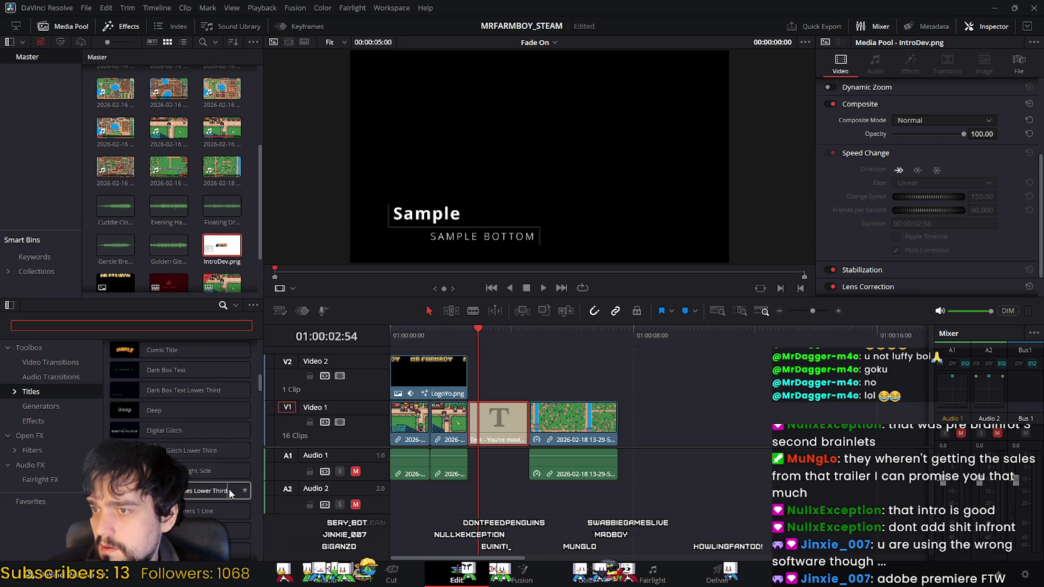
scroll(202, 489, down, 3)
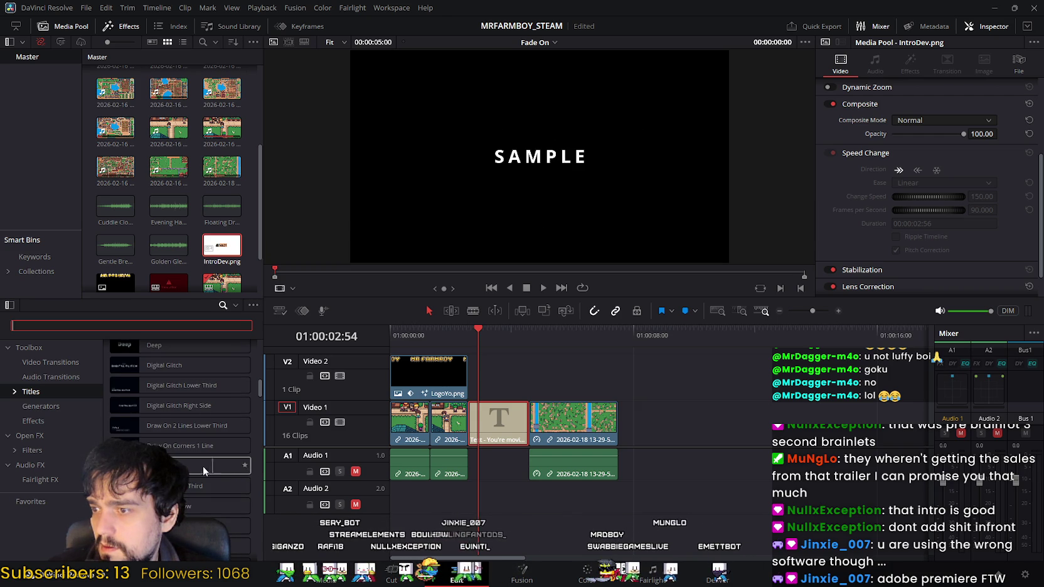
Keep scrolling down the Titles list to browse more title styles.
scroll(202, 466, down, 2)
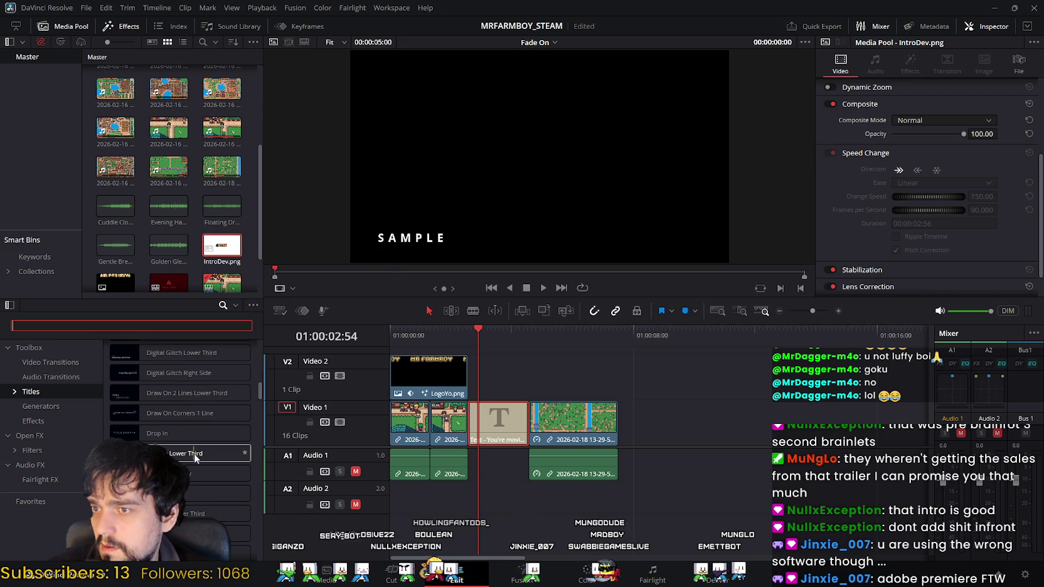
scroll(195, 458, down, 3)
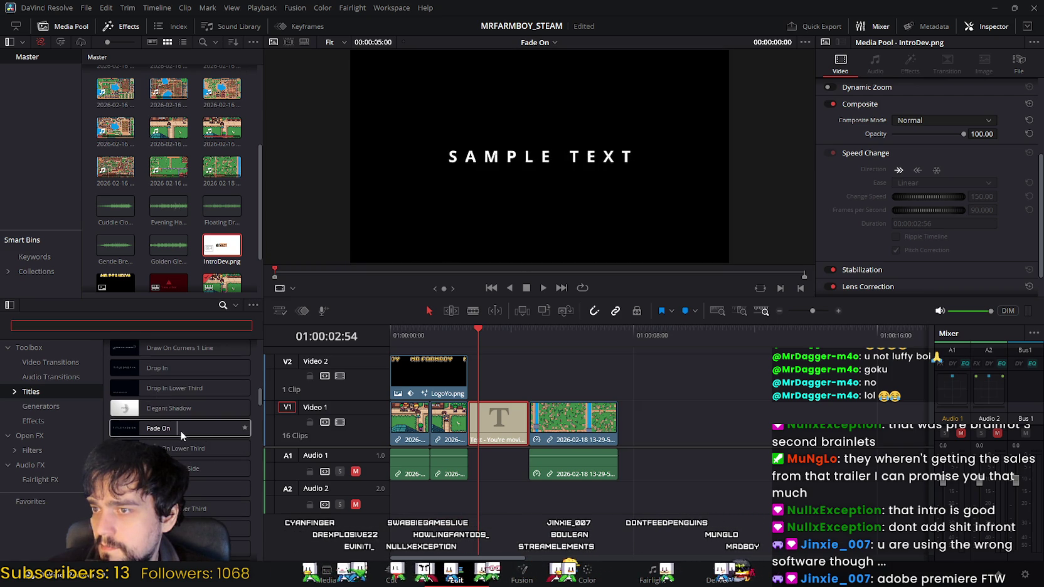
scroll(237, 427, down, 2)
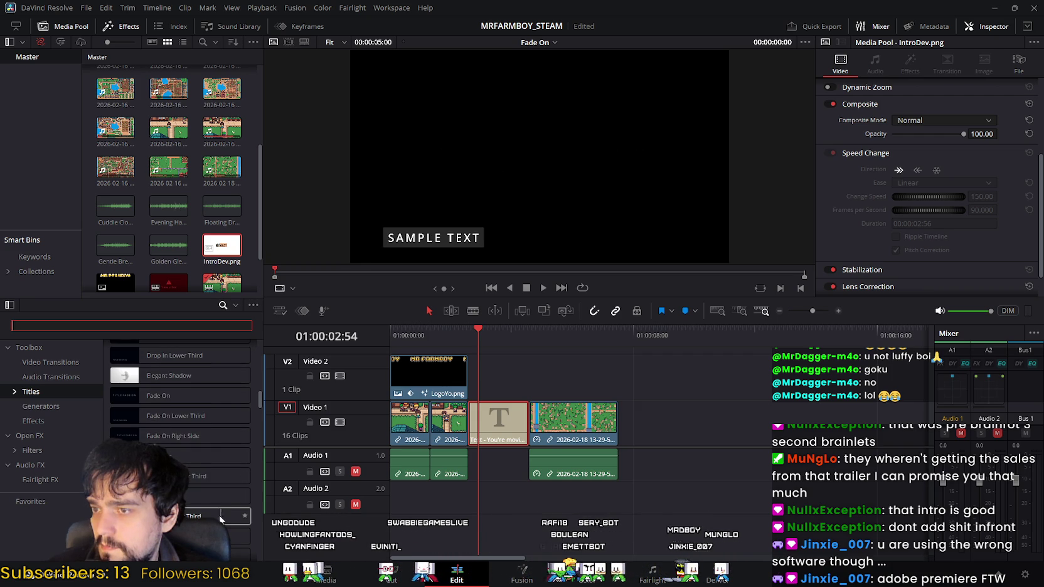
scroll(219, 518, down, 4)
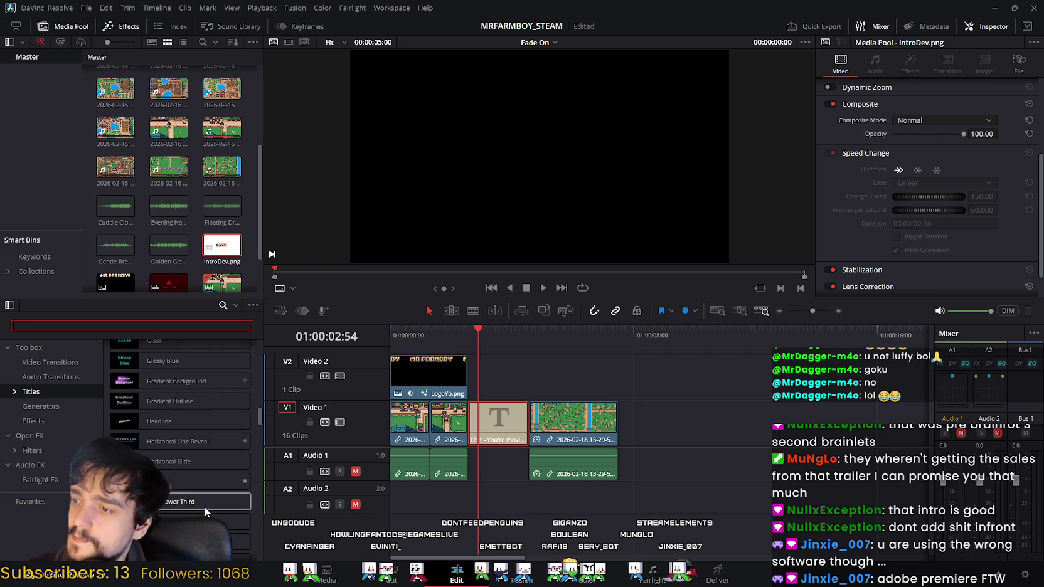
scroll(204, 506, down, 5)
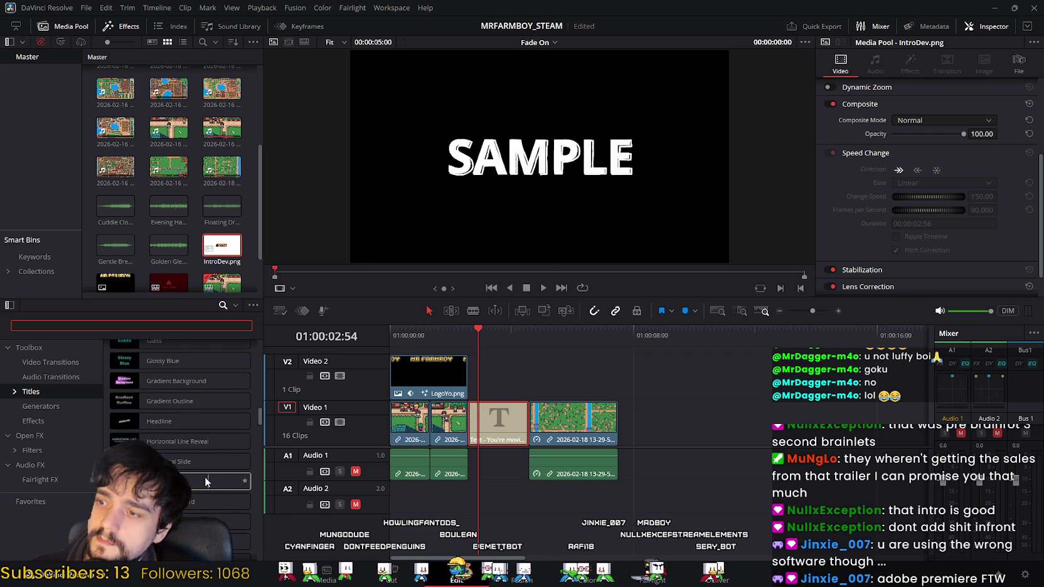
mouse_move(196, 489)
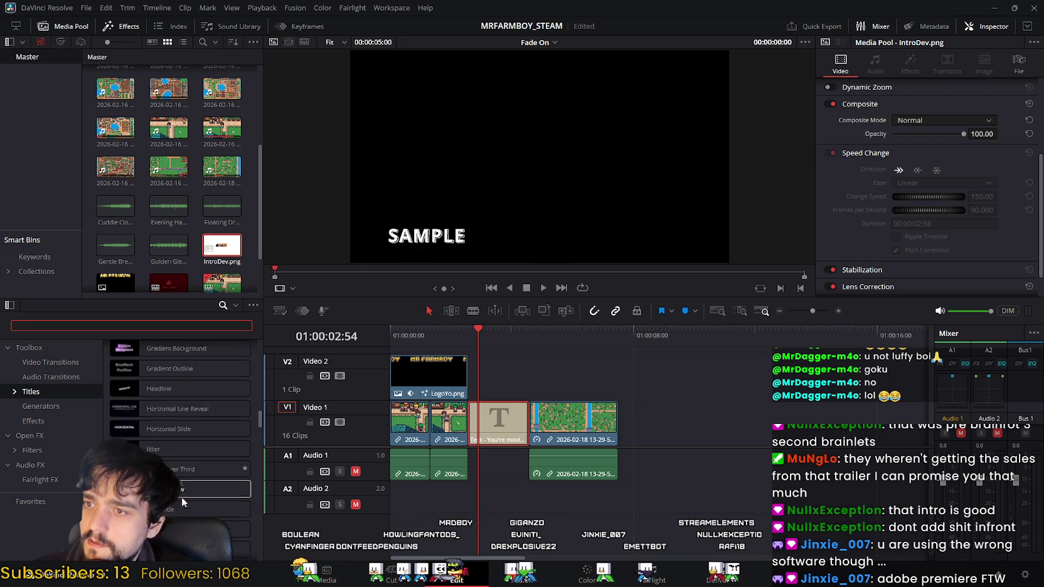
scroll(166, 446, down, 5)
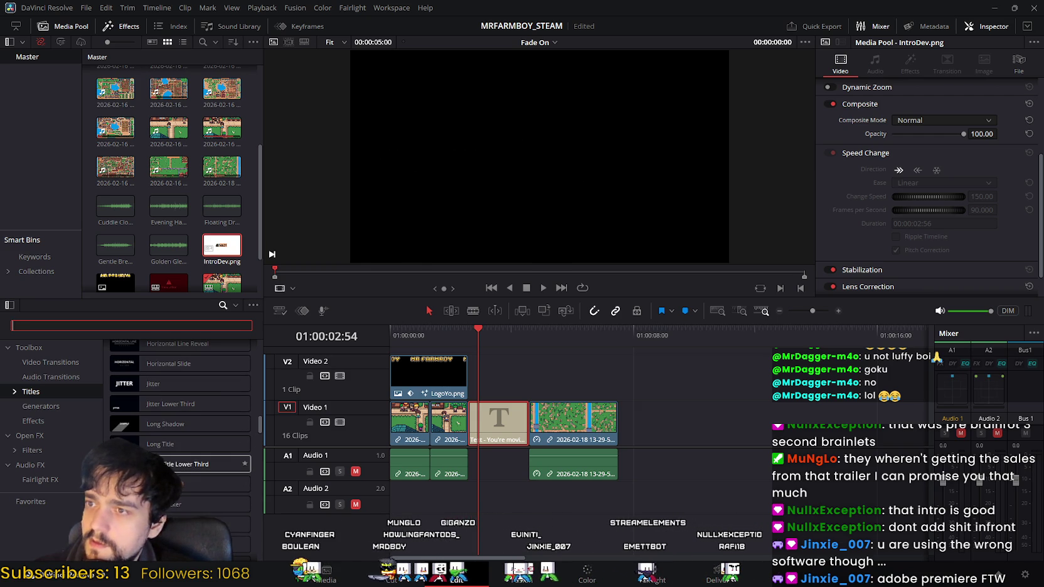
scroll(207, 483, down, 3)
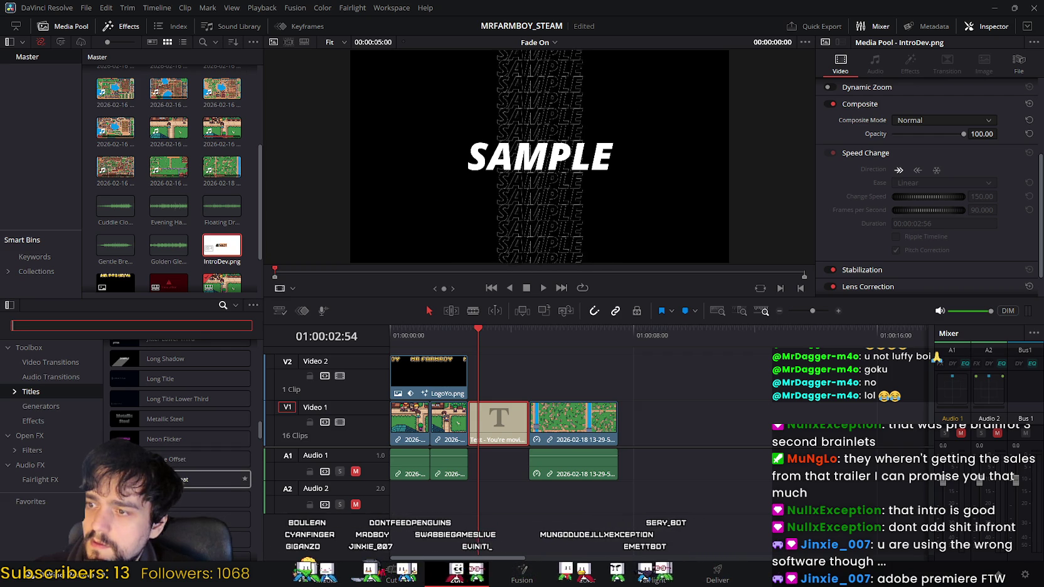
scroll(207, 495, down, 5)
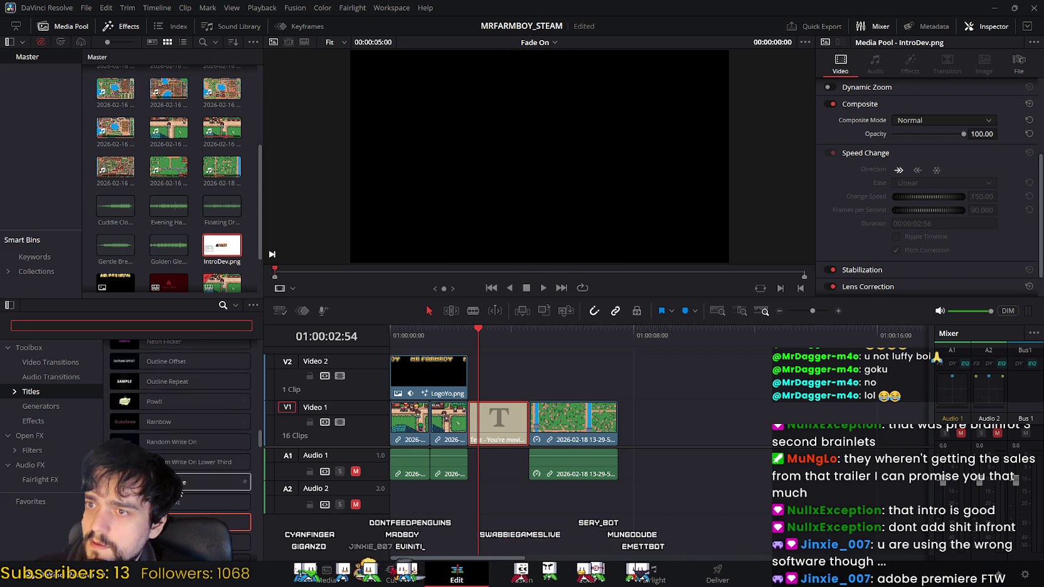
scroll(181, 439, down, 5)
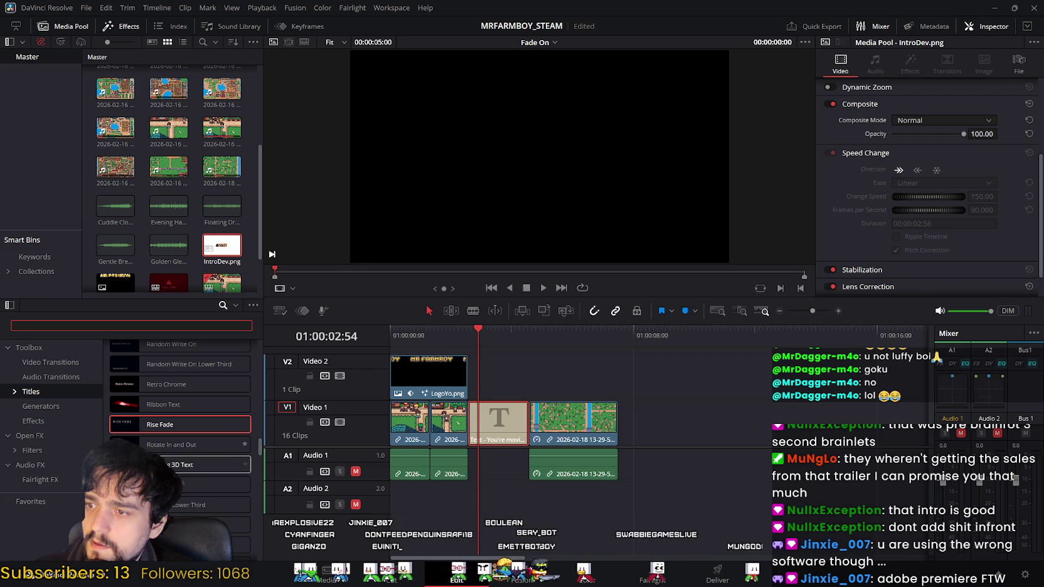
Select the Scale Up title style and continue scrolling the list.
click(184, 491)
scroll(210, 492, down, 3)
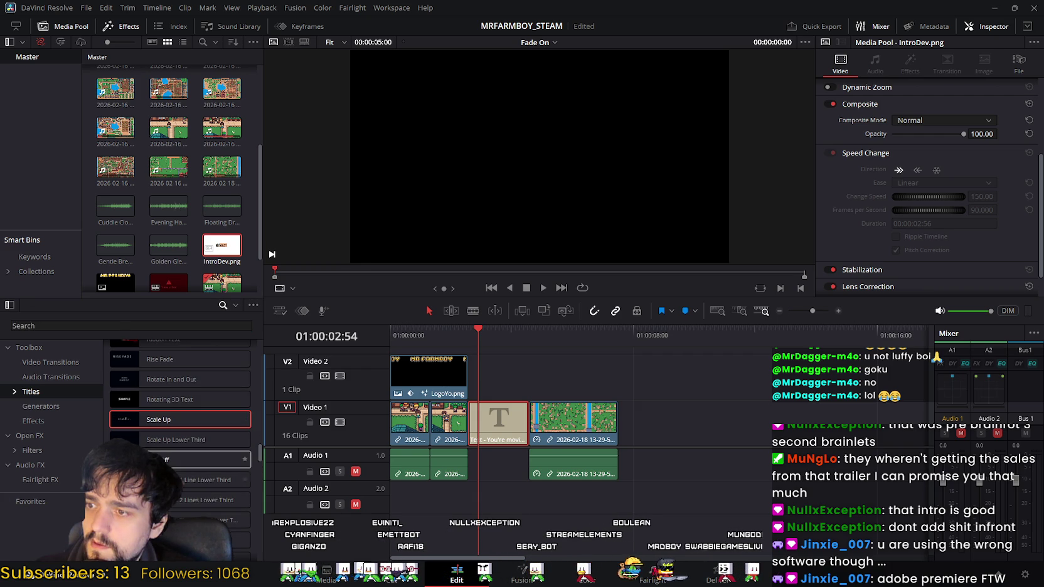
scroll(199, 469, down, 3)
scroll(181, 479, down, 1)
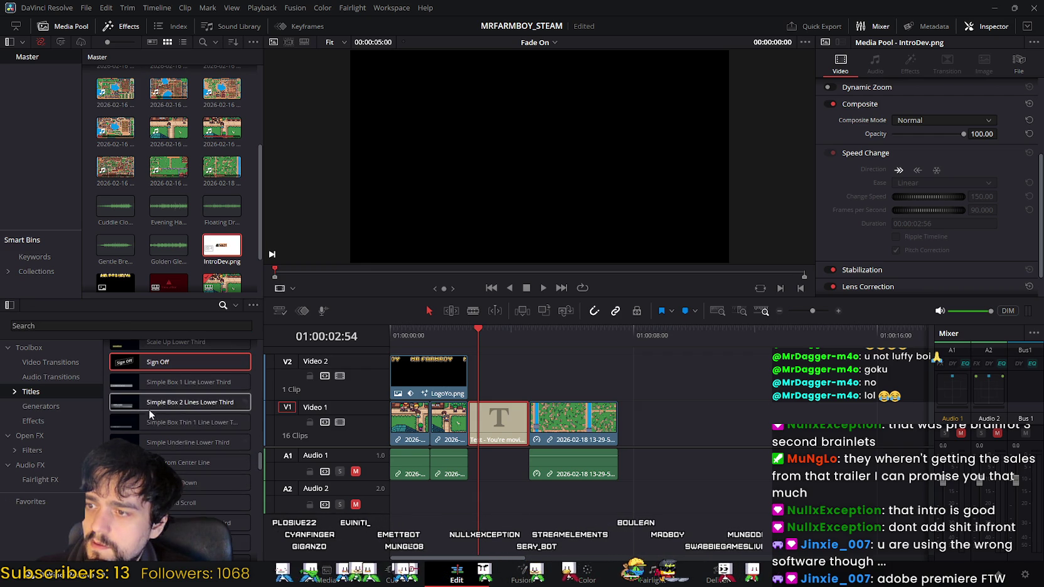
scroll(181, 479, down, 2)
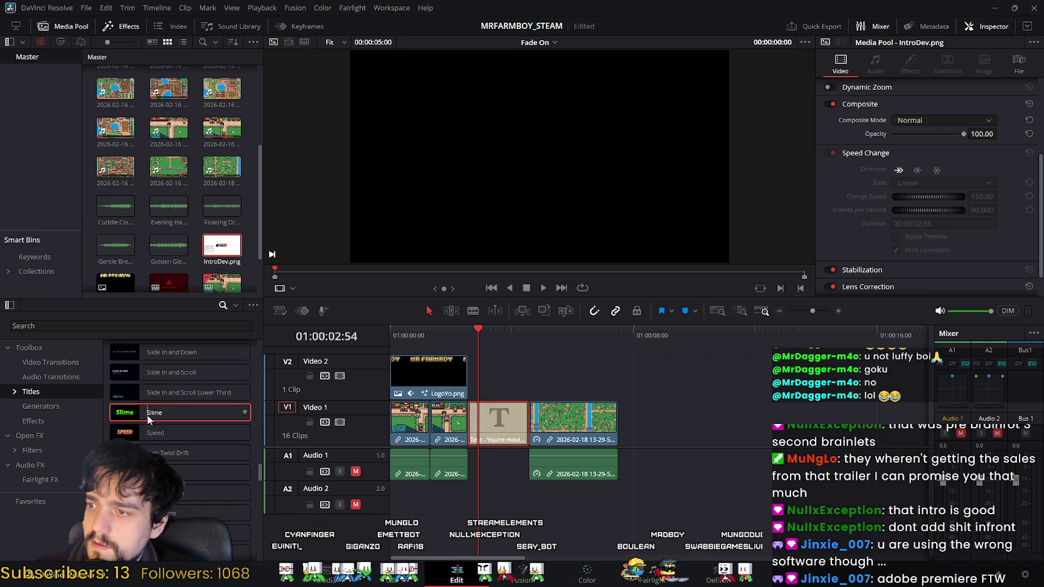
scroll(194, 429, up, 3)
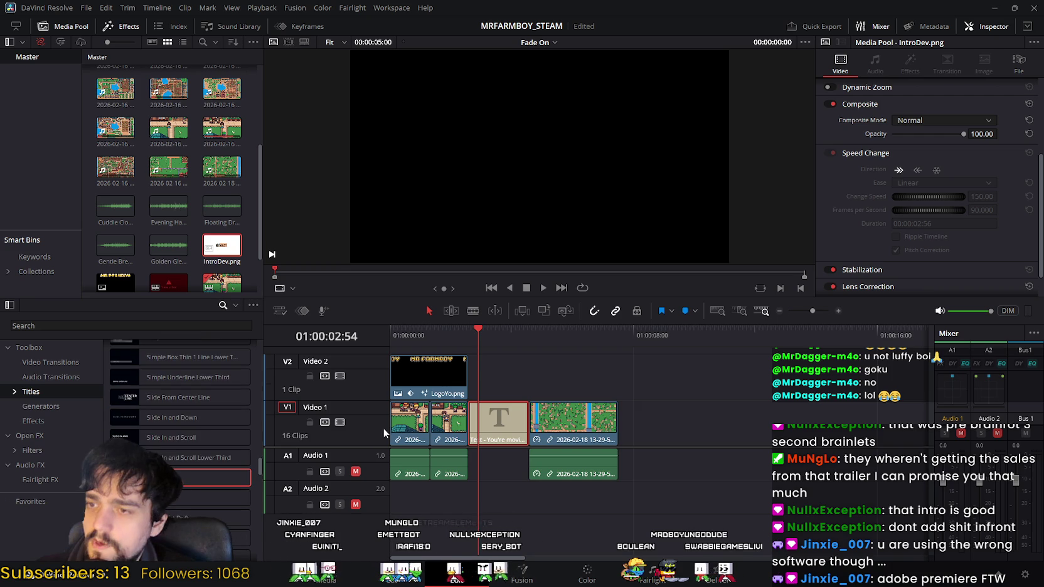
Select the text title clip on V1 and scroll further through the Titles list.
click(499, 419)
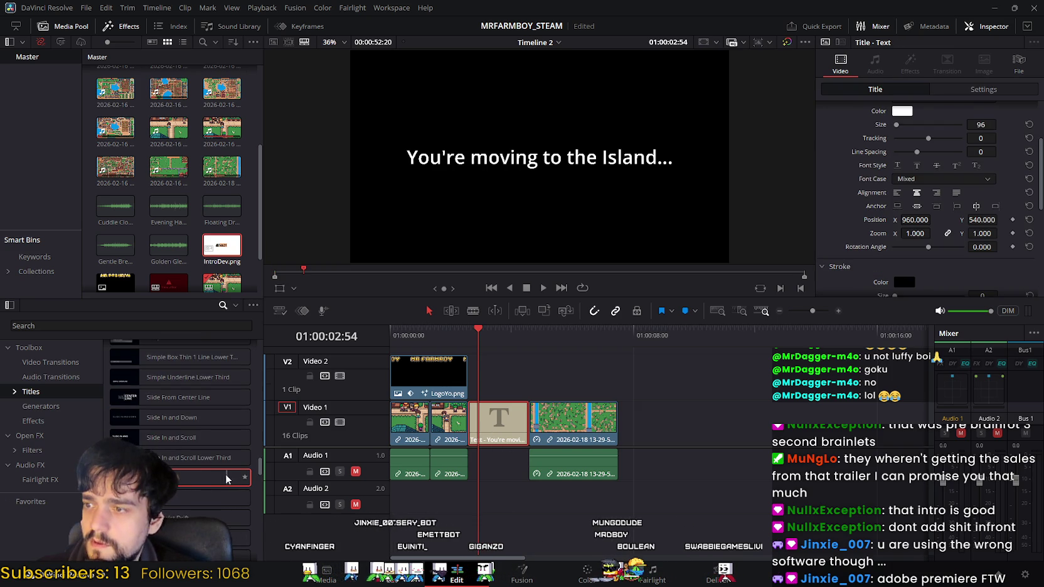
scroll(182, 483, down, 5)
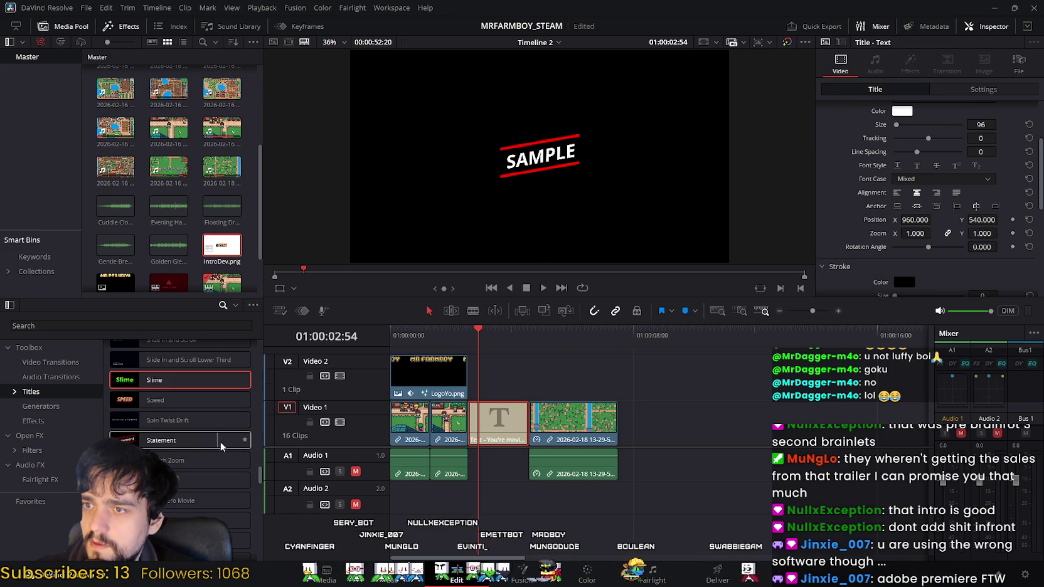
scroll(225, 445, down, 4)
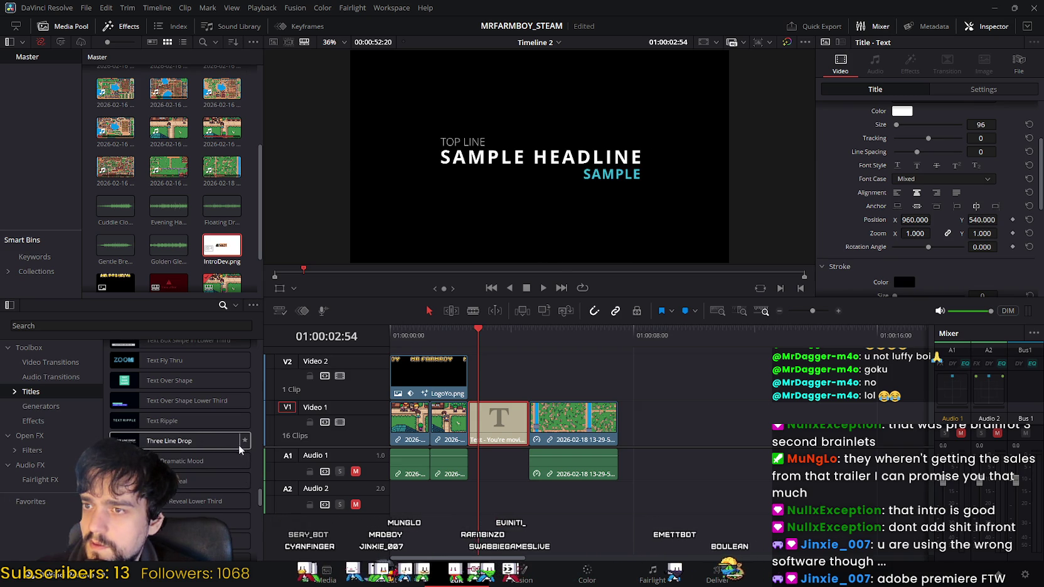
scroll(239, 449, down, 5)
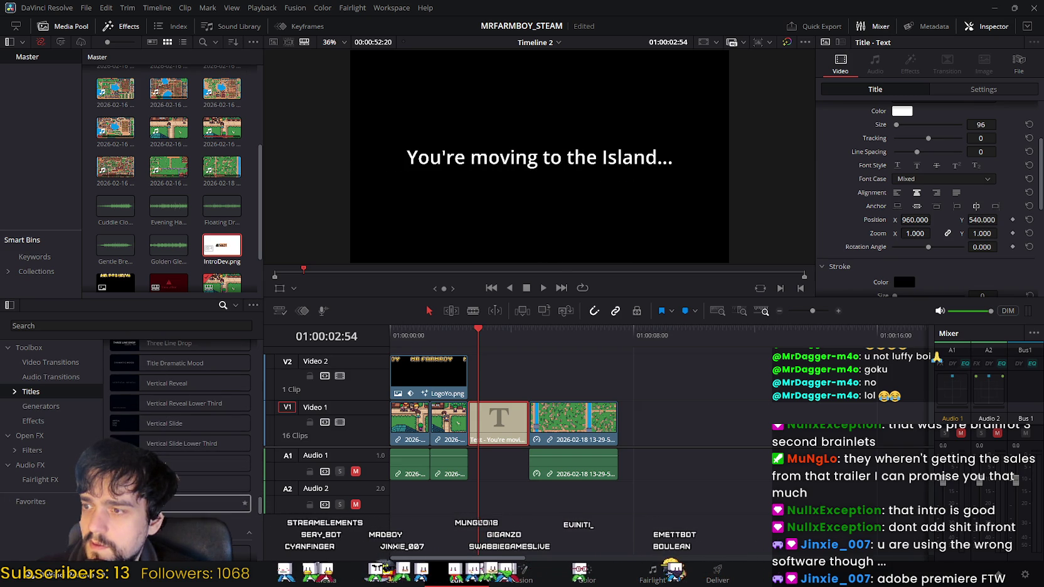
scroll(246, 494, down, 3)
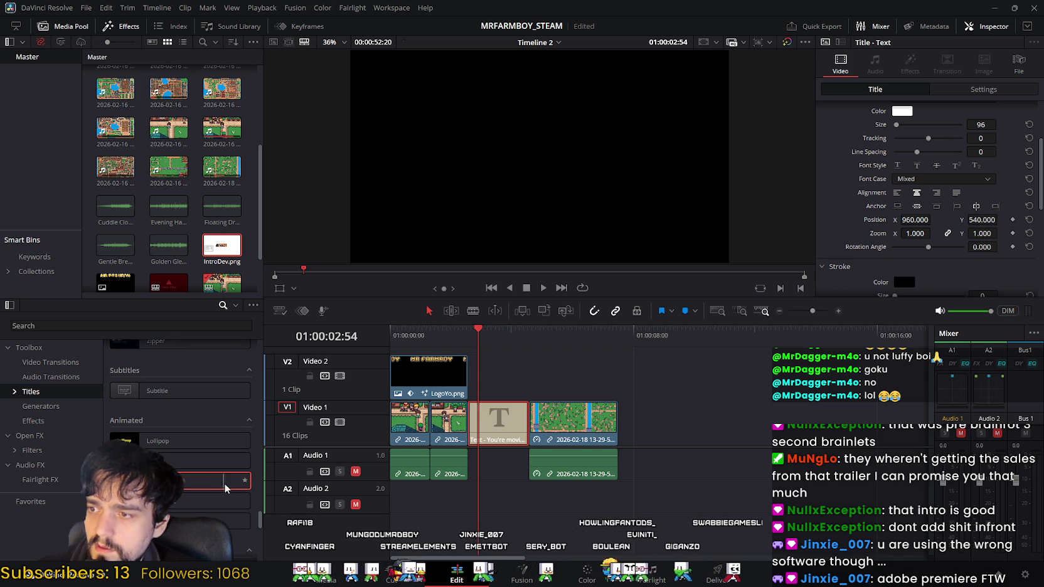
scroll(214, 483, down, 5)
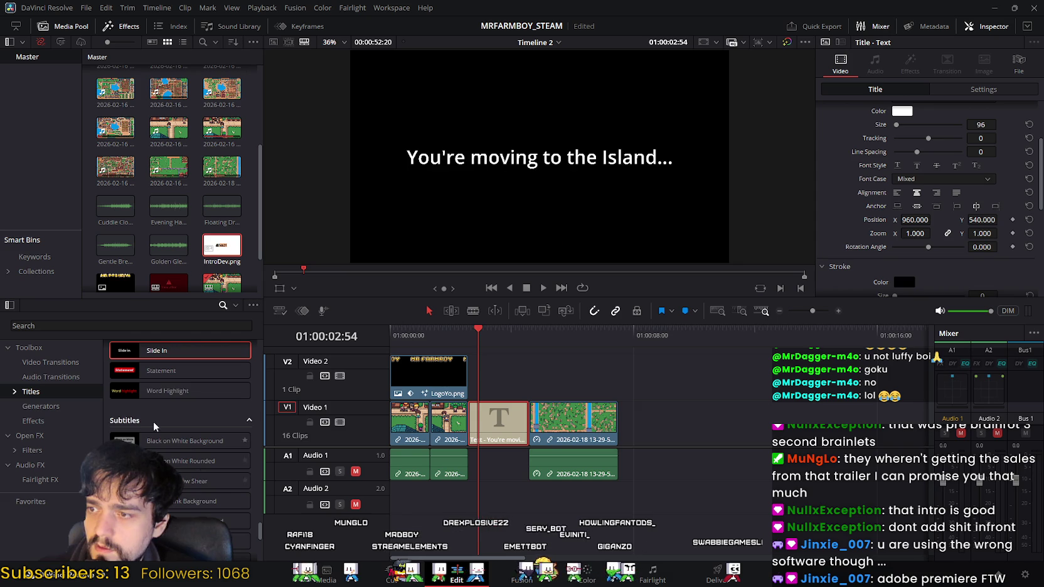
scroll(207, 483, down, 2)
scroll(210, 485, down, 3)
scroll(214, 495, down, 3)
scroll(216, 501, down, 2)
Return the list to the top and search the whole Toolbox for 'fade'.
drag(259, 554, 262, 346)
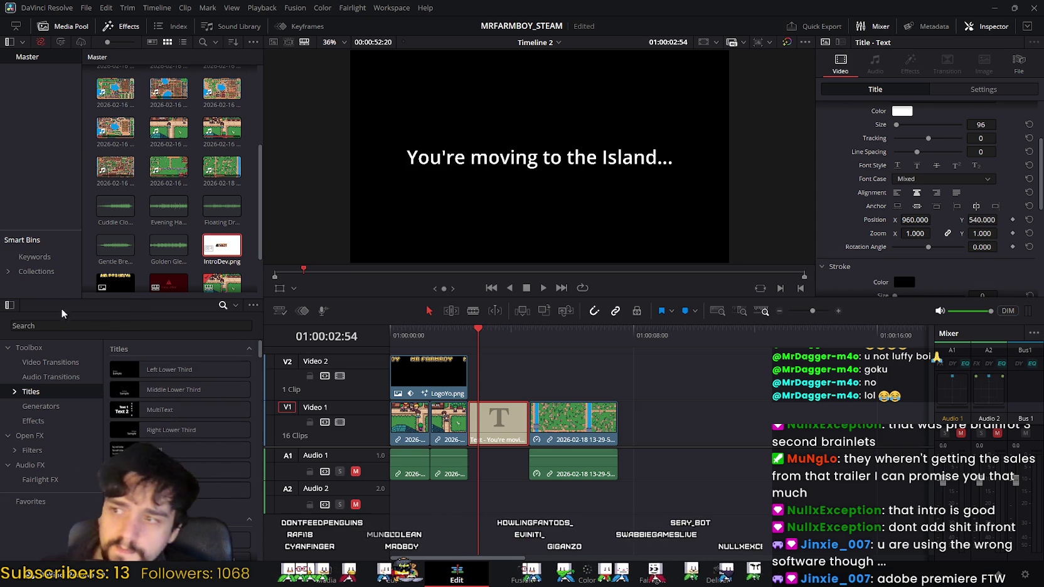
click(141, 326)
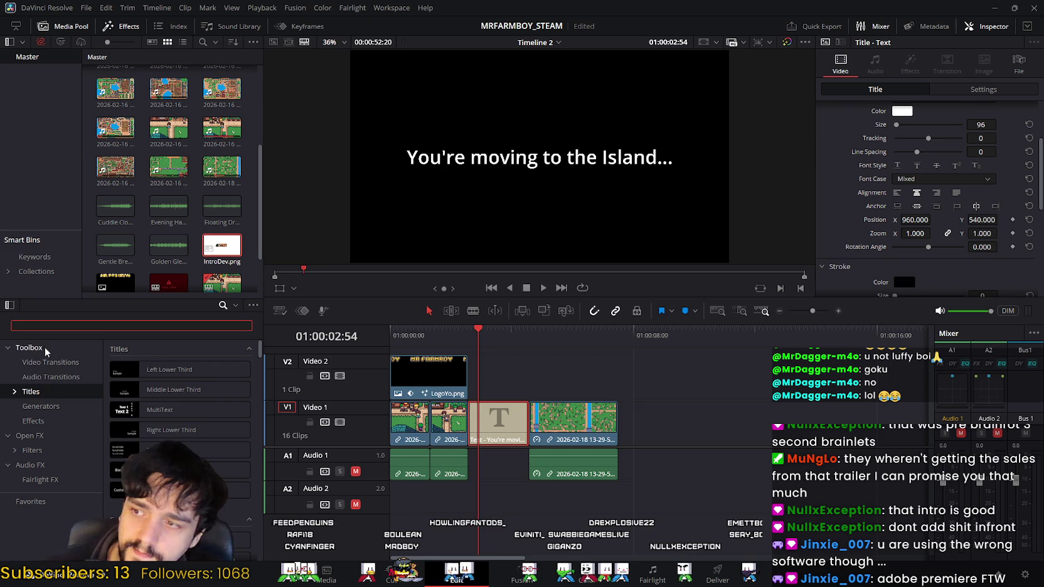
click(46, 350)
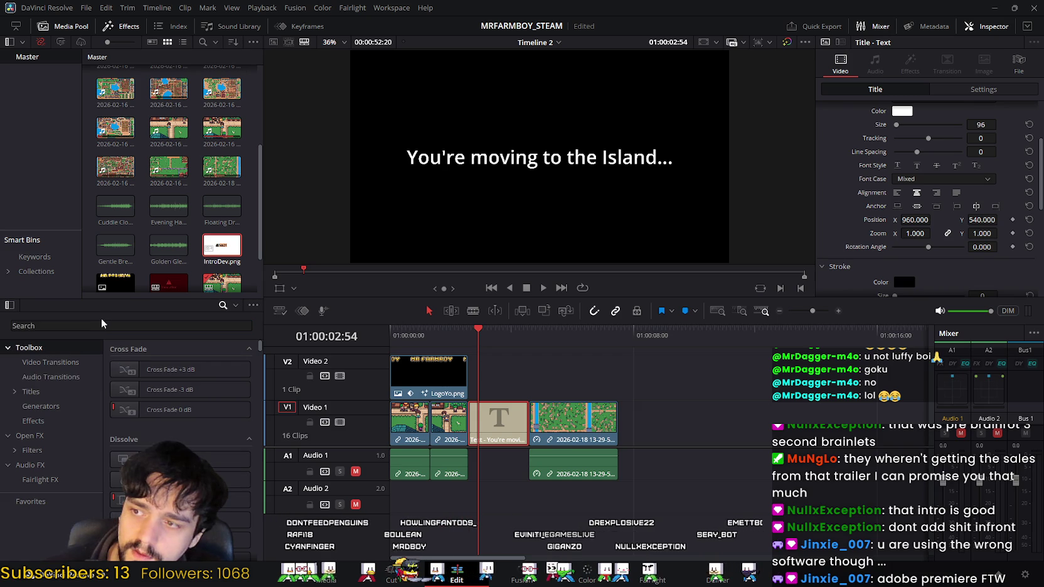
click(102, 325)
text(fade)
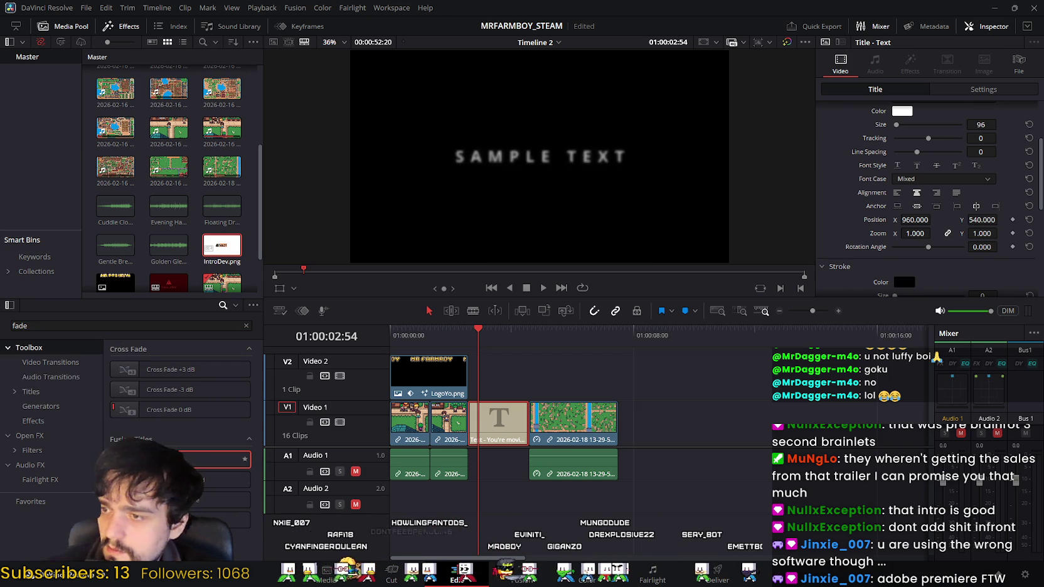
Add a Fade On title to V1 and give it the text "You're moving to the Island...".
mouse_move(181, 459)
mouse_down()
mouse_move(713, 434)
mouse_move(703, 434)
mouse_up()
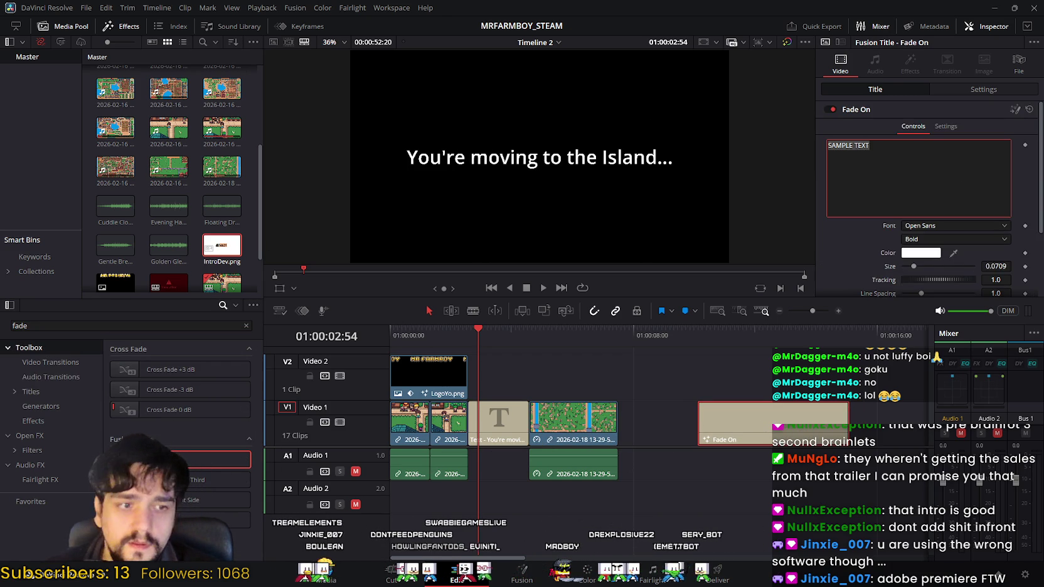
click(490, 421)
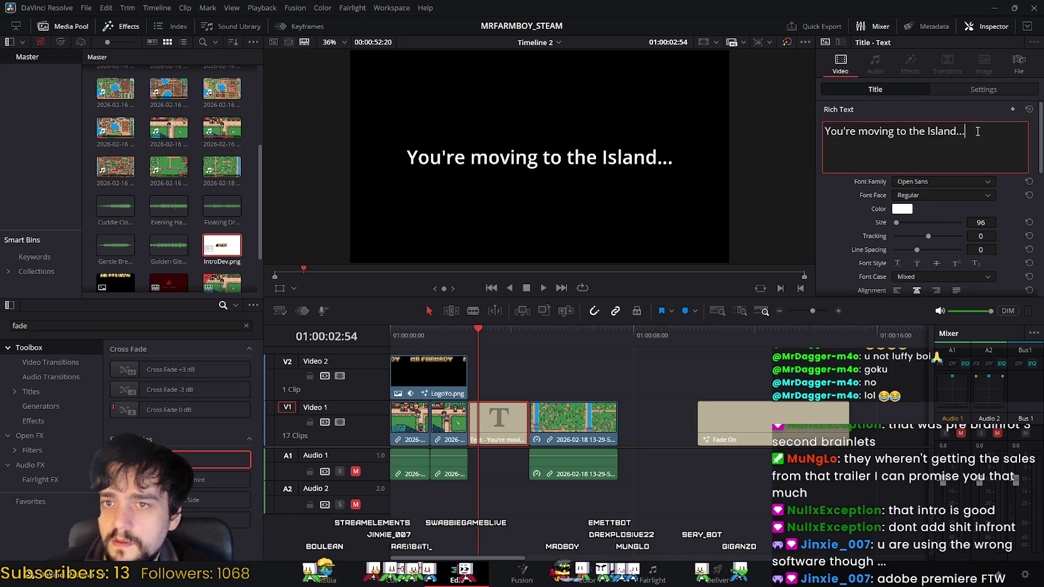
click(740, 424)
click(948, 168)
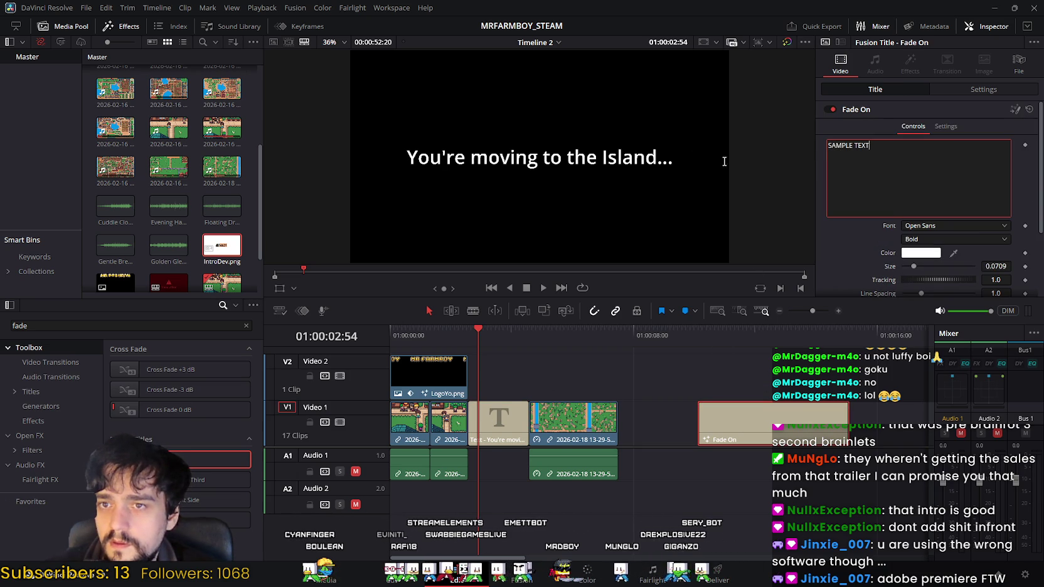
Delete the old text clip, shorten Fade On, and place the gameplay clip right after it.
click(491, 428)
key(Delete)
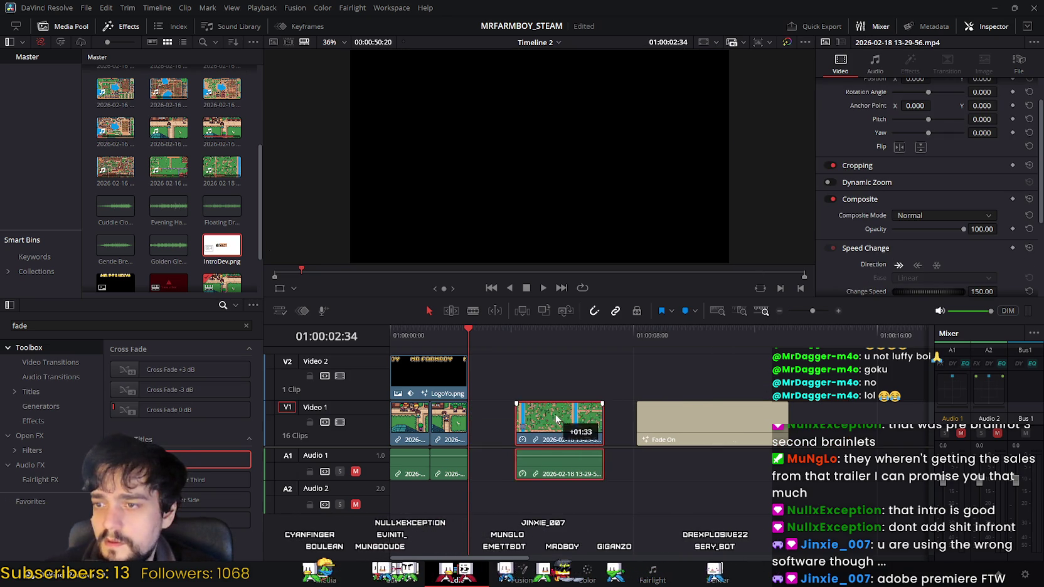
drag(504, 421, 840, 421)
drag(745, 424, 532, 419)
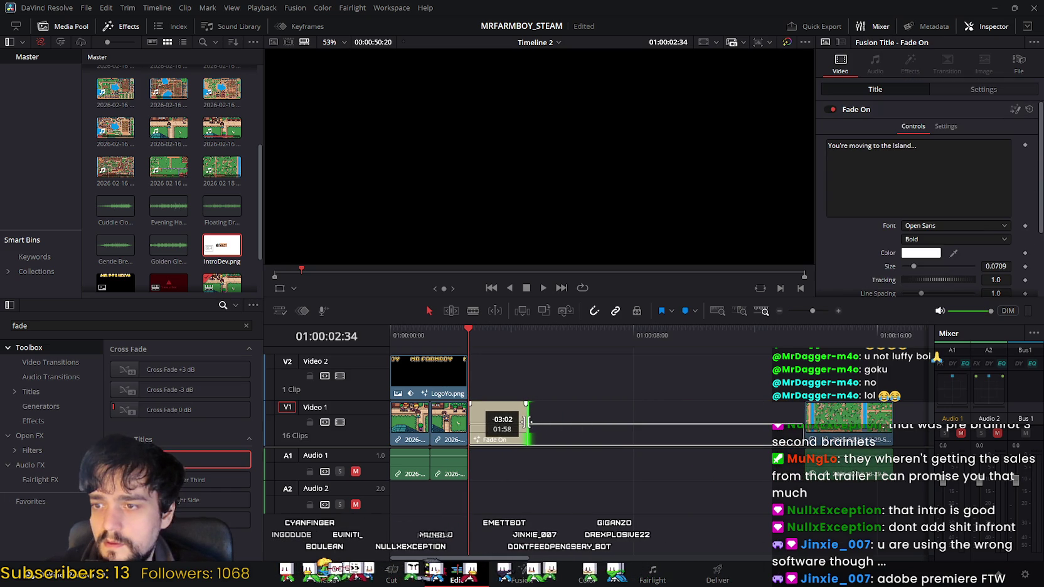
drag(527, 424, 528, 424)
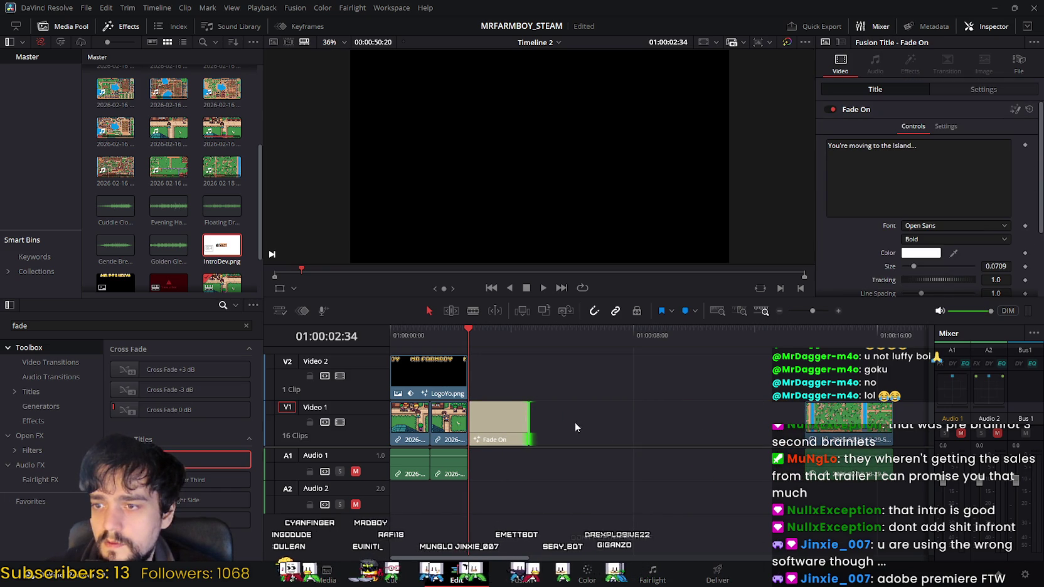
drag(815, 419, 520, 416)
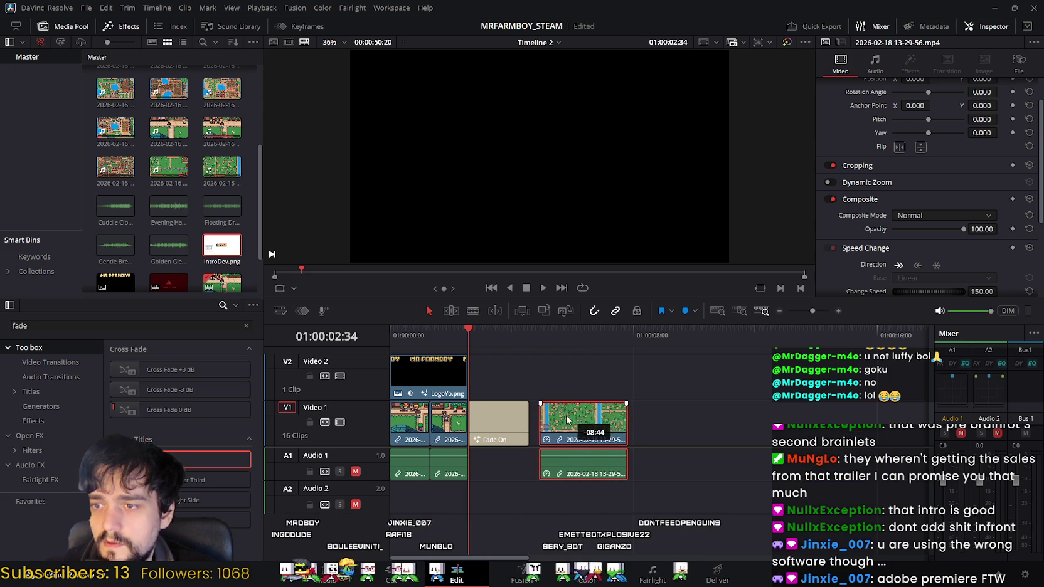
Scrub back and play the intro to preview the Fade On title.
click(502, 424)
drag(492, 334, 430, 331)
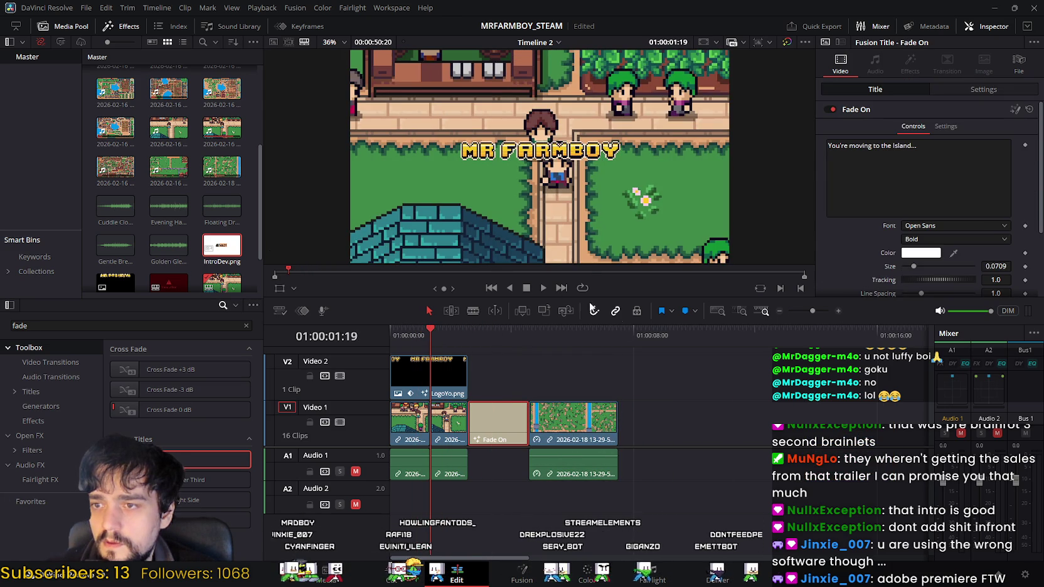
click(544, 287)
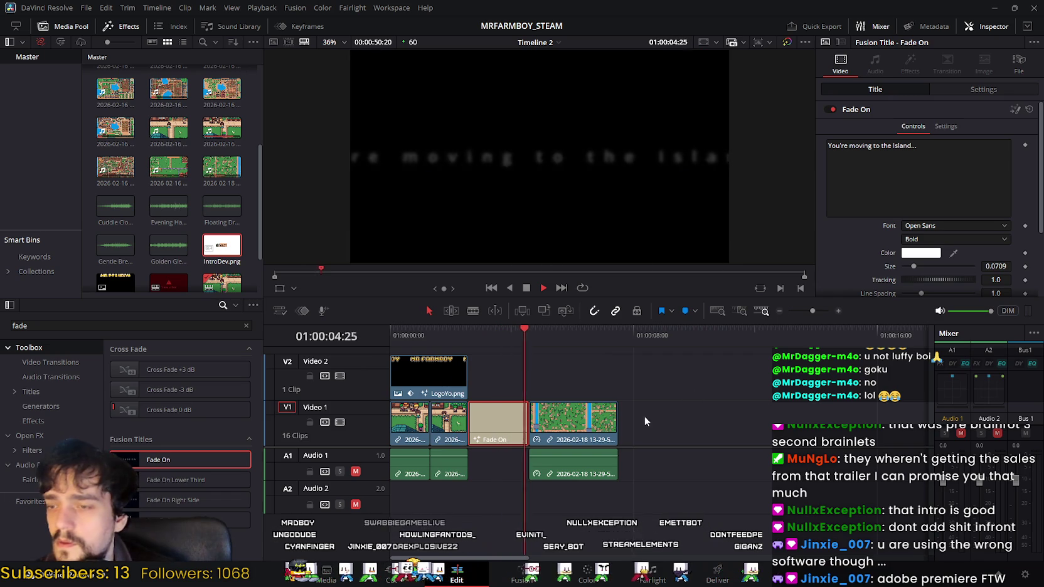
scroll(922, 240, down, 2)
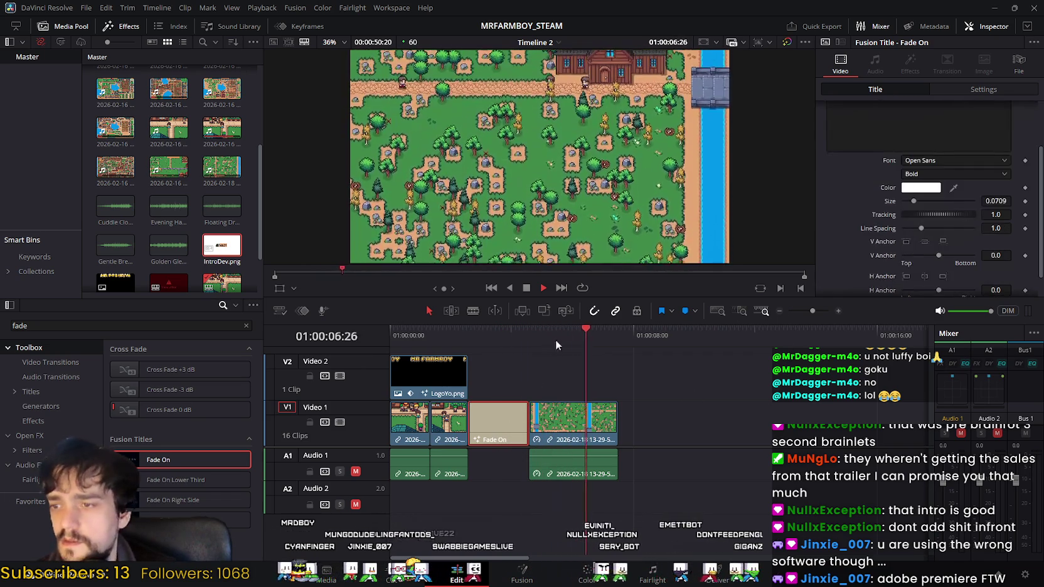
click(531, 289)
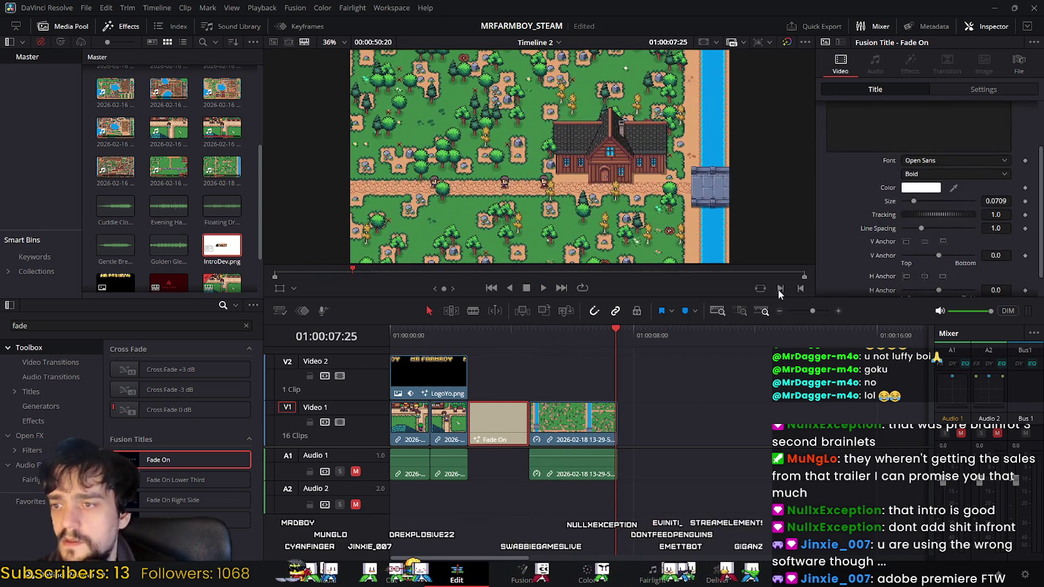
scroll(889, 119, up, 2)
scroll(910, 200, down, 1)
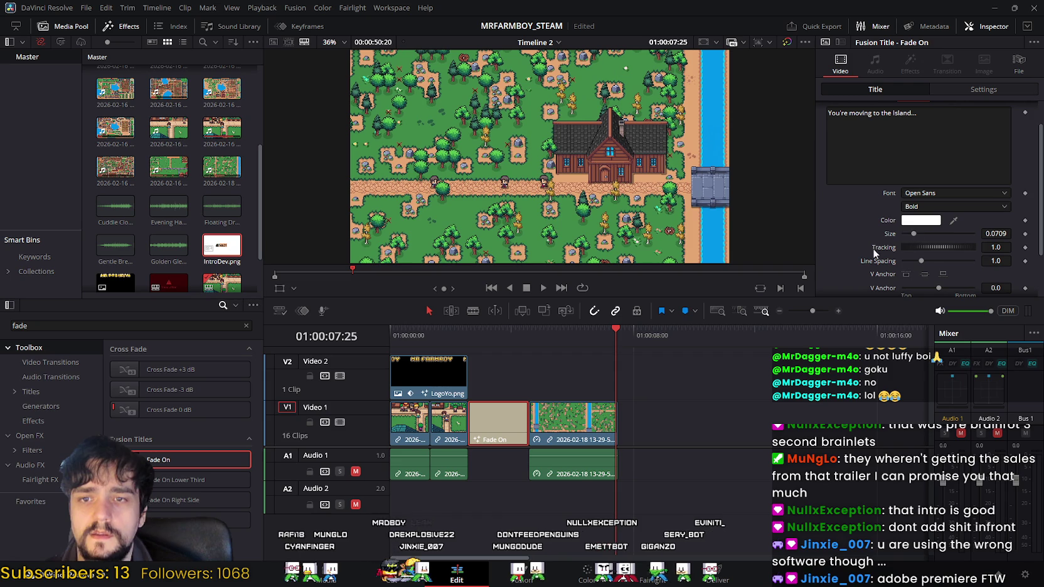
mouse_move(502, 333)
mouse_down()
mouse_move(436, 328)
mouse_move(524, 338)
mouse_move(483, 337)
mouse_move(502, 344)
mouse_move(548, 340)
mouse_move(499, 342)
mouse_up()
Push the gameplay clip later and lengthen the Fade On title into the gap.
click(552, 424)
drag(552, 423, 719, 425)
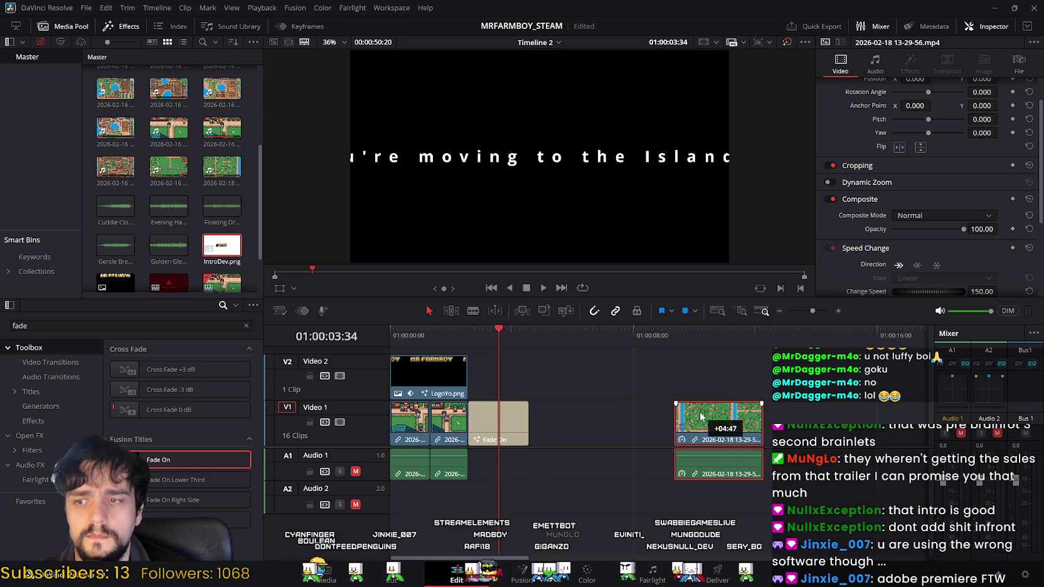
click(516, 424)
drag(527, 424, 629, 425)
mouse_move(496, 332)
mouse_down()
mouse_move(447, 337)
mouse_move(477, 341)
mouse_up()
drag(613, 349, 490, 347)
Stretch the Fade On title much further, up to the following gameplay clip.
mouse_move(629, 422)
mouse_down()
mouse_move(660, 427)
mouse_move(601, 422)
mouse_move(705, 422)
mouse_up()
scroll(636, 415, left, 3)
click(614, 419)
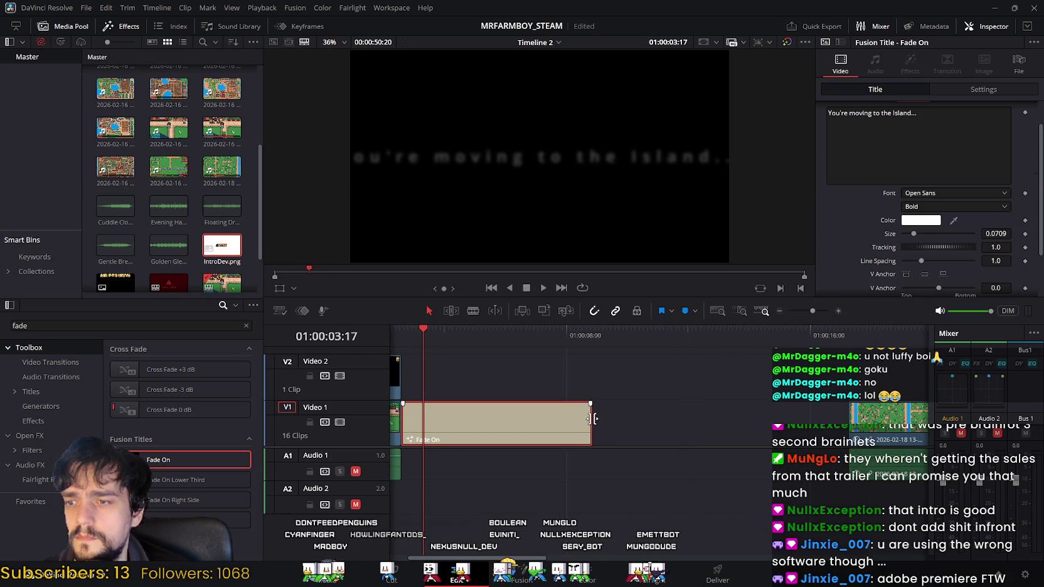
drag(593, 419, 781, 419)
mouse_move(420, 330)
mouse_down()
mouse_move(409, 333)
mouse_move(819, 346)
mouse_move(568, 336)
mouse_up()
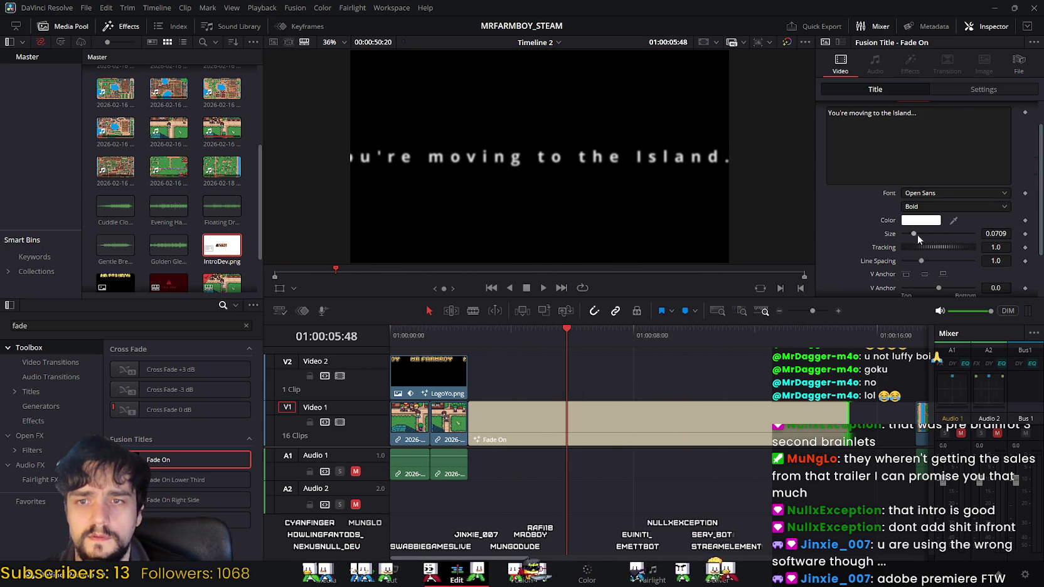
scroll(917, 234, down, 2)
scroll(940, 258, up, 2)
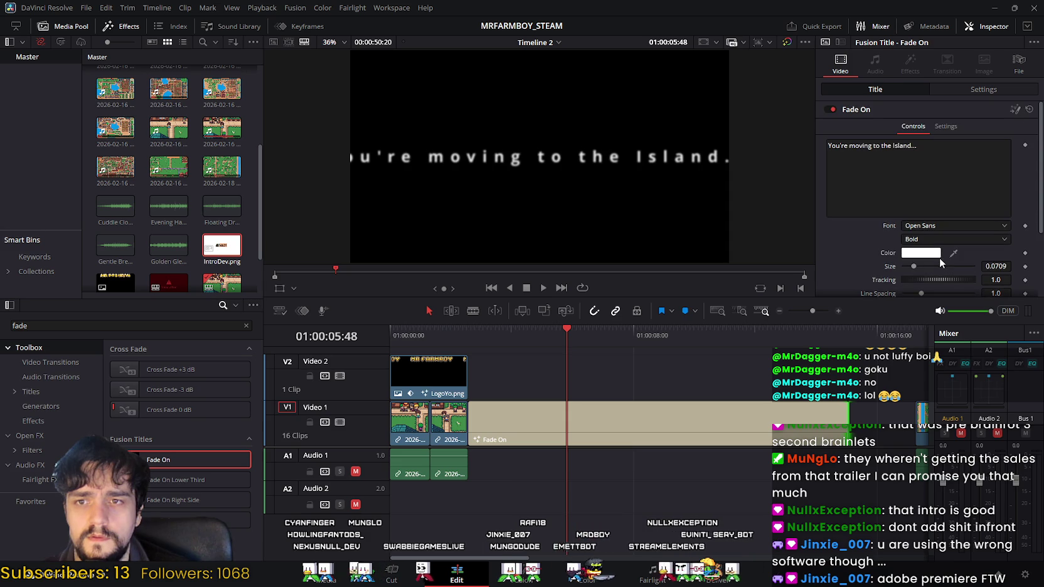
Reduce the Fade On title text size to 0.0315.
scroll(935, 251, down, 2)
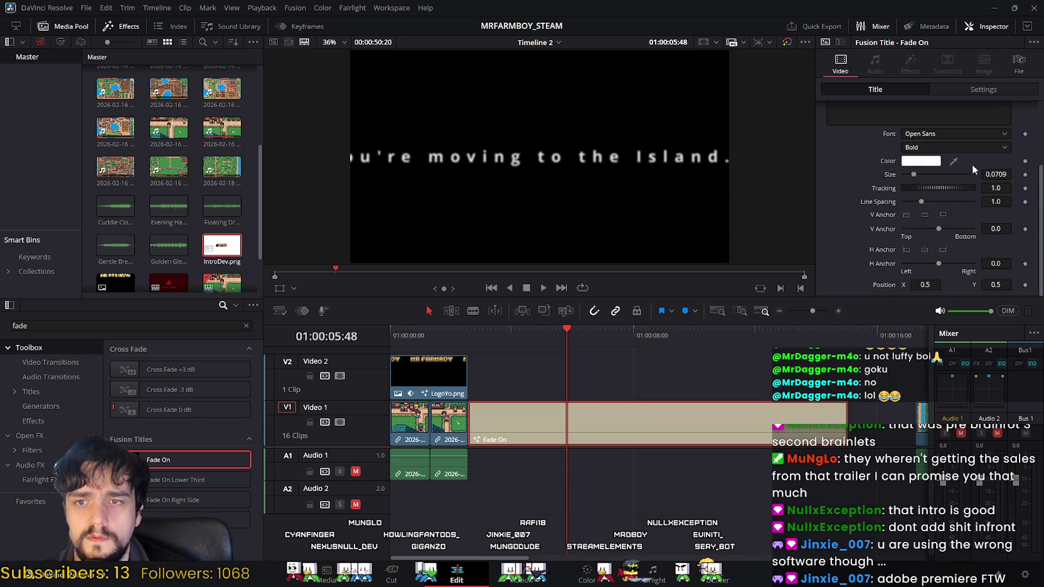
drag(910, 178, 908, 173)
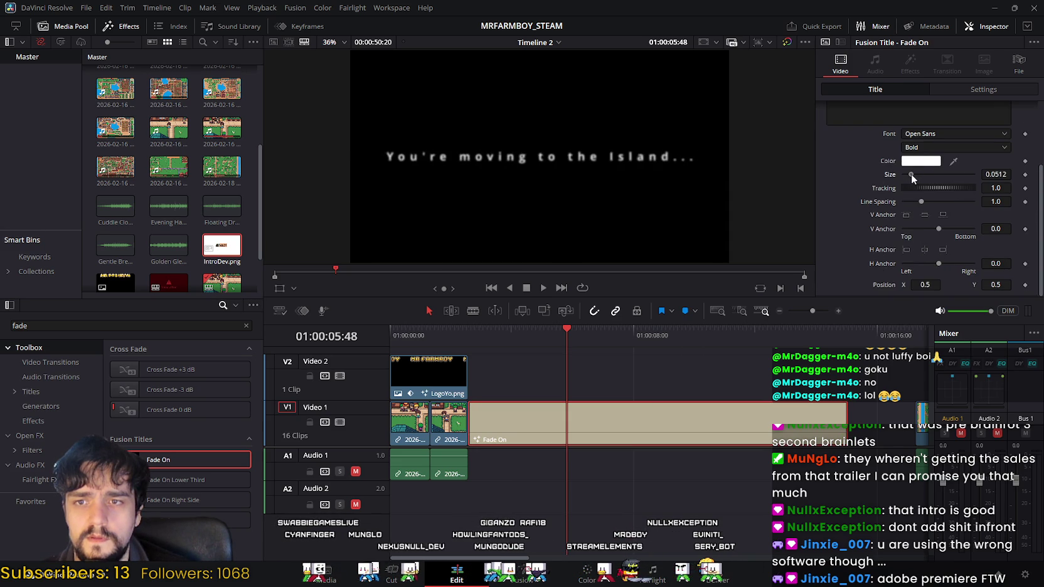
scroll(824, 379, right, 1)
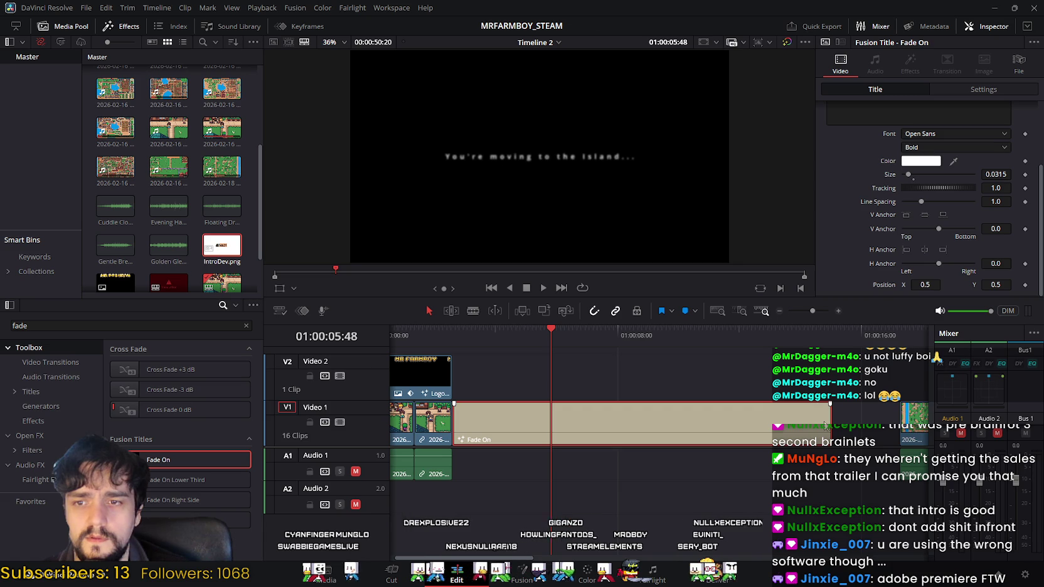
Trim the Fade On clip much shorter, preview it, and save the project.
drag(828, 419, 510, 419)
drag(458, 329, 486, 340)
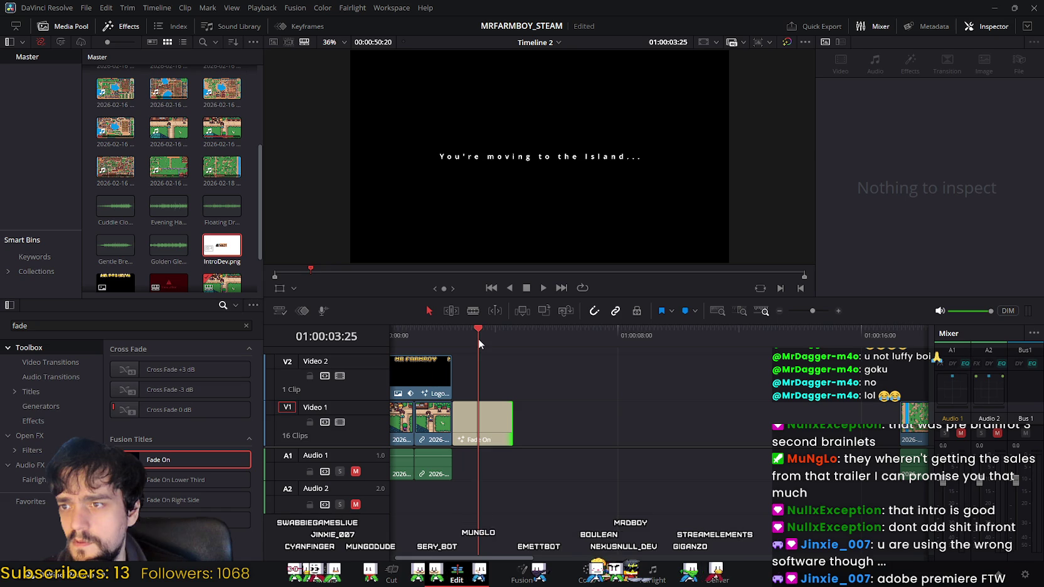
key(ctrl+s)
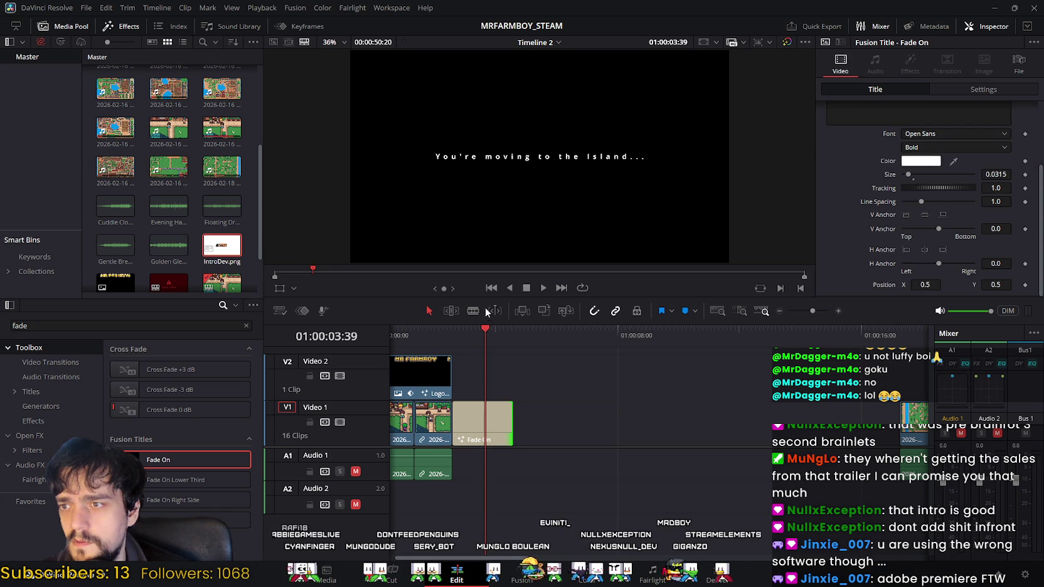
Snap the 2026-02-18 gameplay clip directly after Fade On and replay the intro from the start.
scroll(526, 390, right, 5)
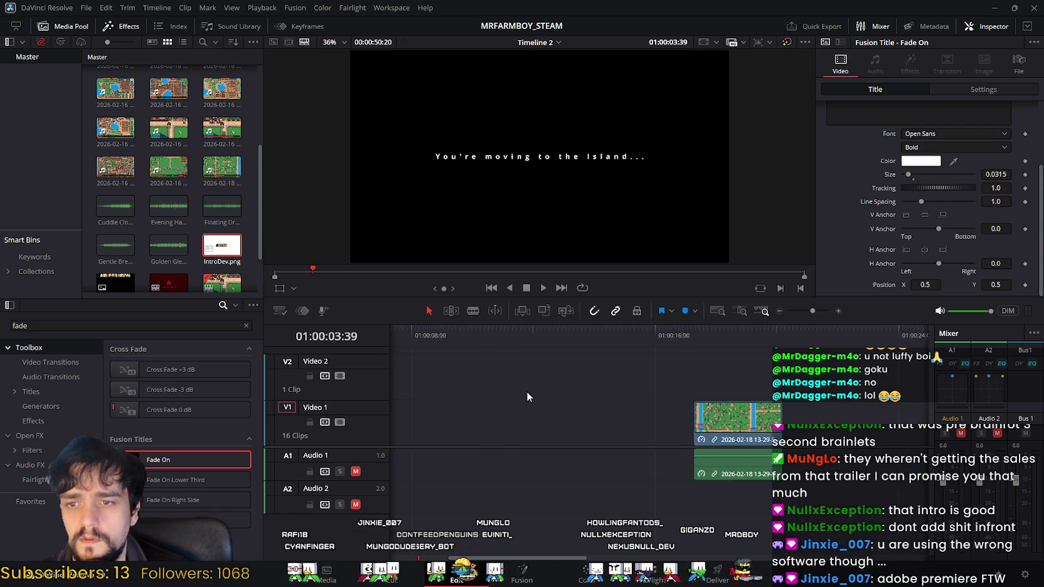
drag(666, 417, 431, 417)
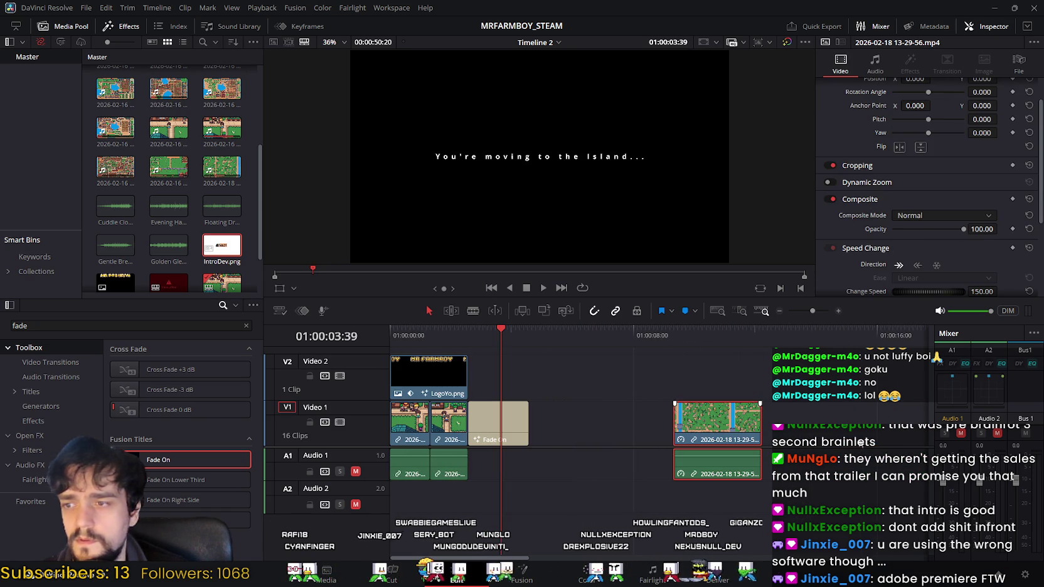
drag(709, 422, 564, 425)
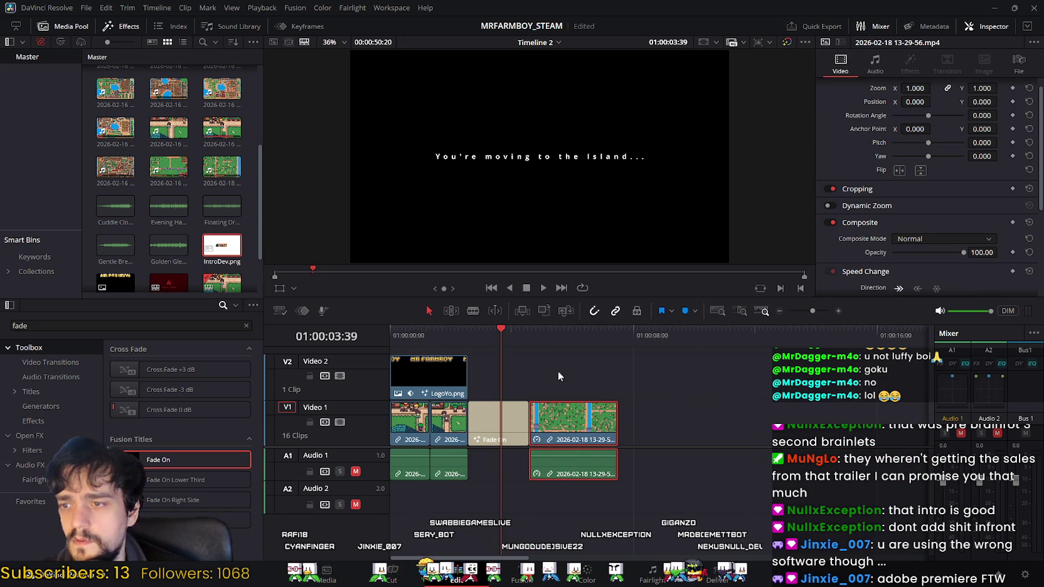
drag(500, 330, 390, 334)
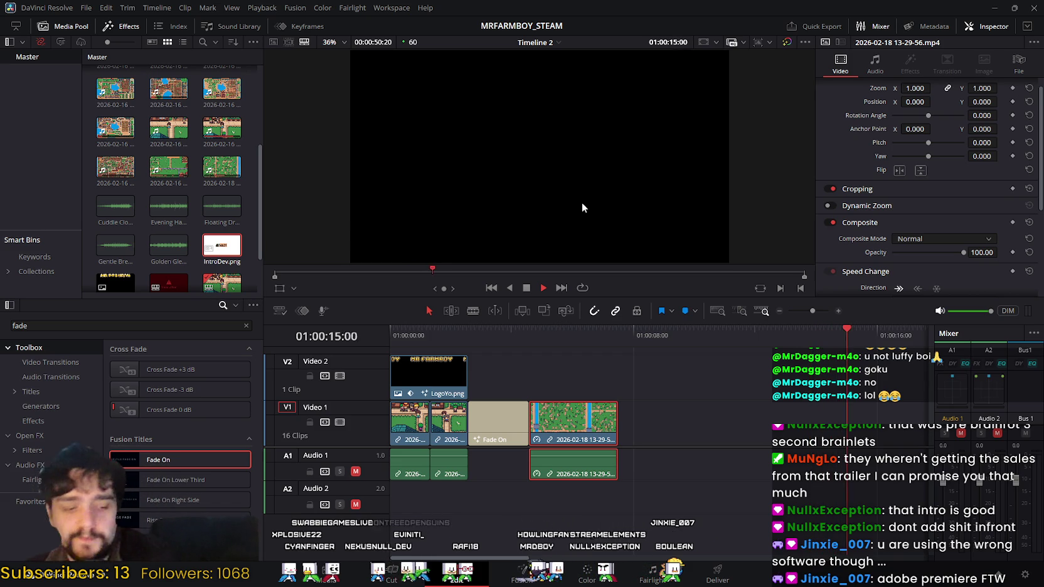
click(410, 332)
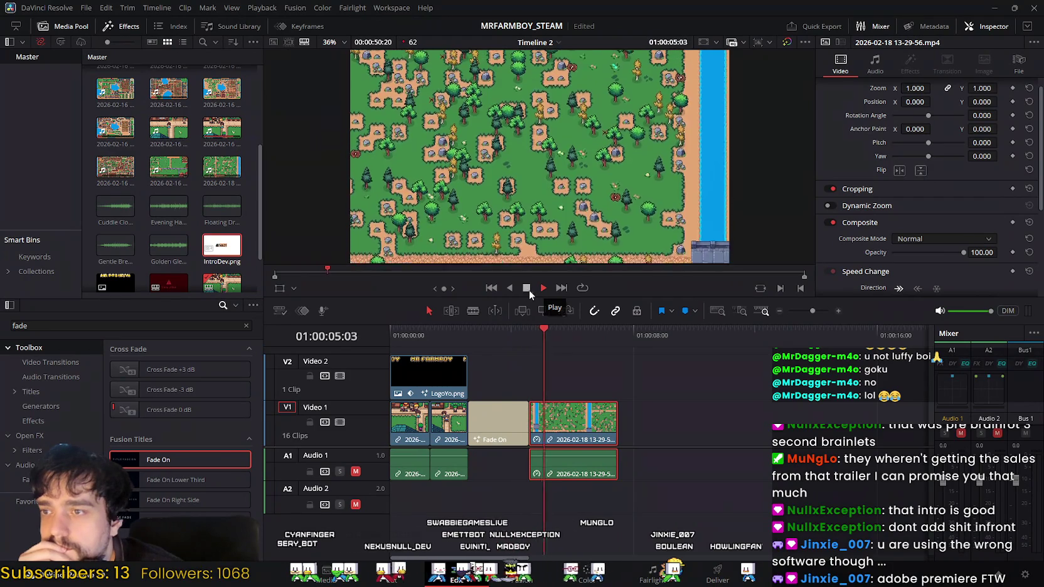
Stop playback, check the title and logo frames, then push the 2026-02-18 clip right.
click(525, 289)
mouse_move(567, 327)
mouse_down()
mouse_move(411, 331)
mouse_move(452, 331)
mouse_up()
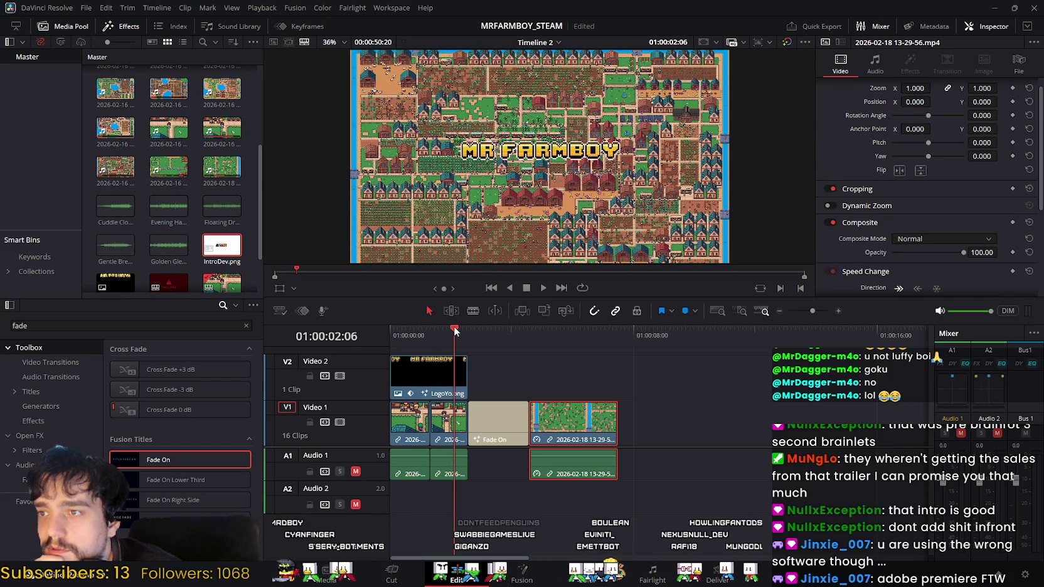
mouse_move(457, 331)
mouse_down()
mouse_move(372, 330)
mouse_move(444, 339)
mouse_up()
drag(552, 426, 662, 427)
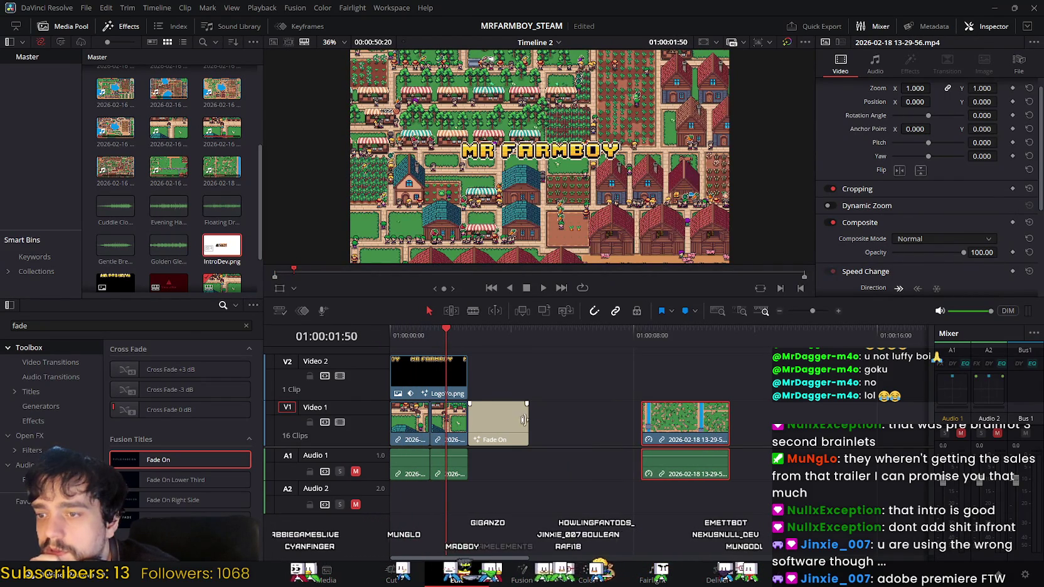
Shift the Fade On title and the gameplay clip further right on V1.
drag(500, 428, 614, 429)
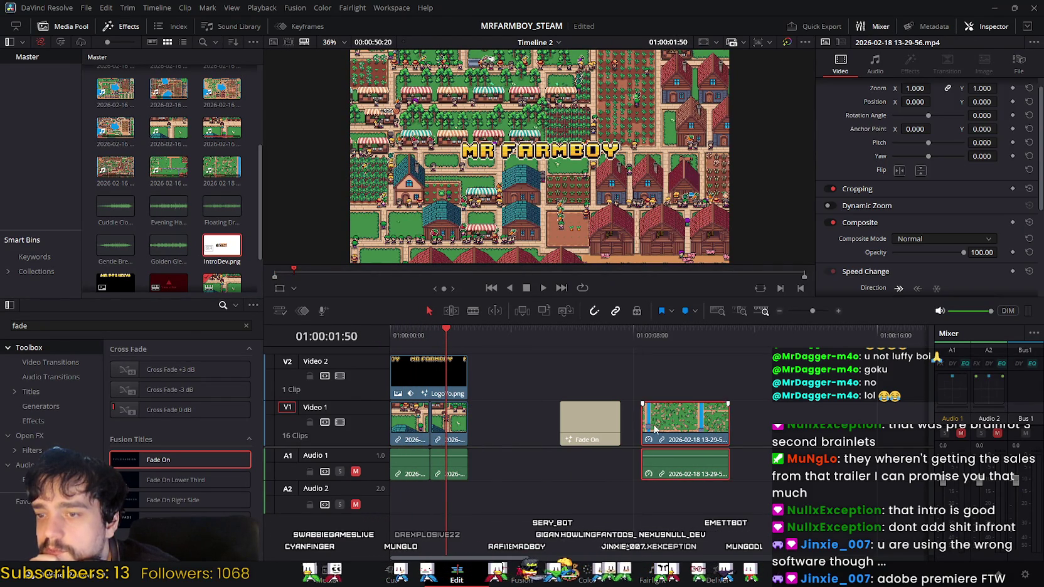
drag(684, 420, 771, 420)
drag(590, 421, 653, 421)
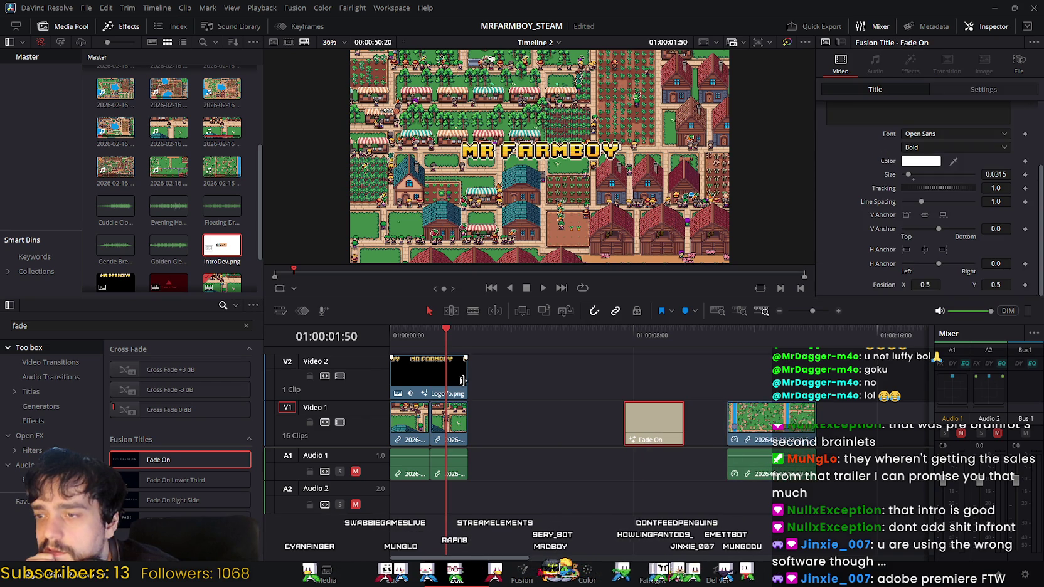
Push the second gameplay clip later to leave a gap, preview its start, and go to the Cut page.
click(459, 424)
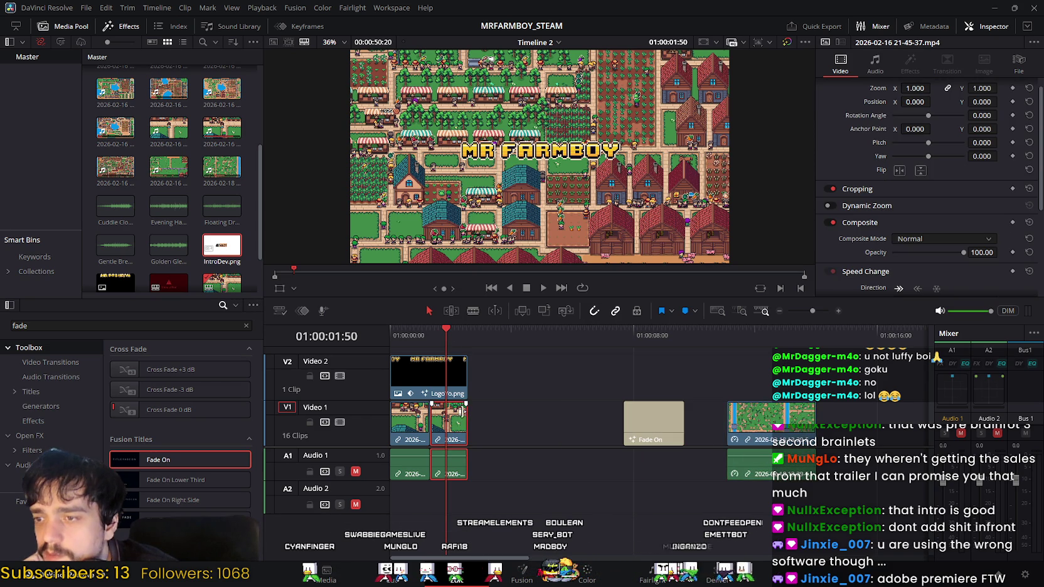
drag(461, 411, 508, 424)
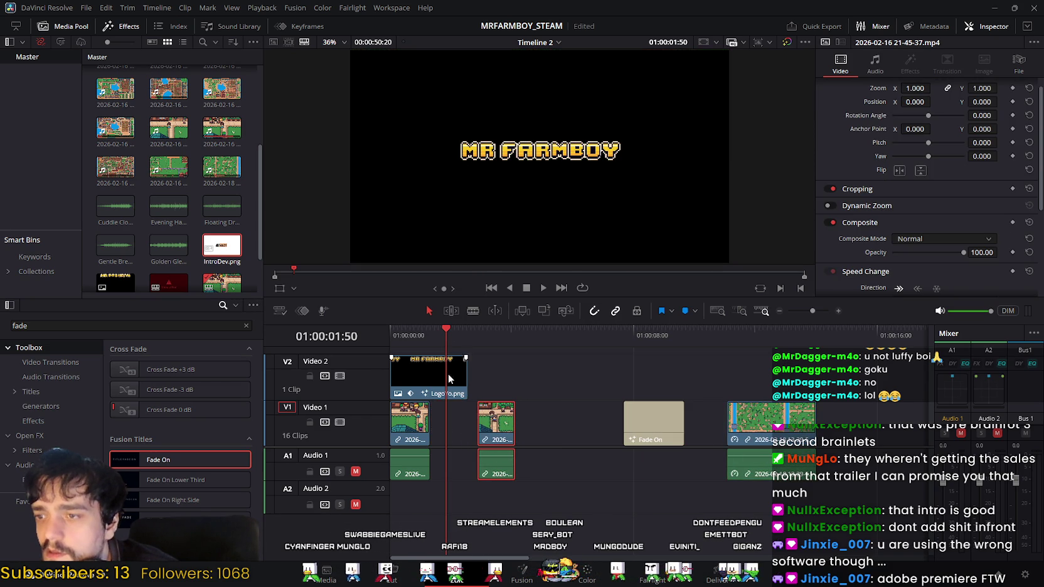
drag(444, 332, 492, 342)
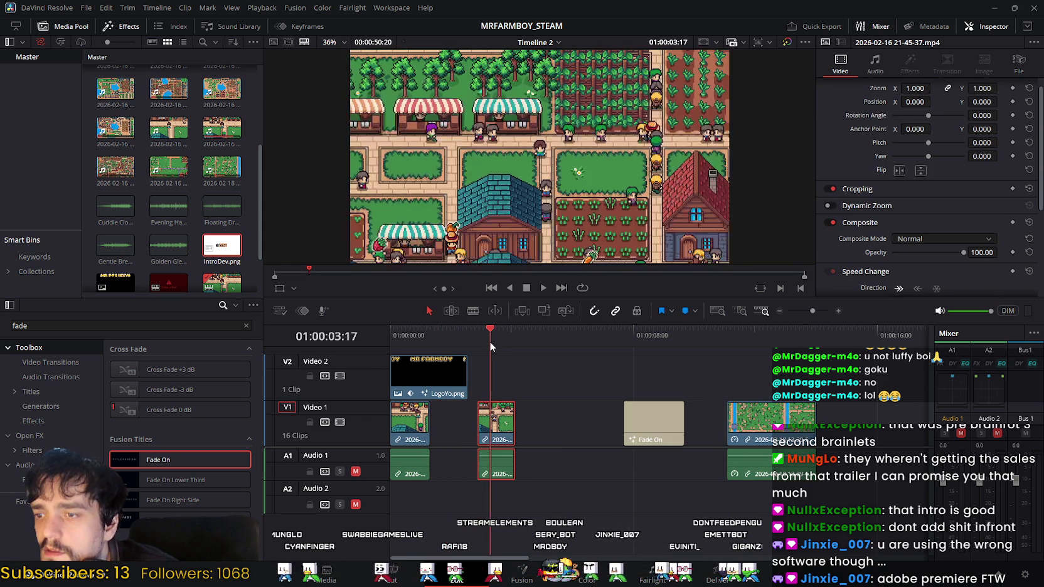
drag(492, 342, 497, 346)
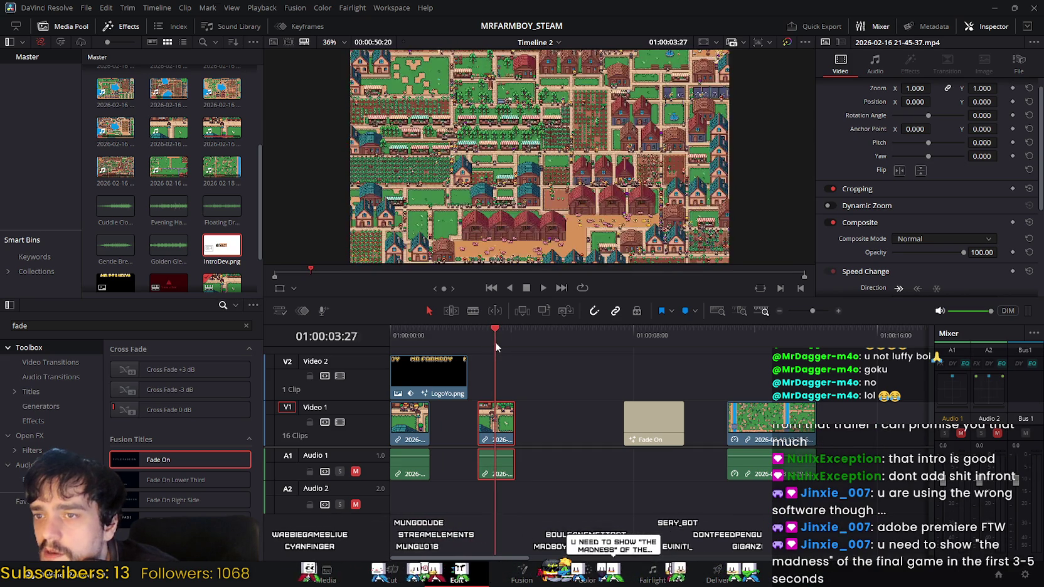
drag(495, 341, 495, 342)
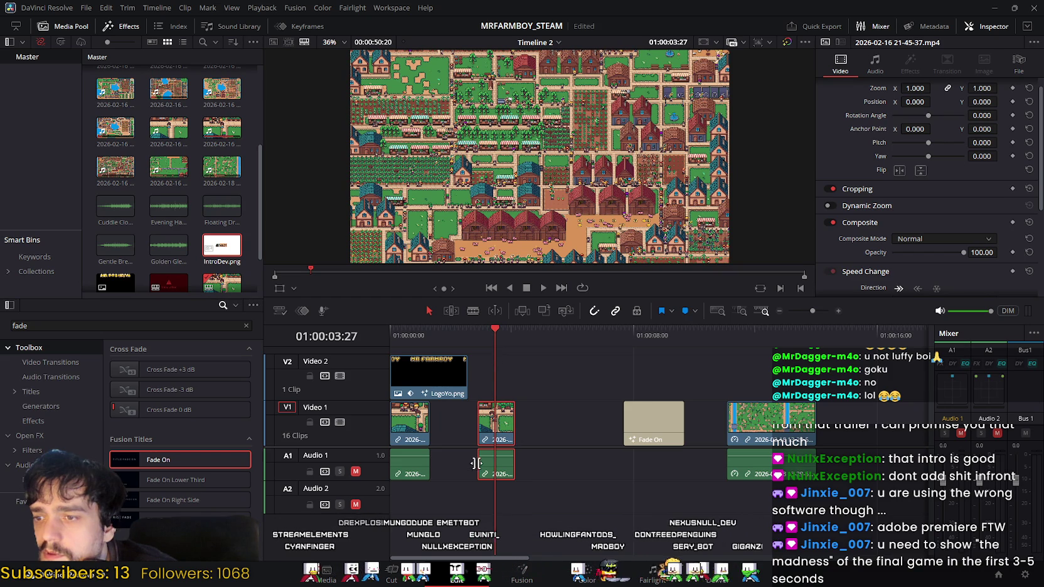
click(391, 572)
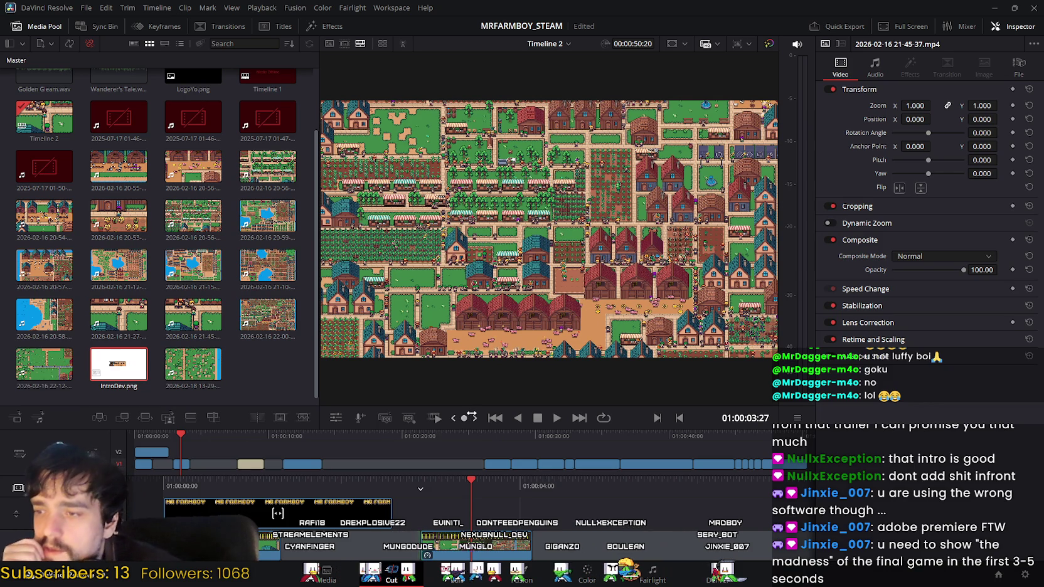
Scrub the farming clip to a frame showing the zoomed-out map.
drag(471, 417, 483, 417)
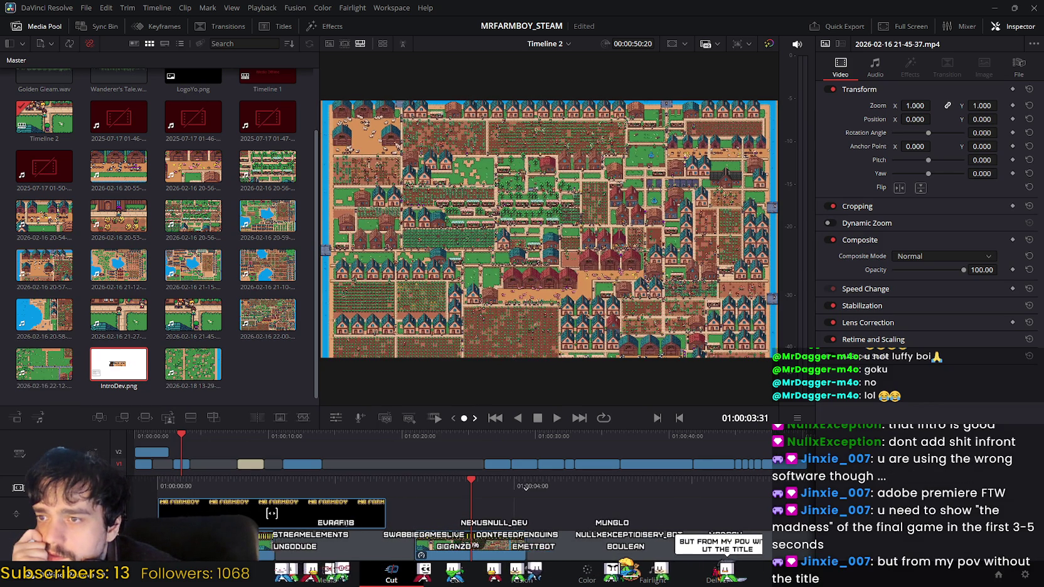
drag(522, 487, 518, 486)
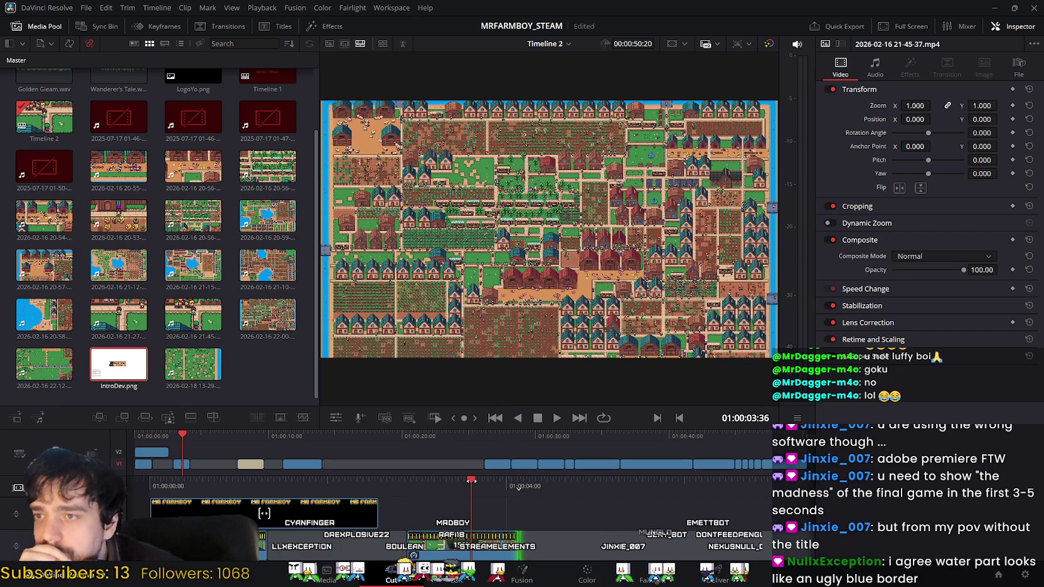
scroll(518, 488, up, 5)
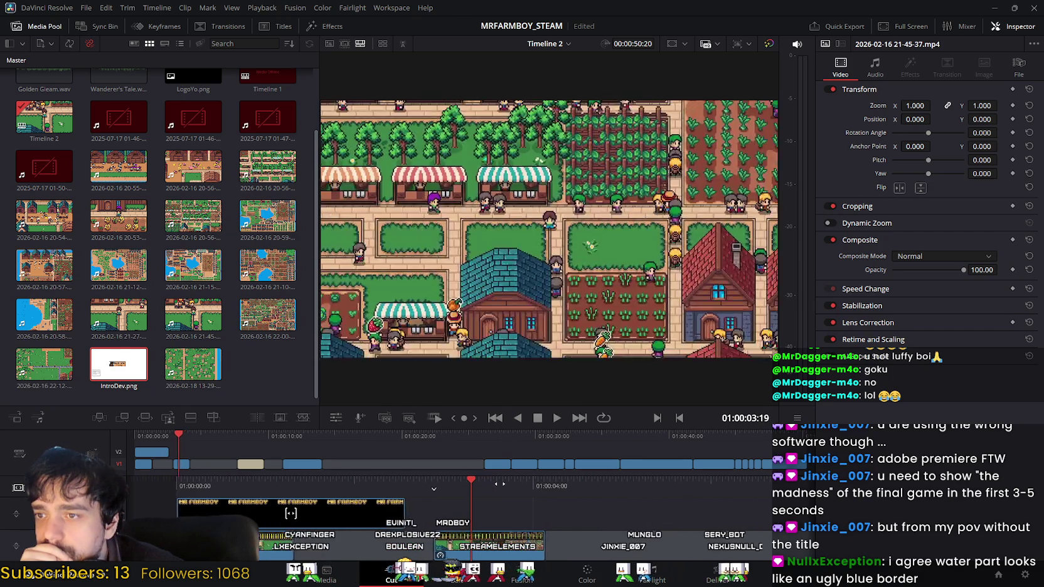
drag(515, 485, 474, 488)
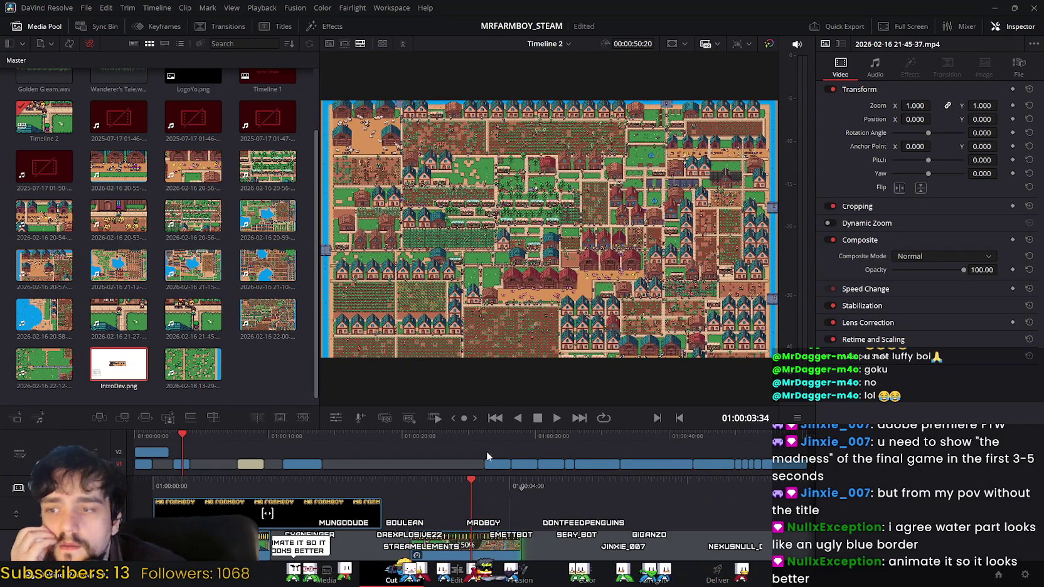
Set the clip's Zoom to 1.050, save, and return to the Edit page.
drag(916, 105, 938, 106)
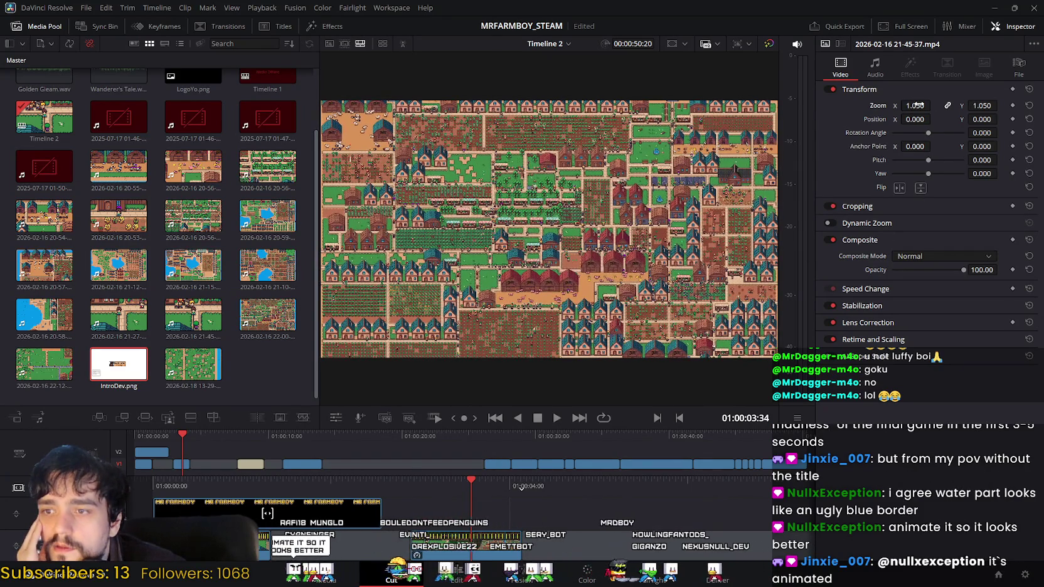
key(ctrl+s)
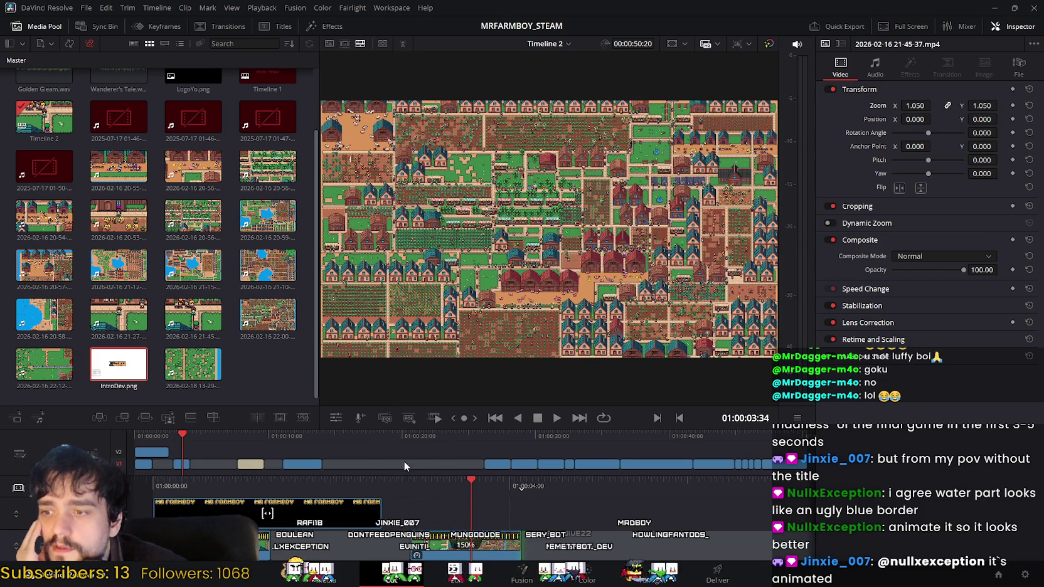
click(443, 578)
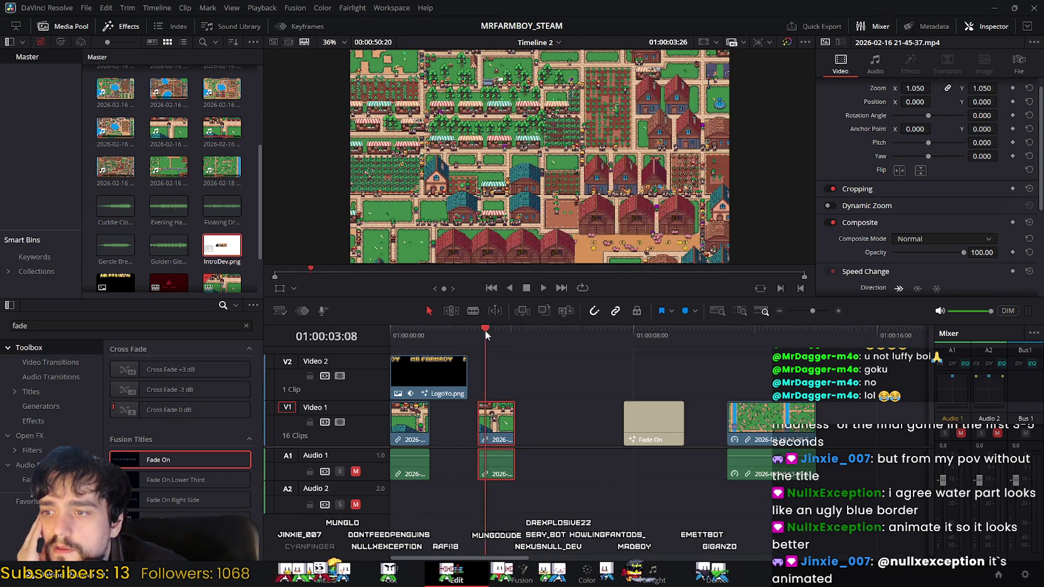
Play back from the start of the second gameplay clip to check the gaps.
key(Up)
click(546, 287)
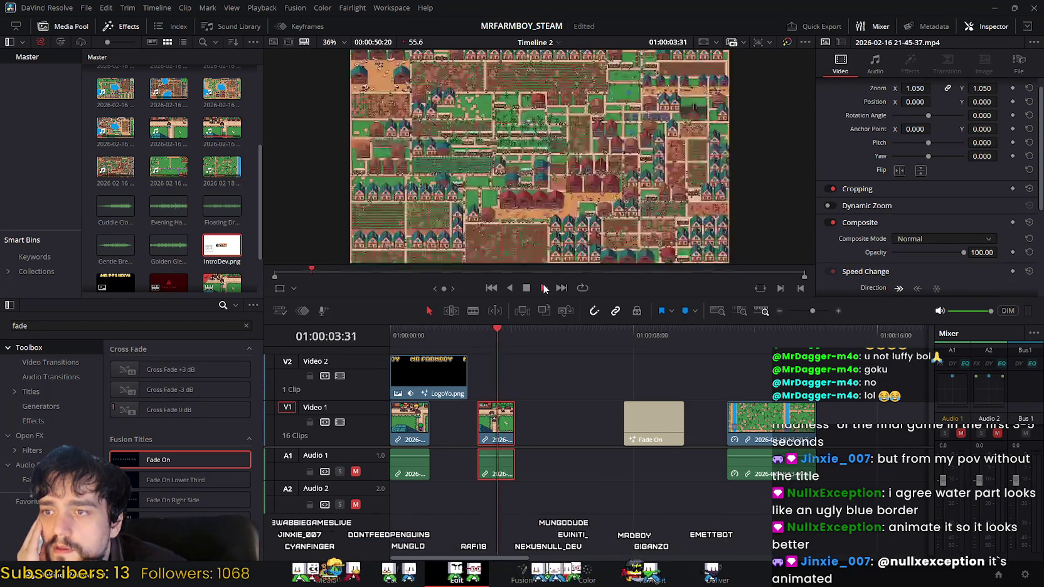
click(526, 287)
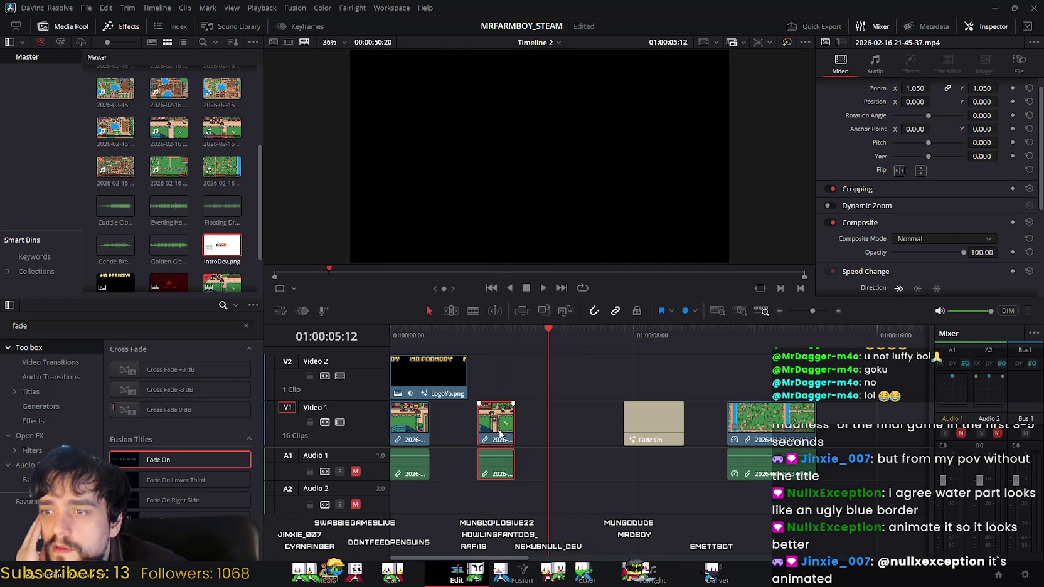
Butt the second clip, Fade On title and 2026-02-18 clip together, then replay from the start.
drag(510, 416, 463, 402)
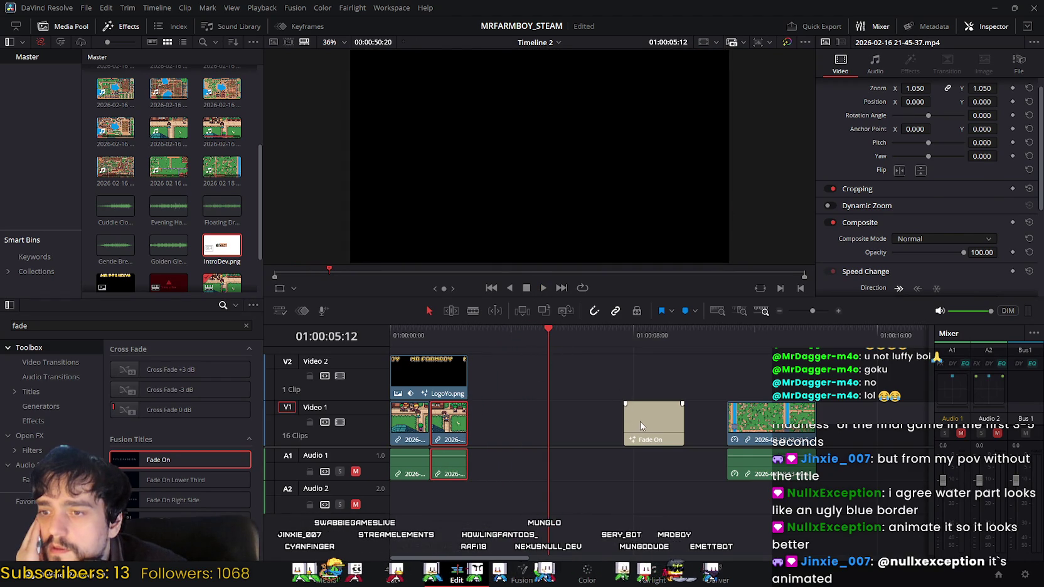
drag(641, 423, 489, 411)
drag(725, 412, 556, 423)
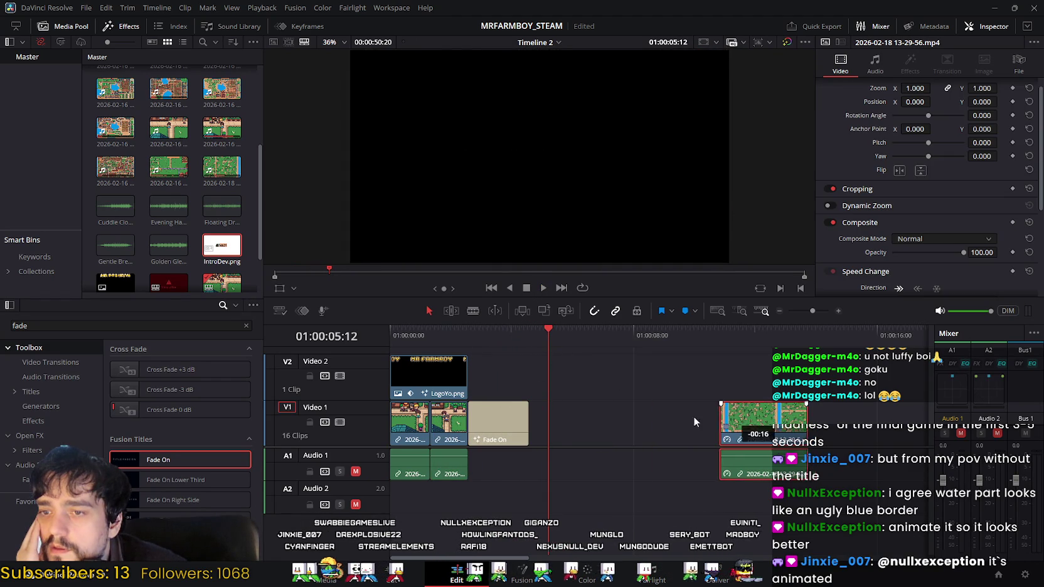
drag(554, 335, 391, 333)
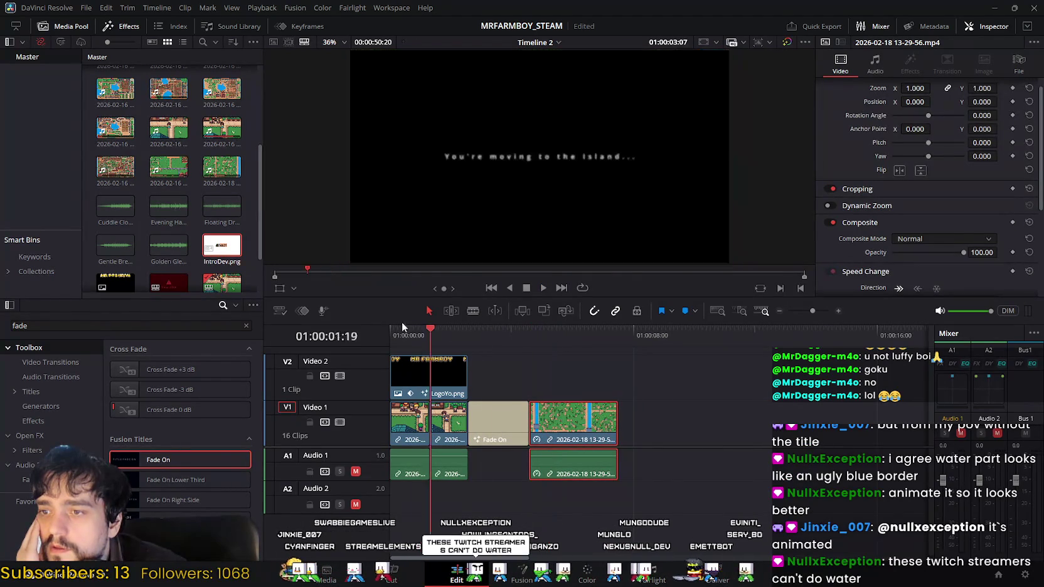
click(544, 288)
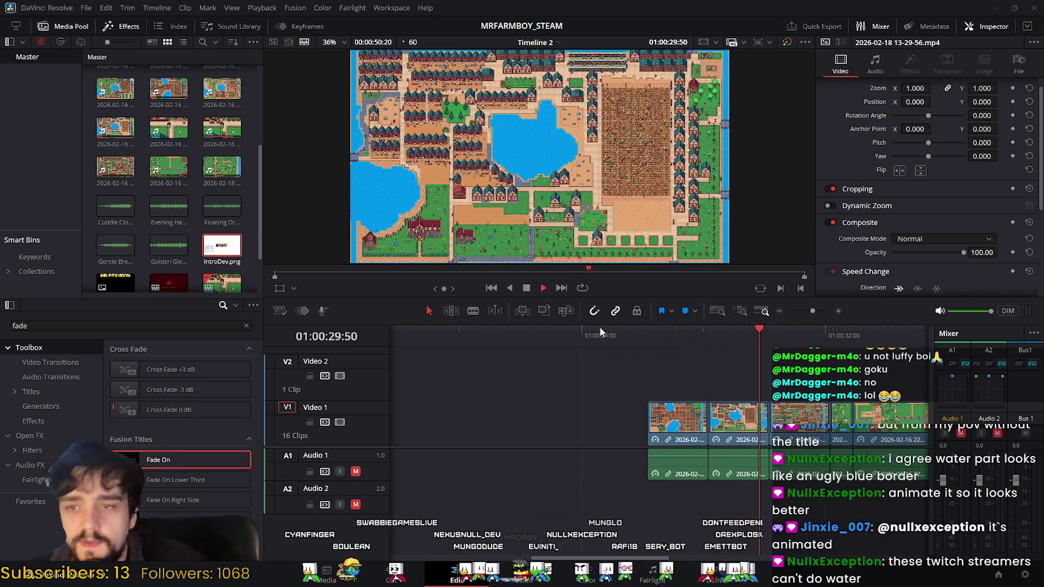
click(527, 290)
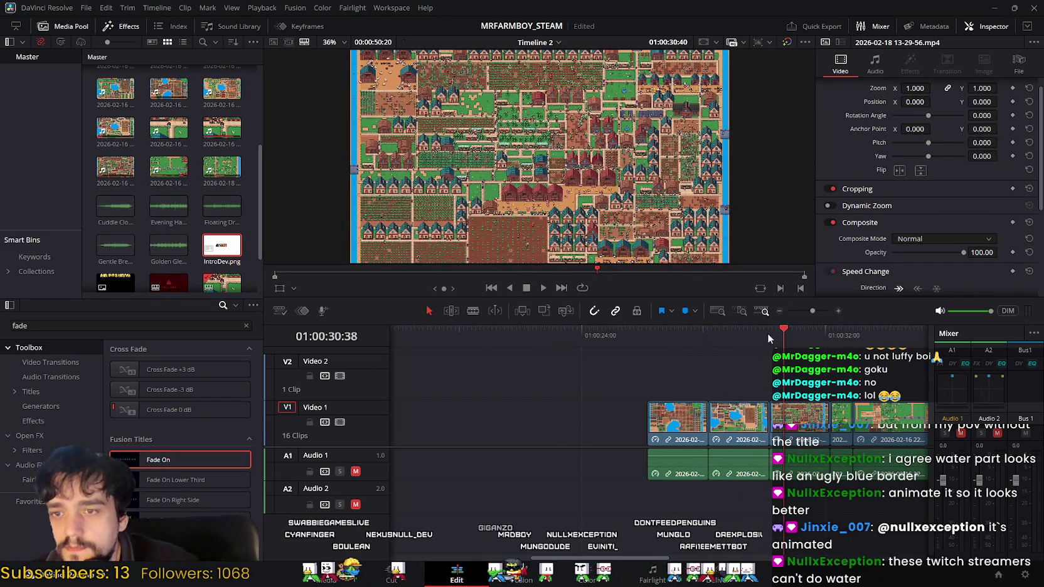
drag(767, 336, 664, 334)
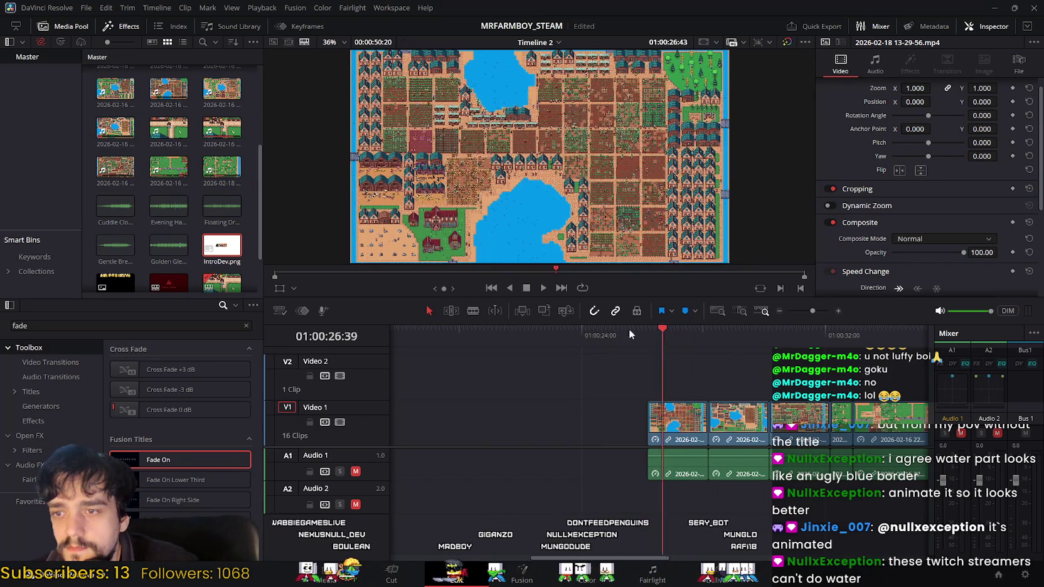
click(415, 333)
scroll(528, 350, left, 5)
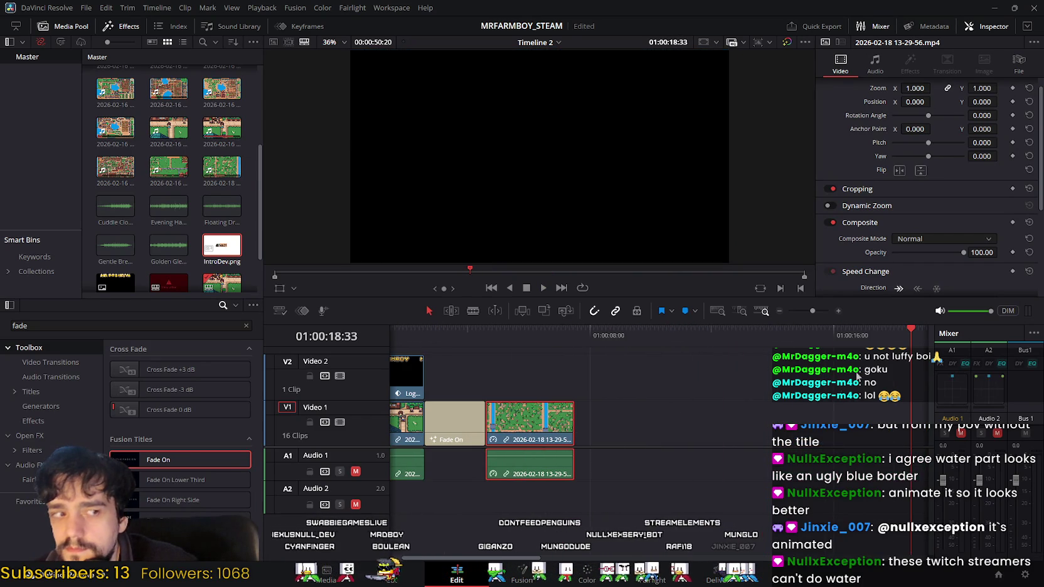
drag(880, 332, 608, 334)
scroll(667, 333, left, 2)
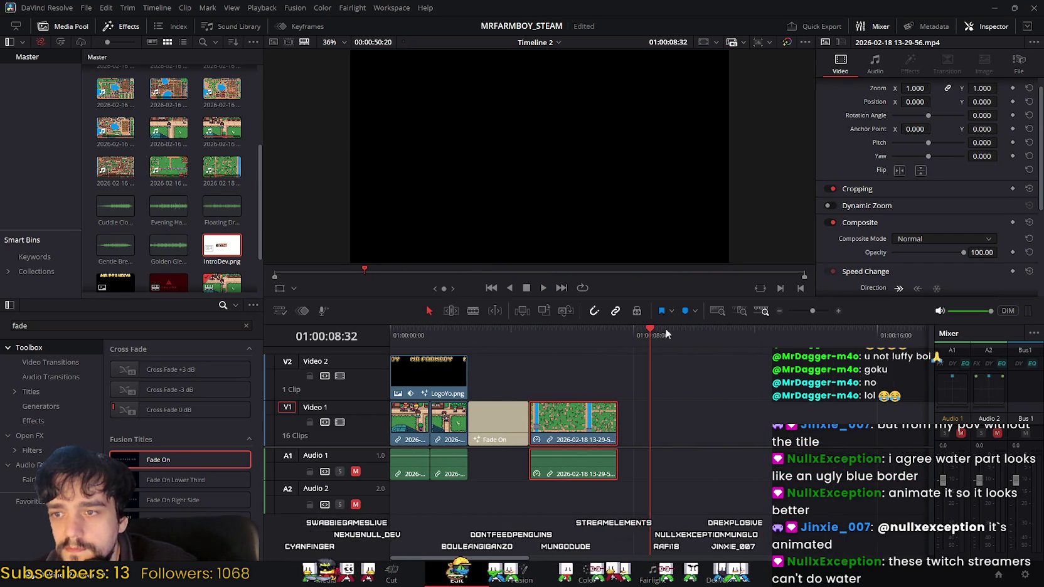
click(583, 329)
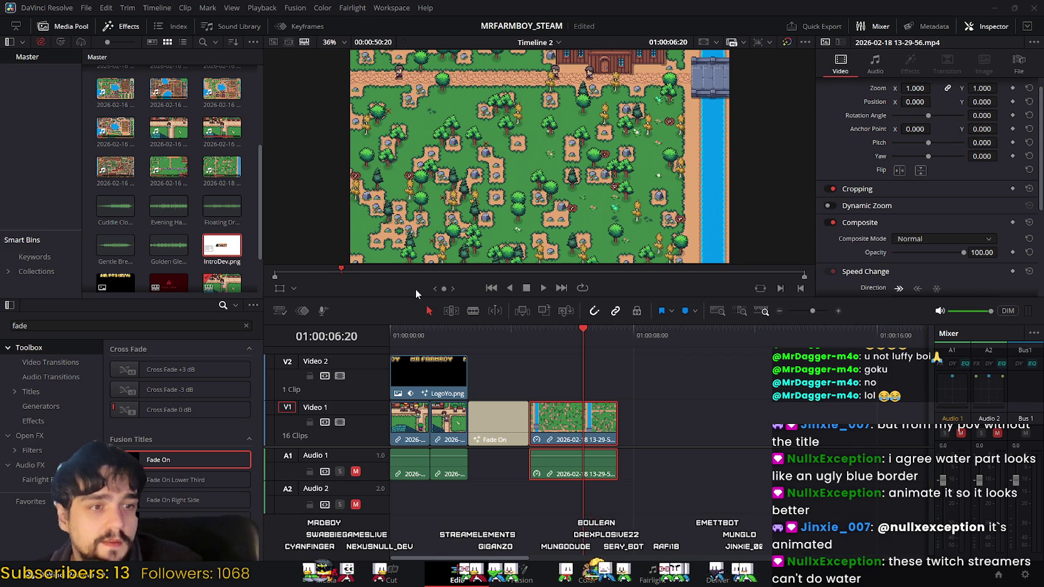
drag(479, 346, 505, 352)
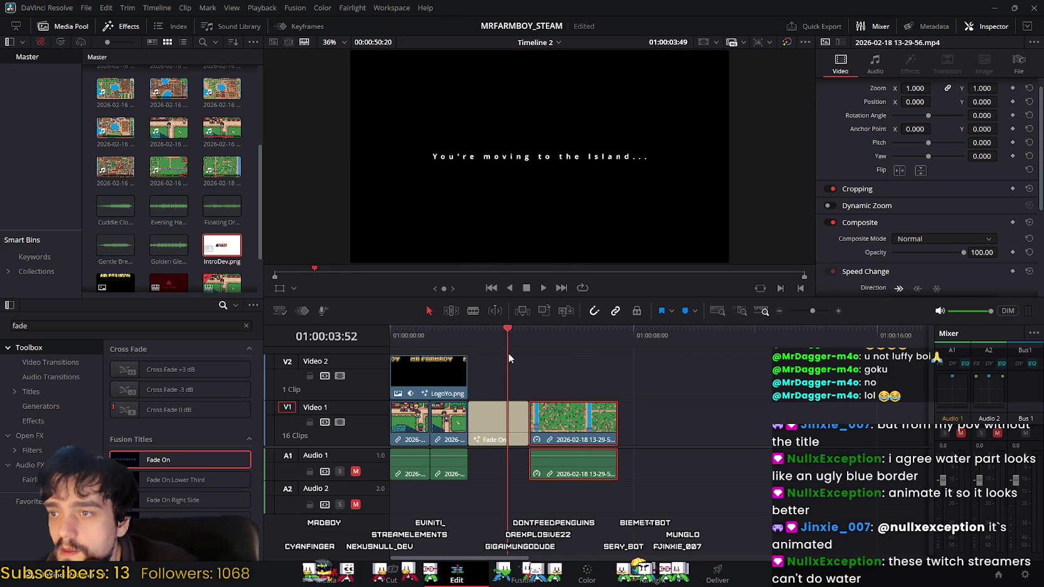
key(space)
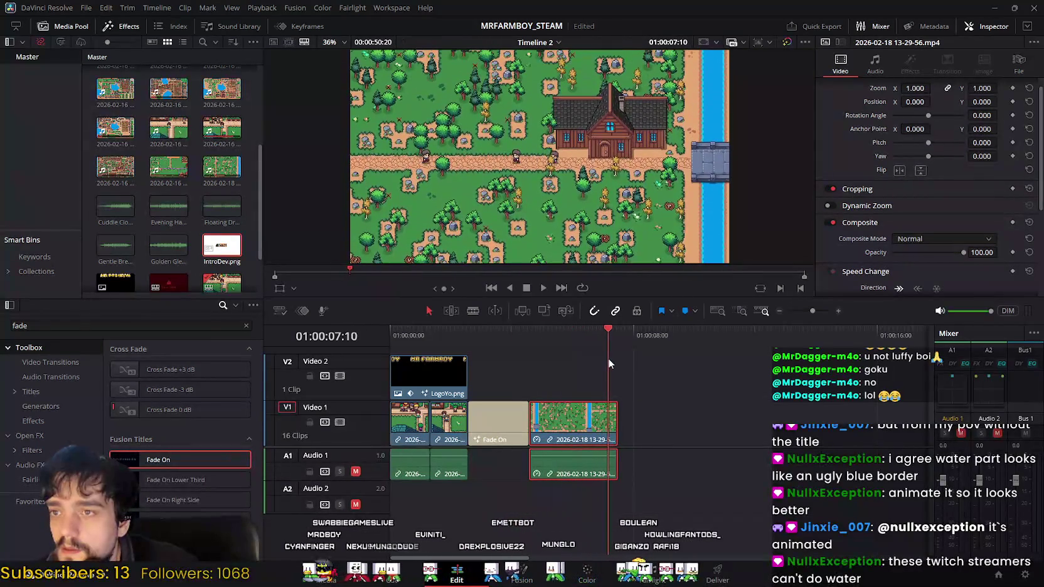
key(space)
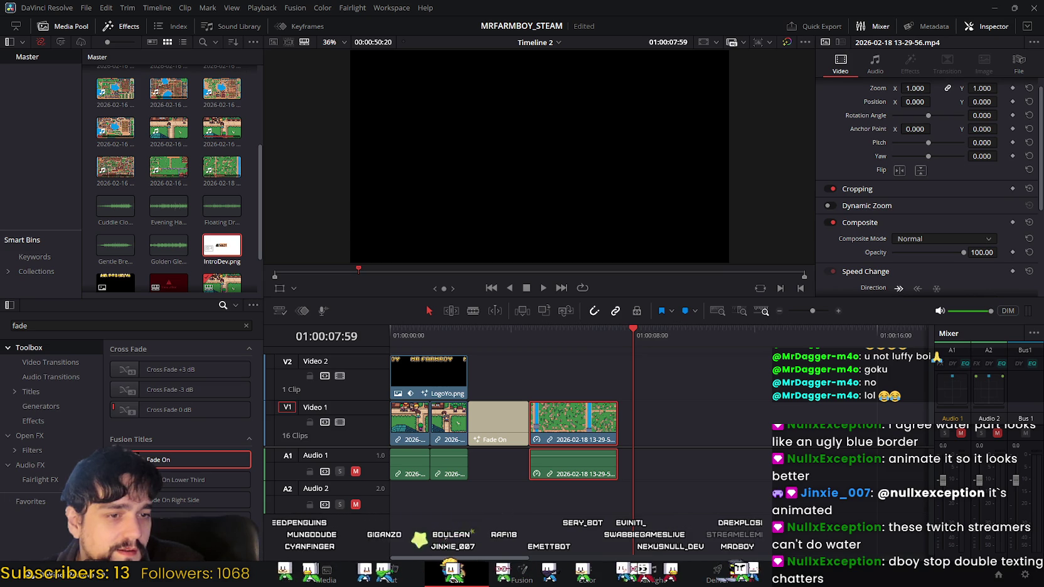
key(alt+Tab)
click(424, 283)
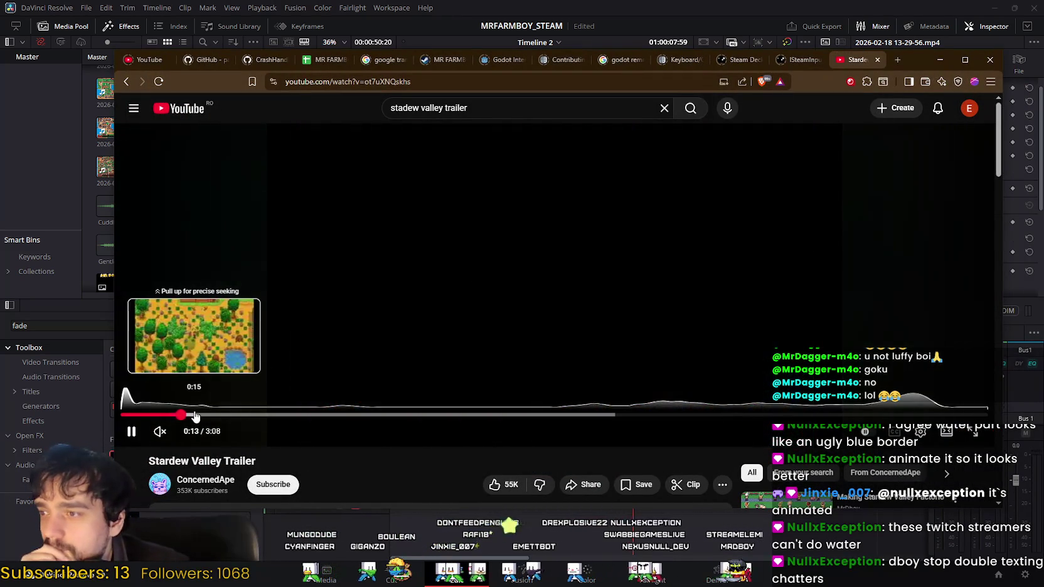
click(512, 298)
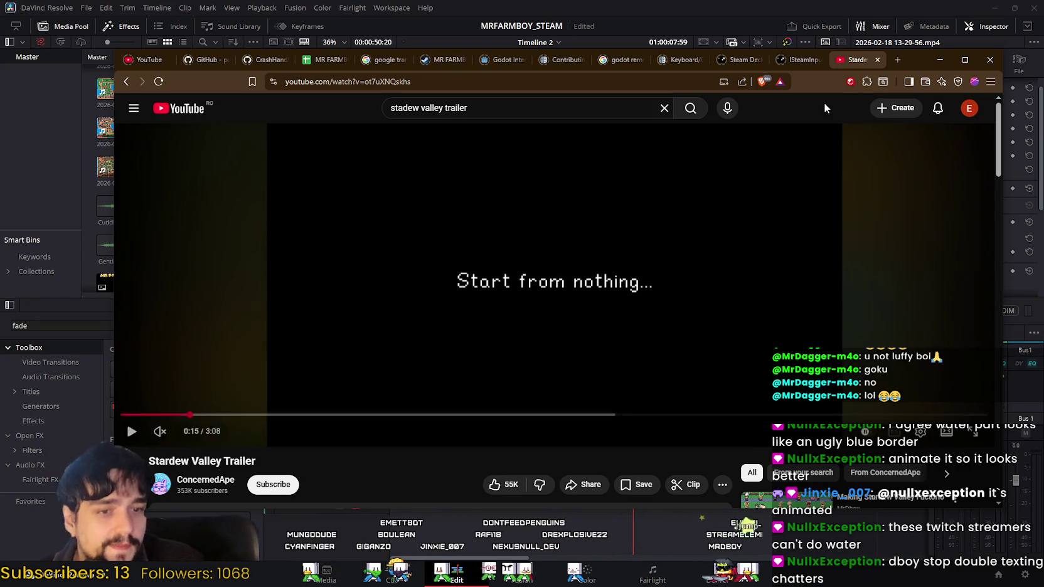
click(939, 60)
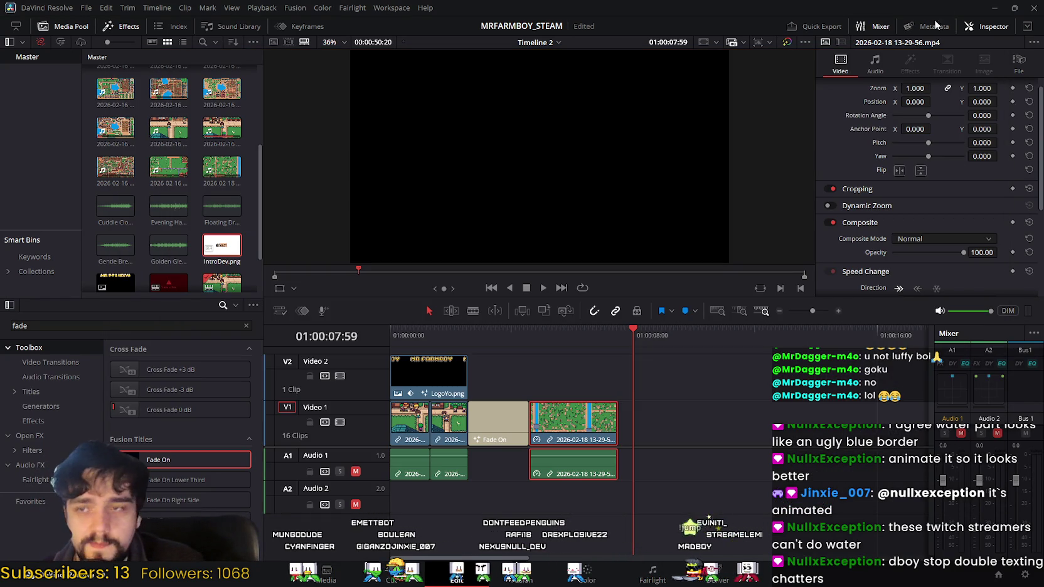
click(509, 422)
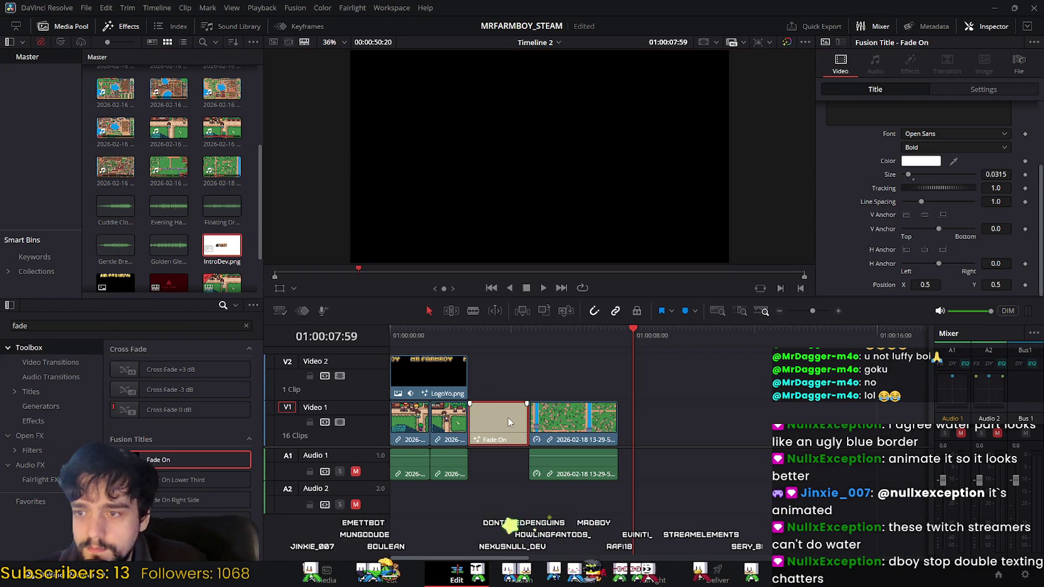
Duplicate the Fade On title and place the copy right after the green clip.
key(ctrl+c)
click(702, 416)
key(ctrl+v)
drag(659, 422, 647, 422)
Replace the copied title's text with 'Start from nothing...'.
scroll(937, 156, up, 3)
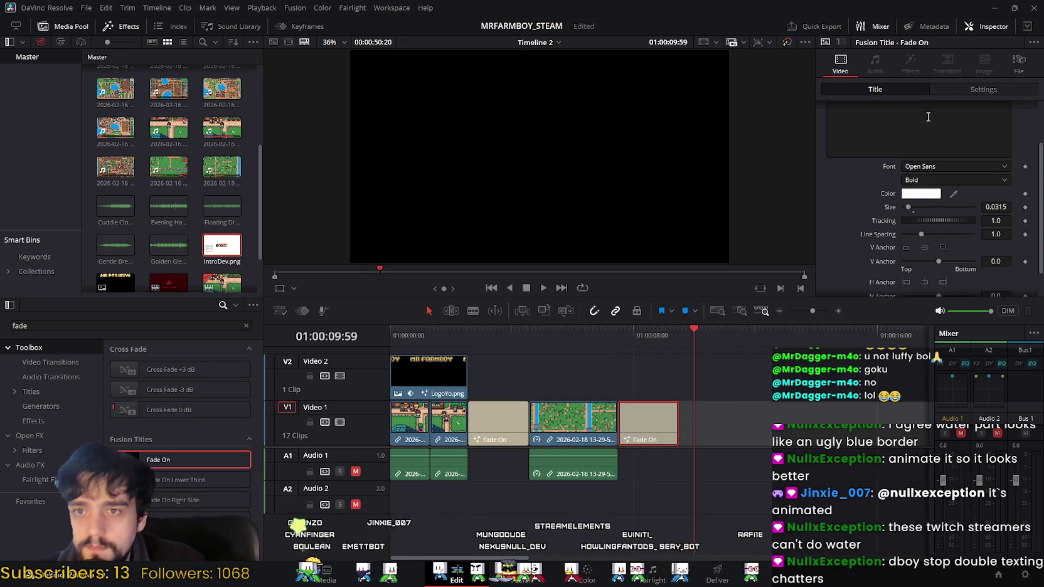
click(937, 156)
key(ctrl+a)
text(Start)
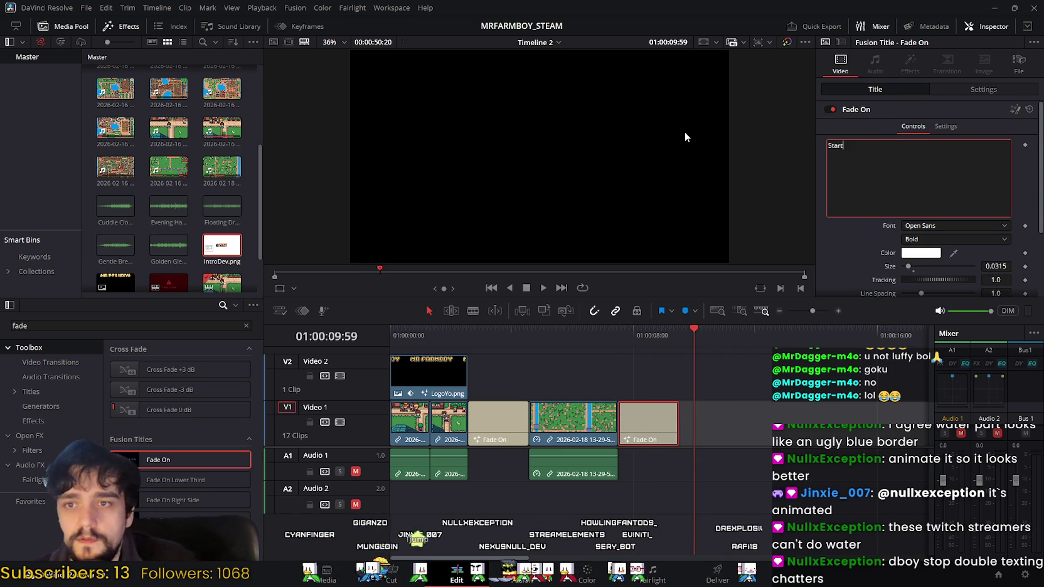
text( from nothing...)
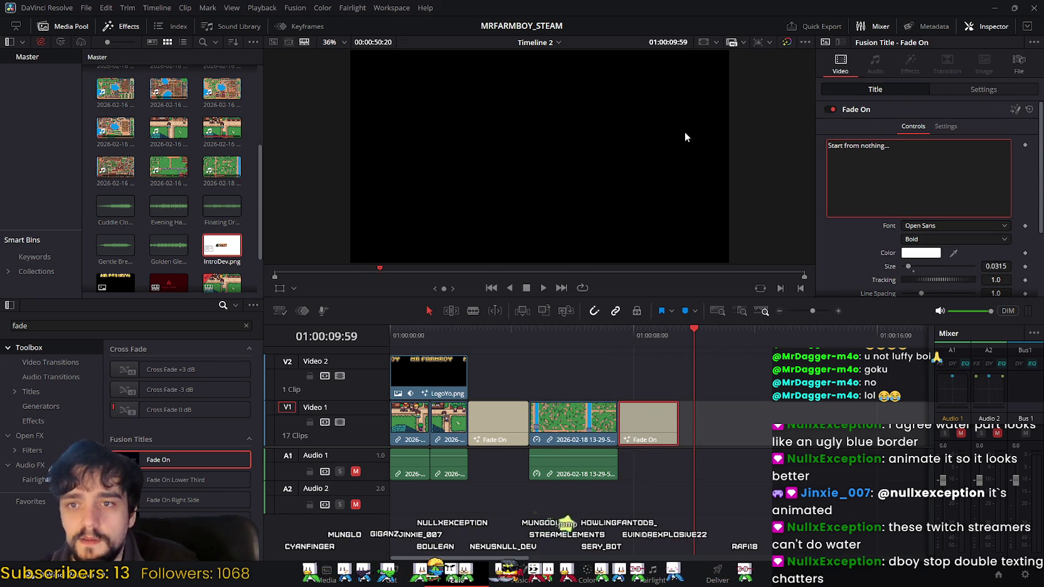
Glance at the Stardew Valley trailer, then play back the intro to review it.
key(alt+Tab)
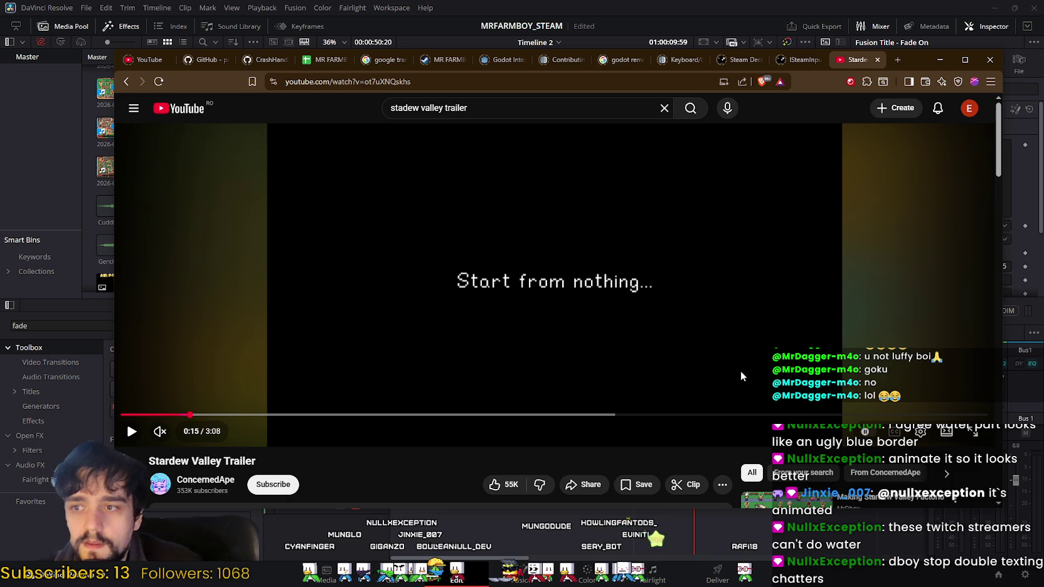
key(alt+Tab)
drag(684, 344, 569, 336)
click(543, 287)
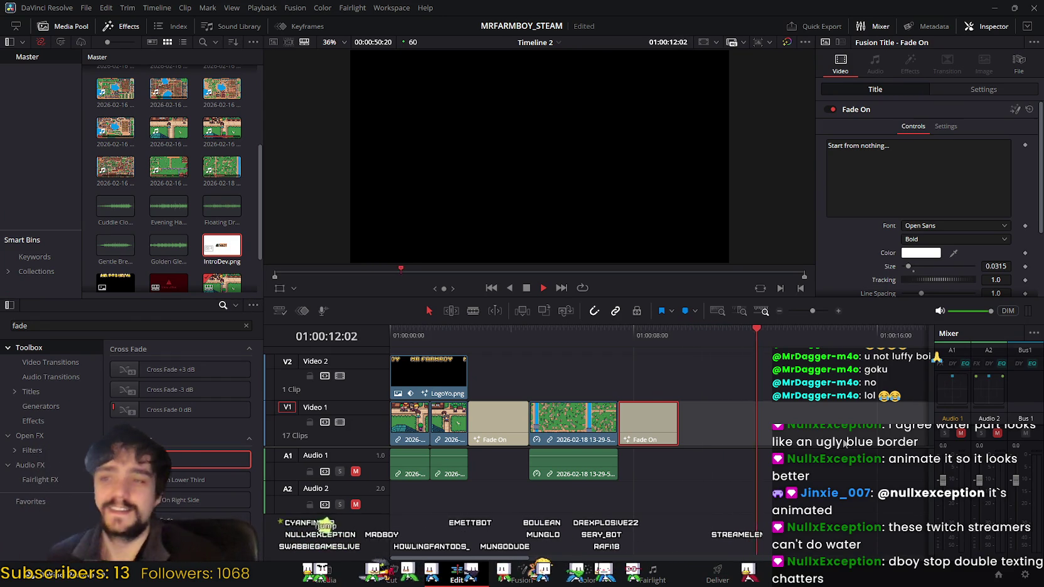
click(525, 288)
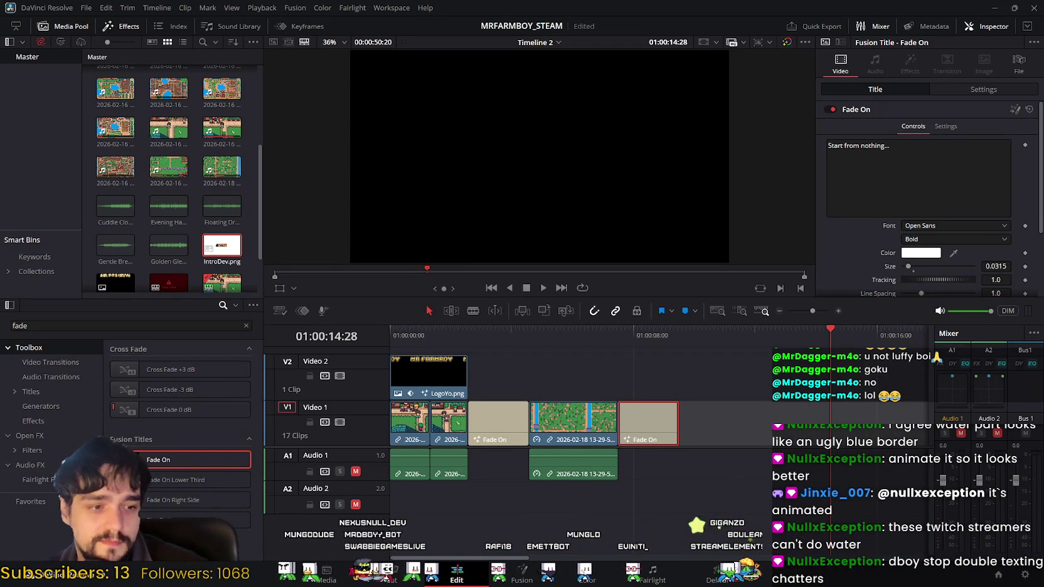
Pause the reference trailer and switch to the game.
key(alt+Tab)
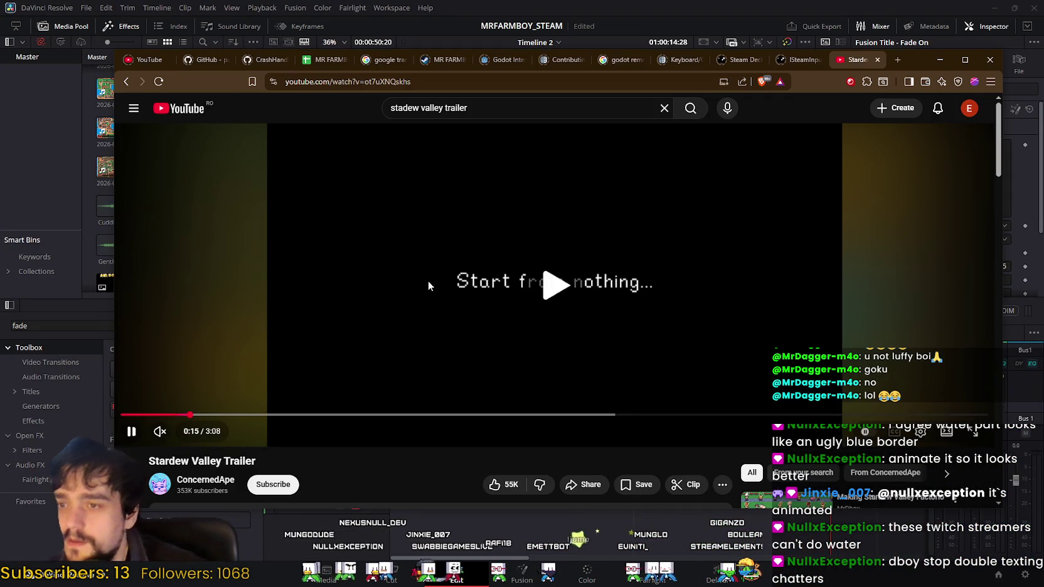
click(429, 279)
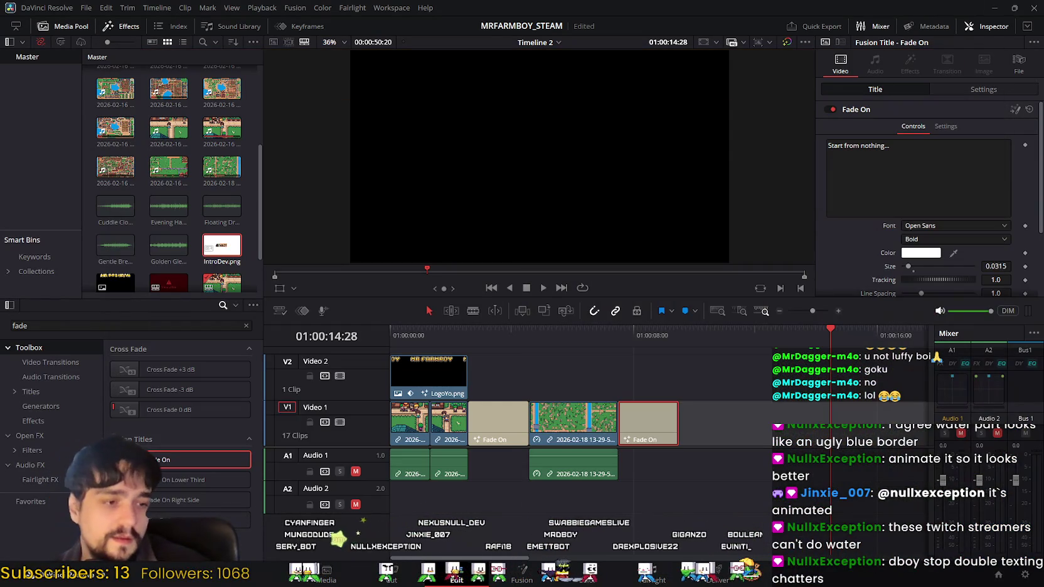
key(alt+Tab)
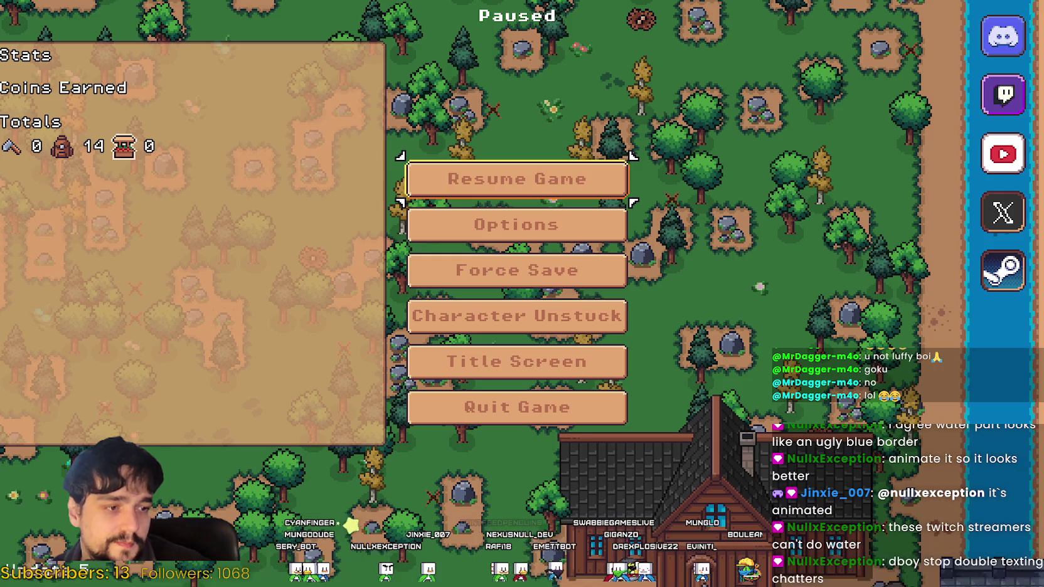
Resume the game and walk the farmer around the farm.
key(Escape)
key(s)
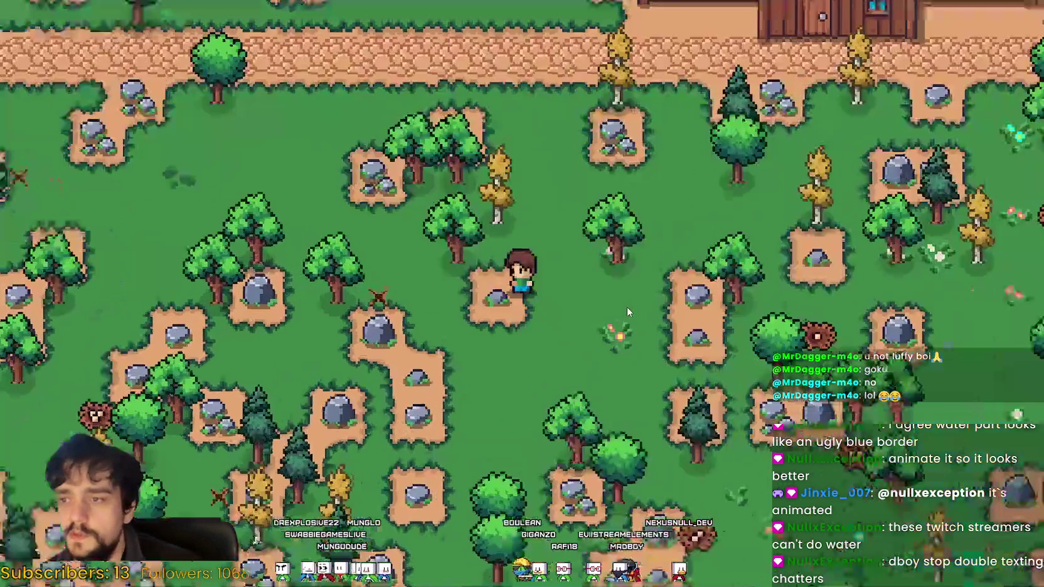
key(s)
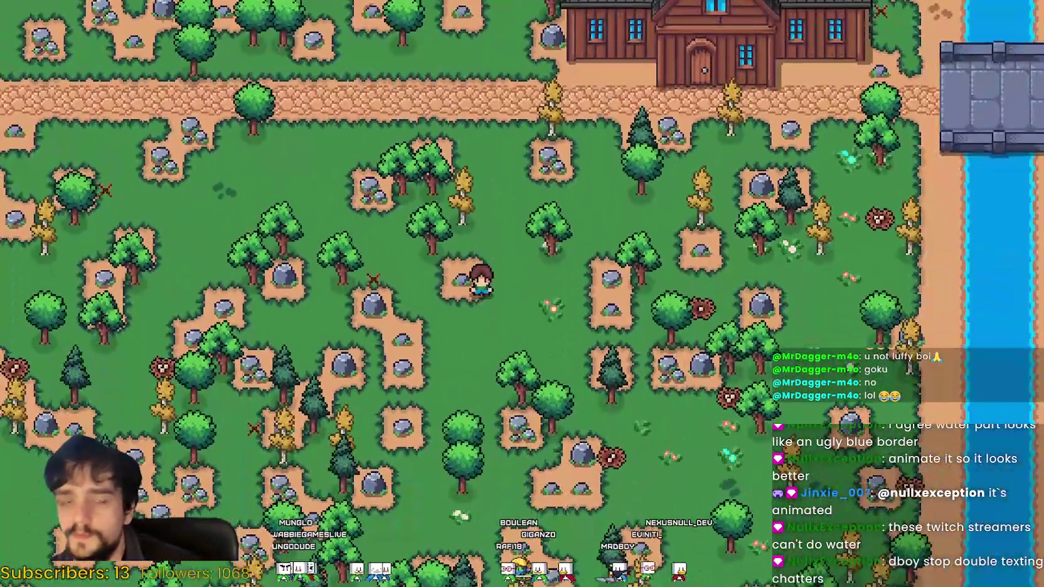
key(w)
key(d)
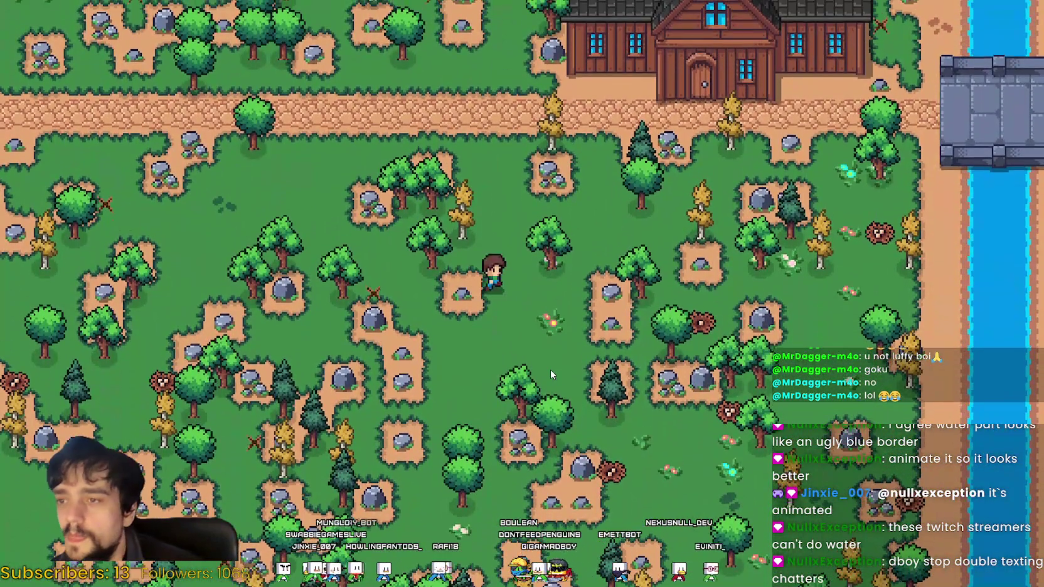
key(w)
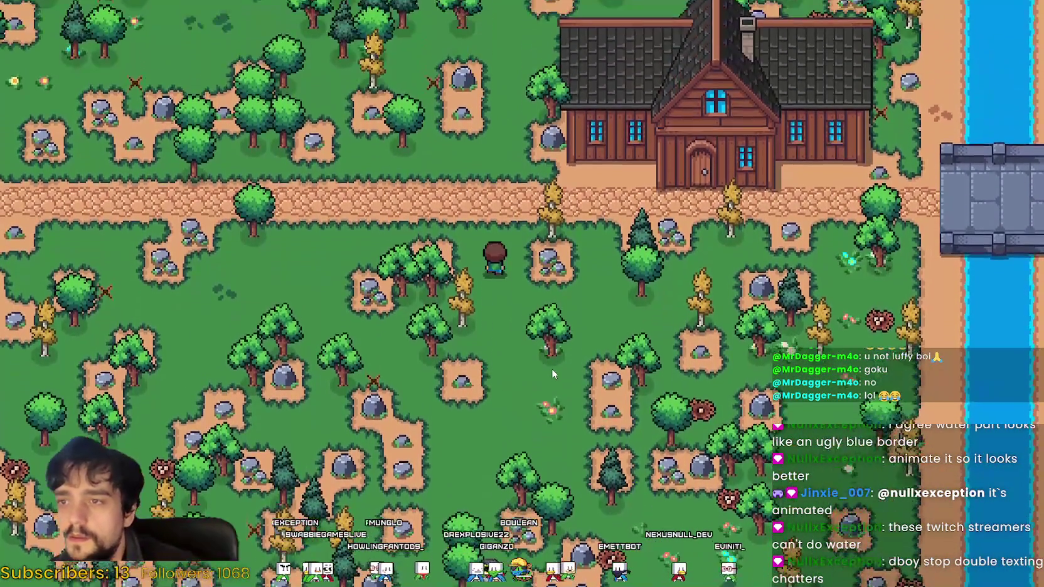
key(s)
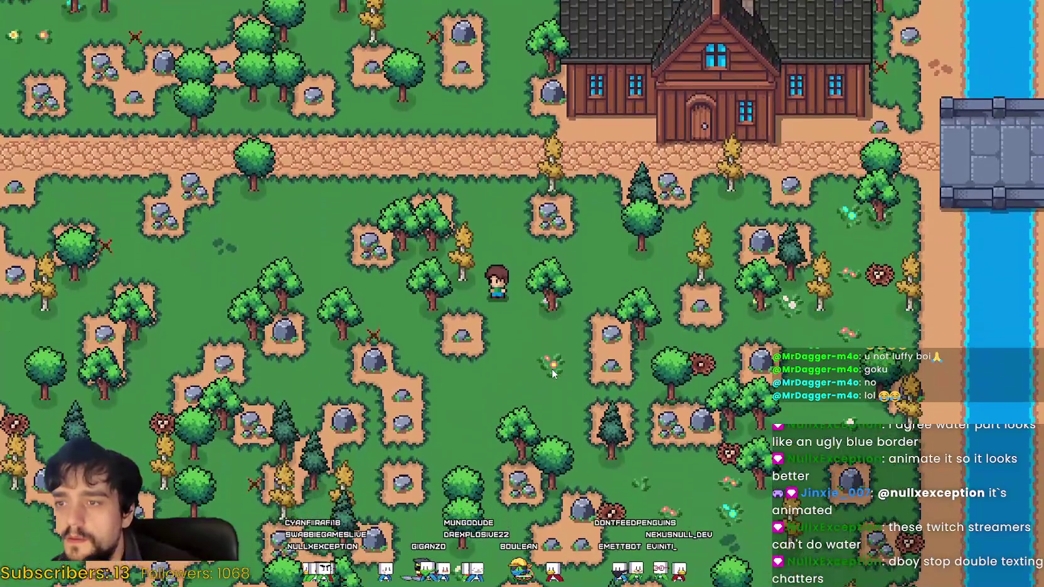
key(d)
key(d)
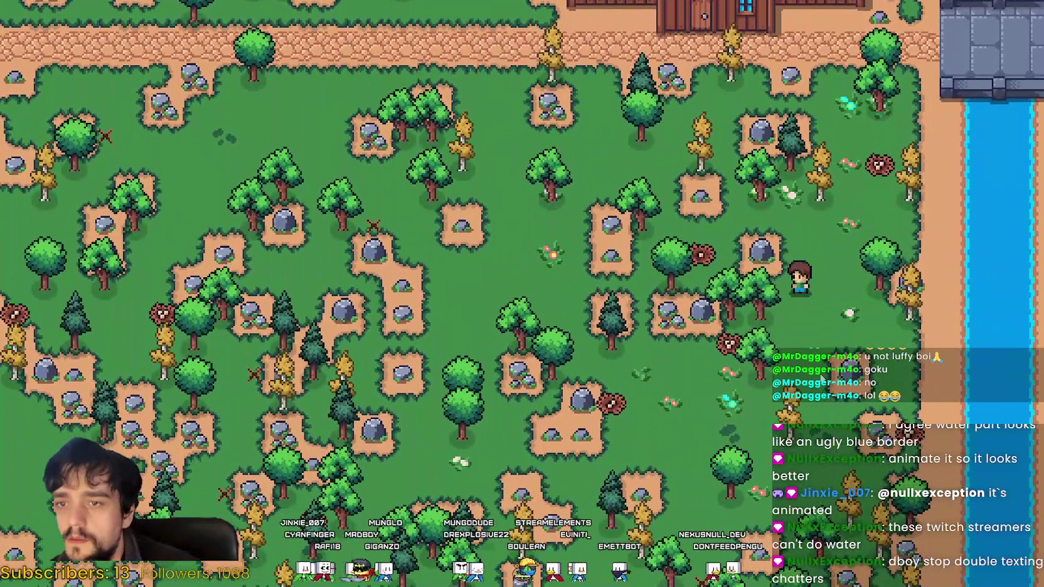
key(s)
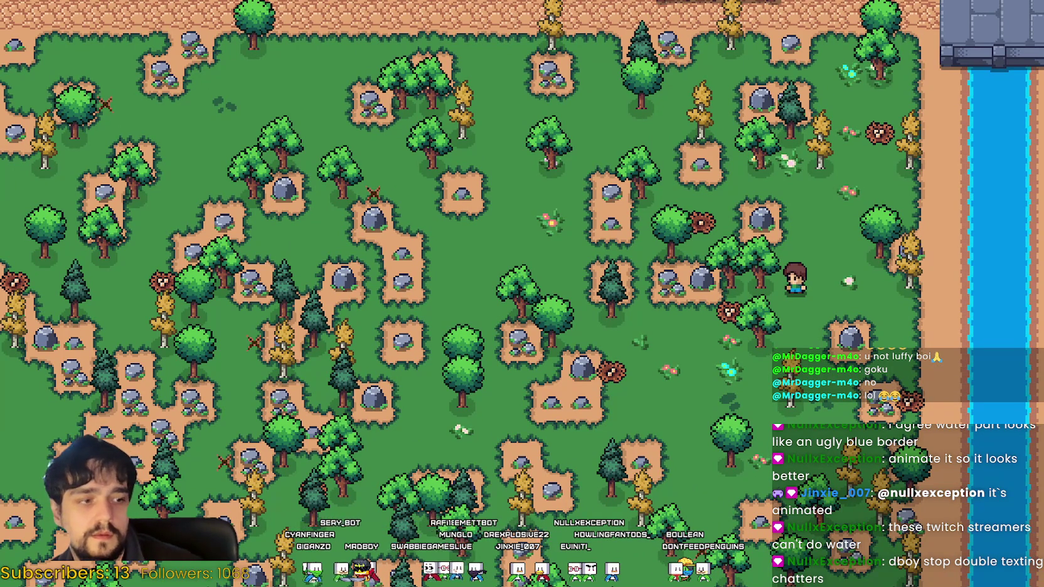
Chop trees and mine rocks until 34 are collected, then pause the game.
key(a)
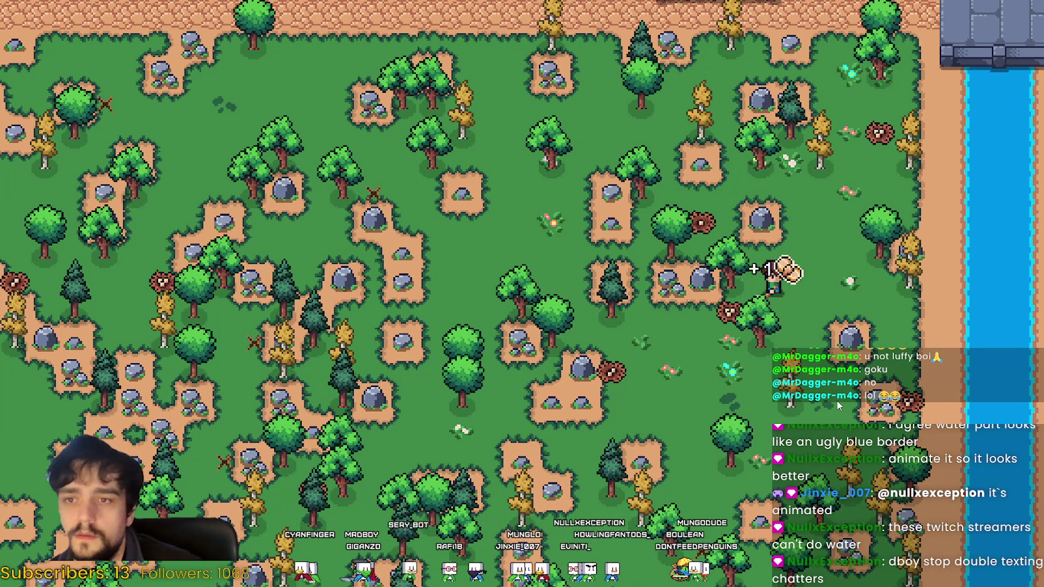
key(w)
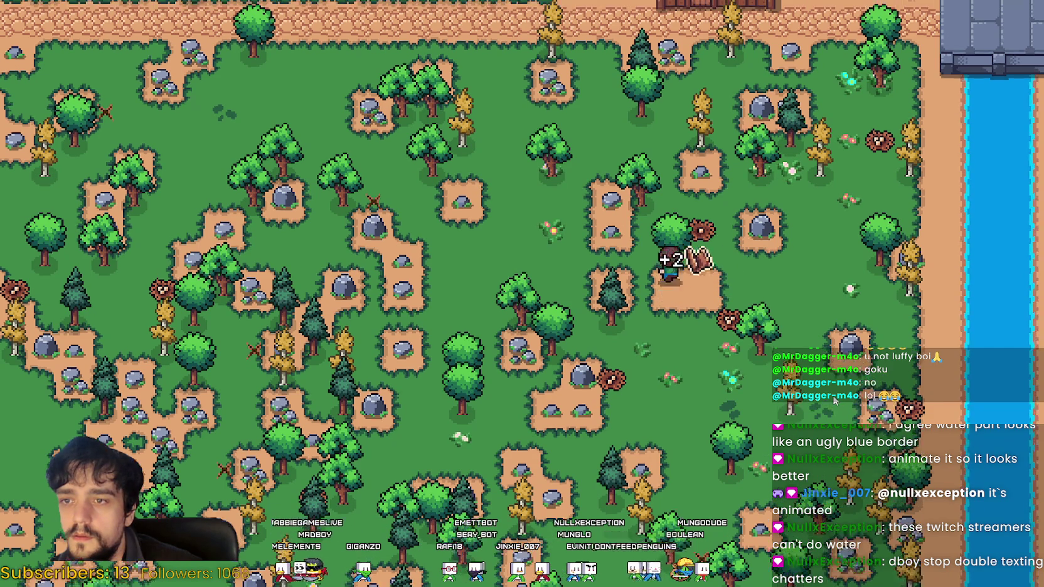
key(d)
key(s)
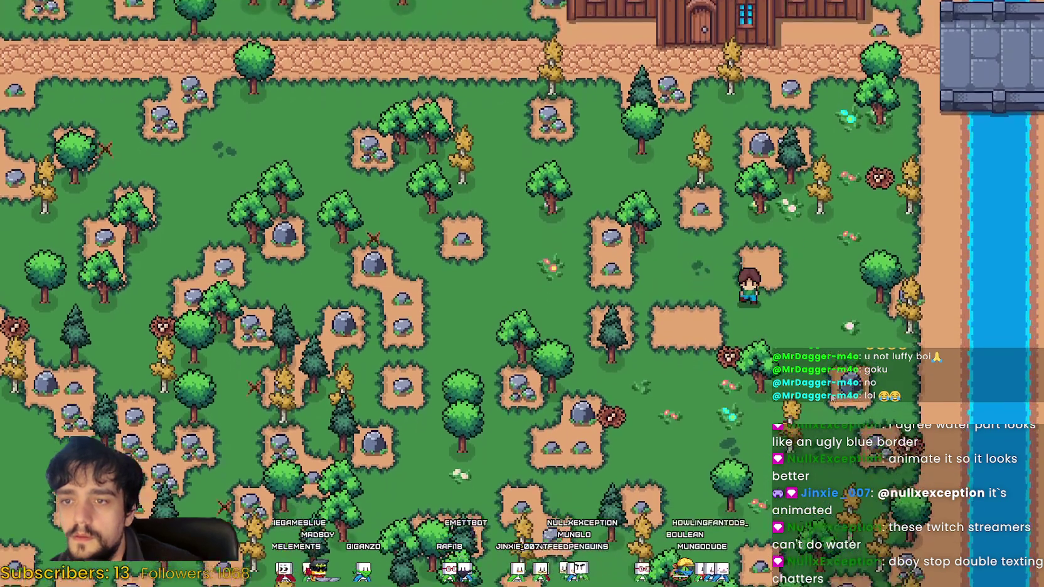
key(w)
key(a)
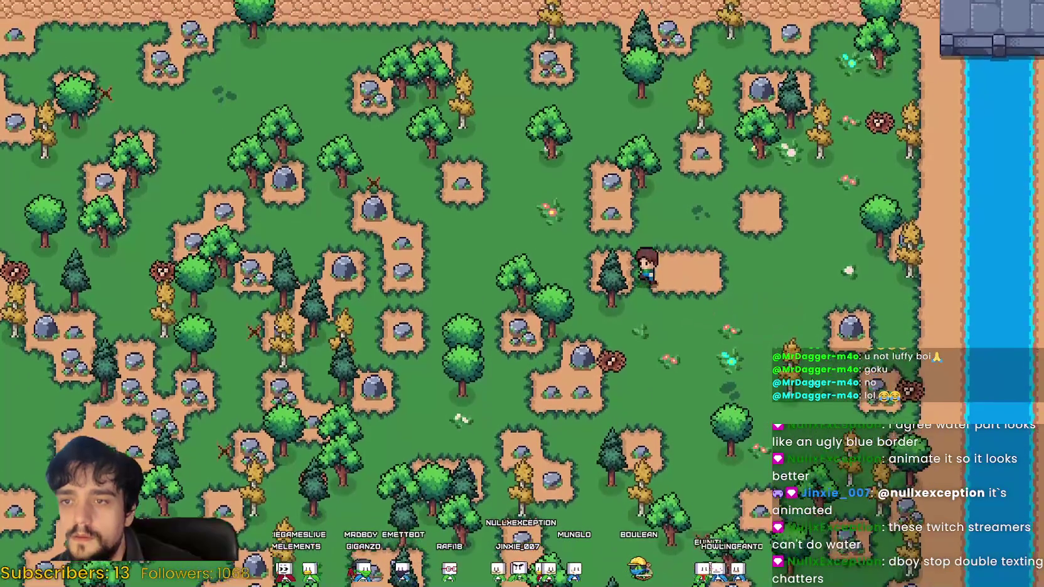
key(w)
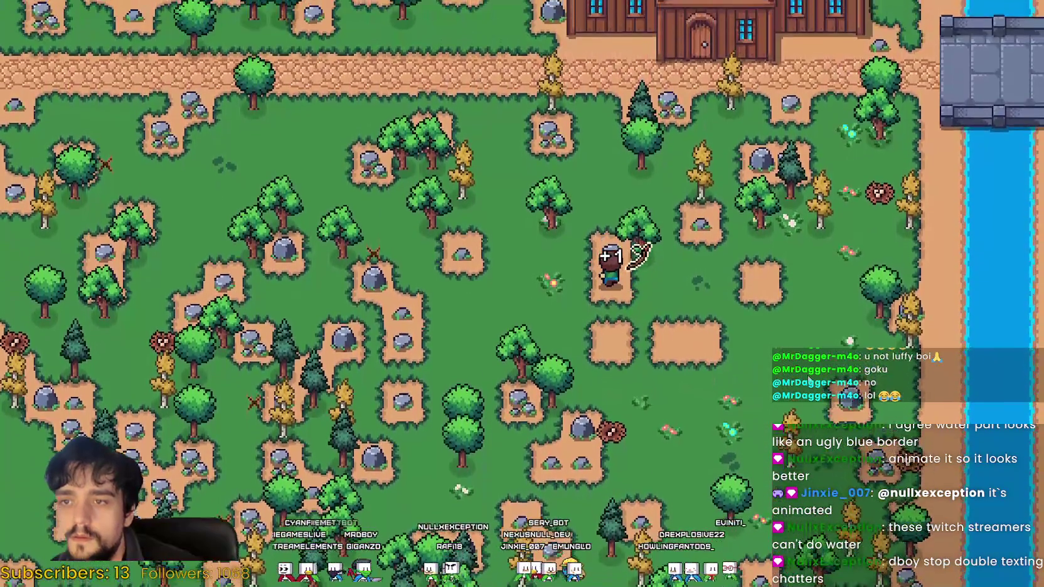
key(s)
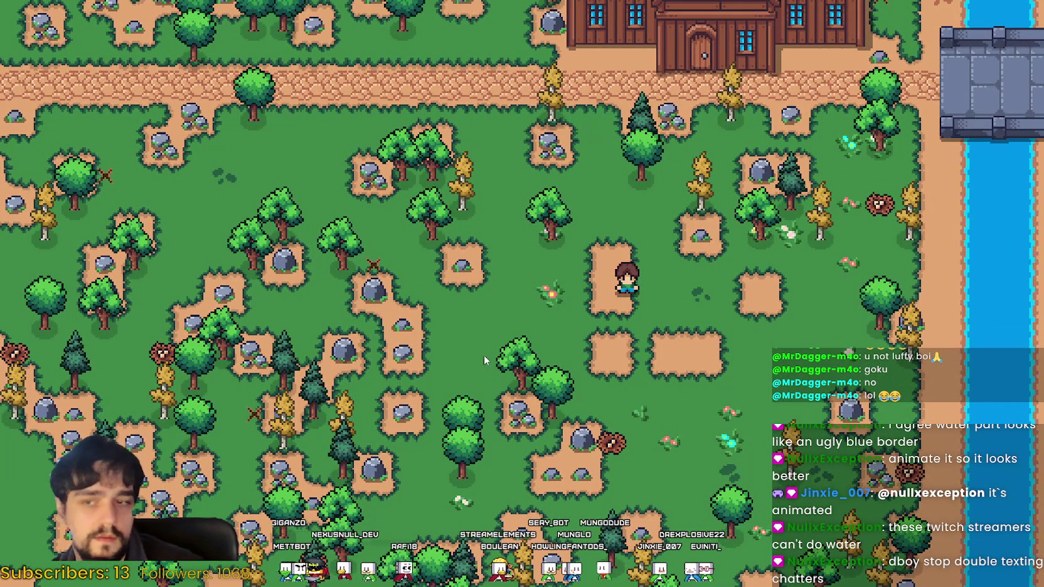
key(Escape)
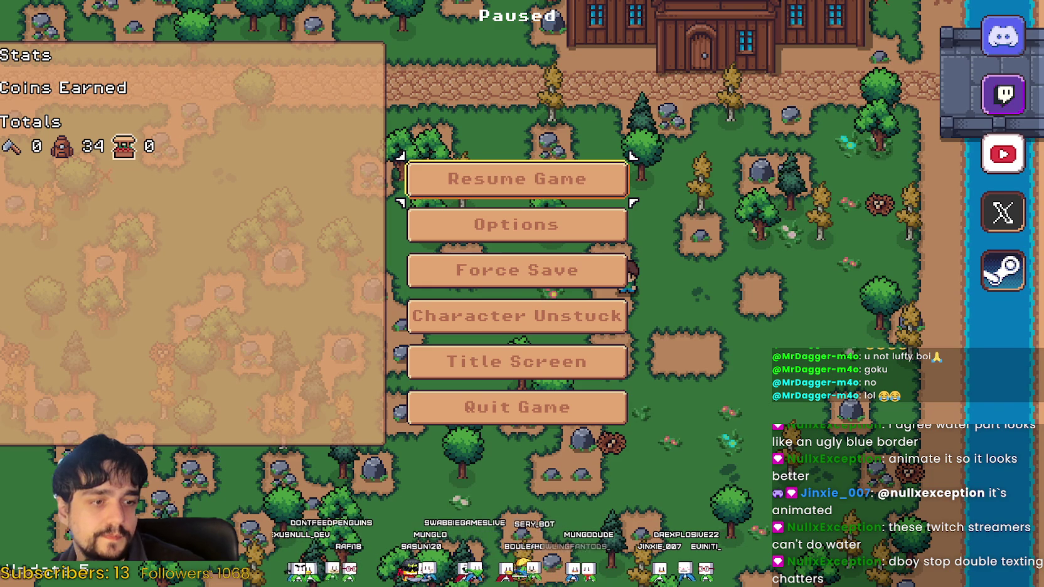
key(alt+Tab)
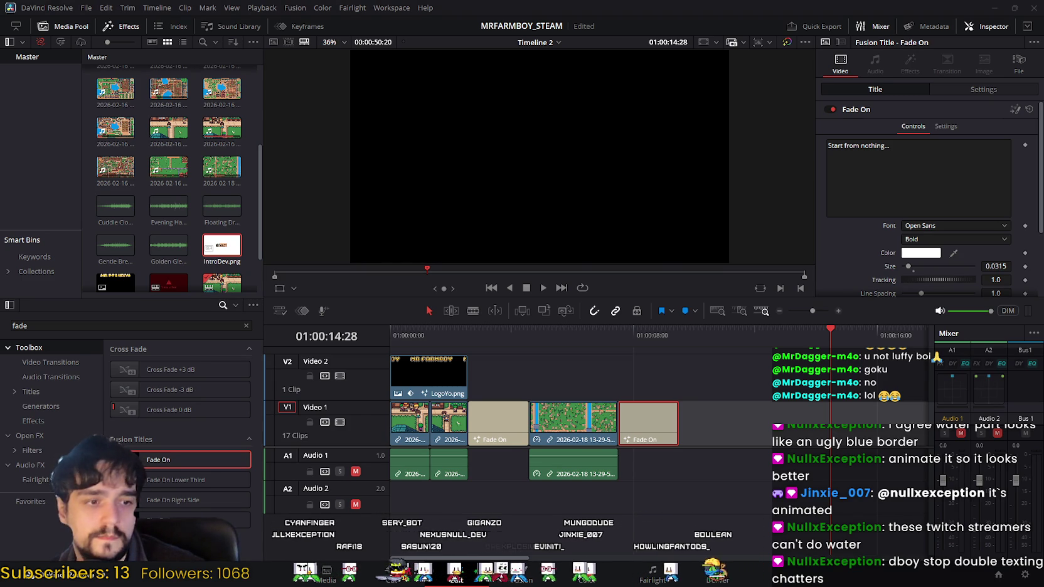
mouse_move(753, 389)
mouse_down()
mouse_move(758, 419)
mouse_move(716, 421)
mouse_up()
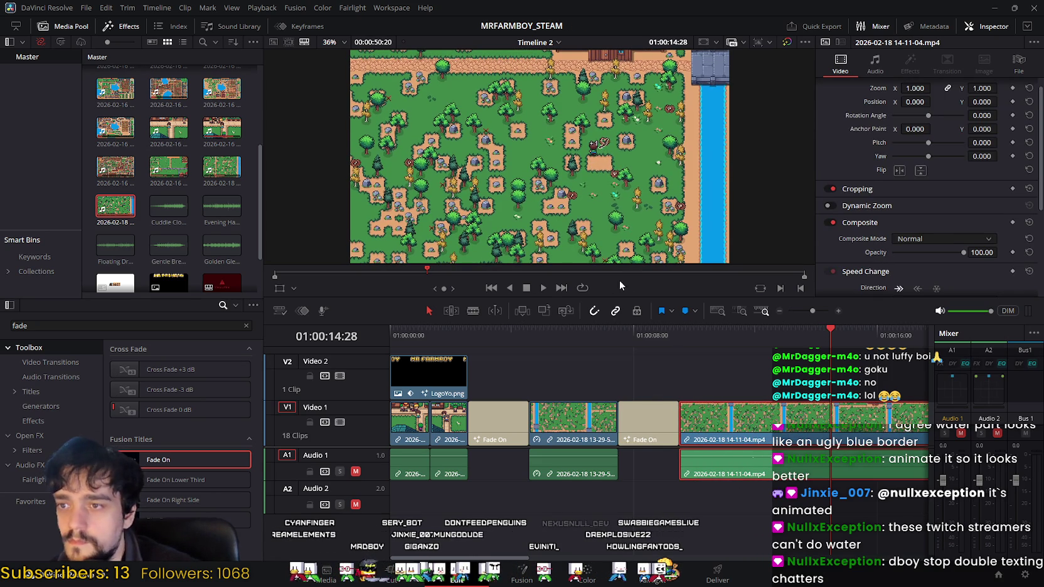
drag(689, 327, 585, 332)
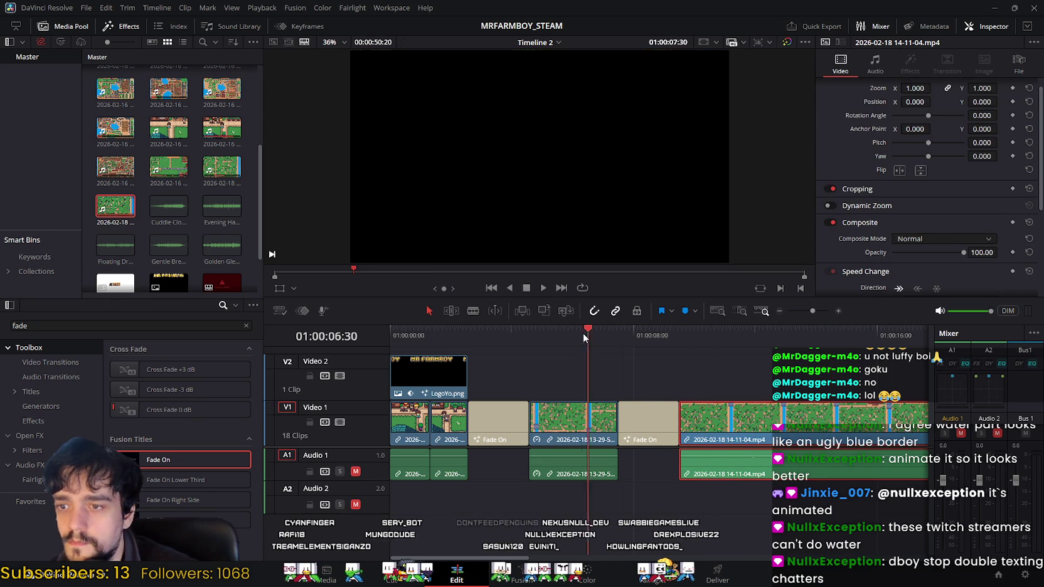
click(543, 286)
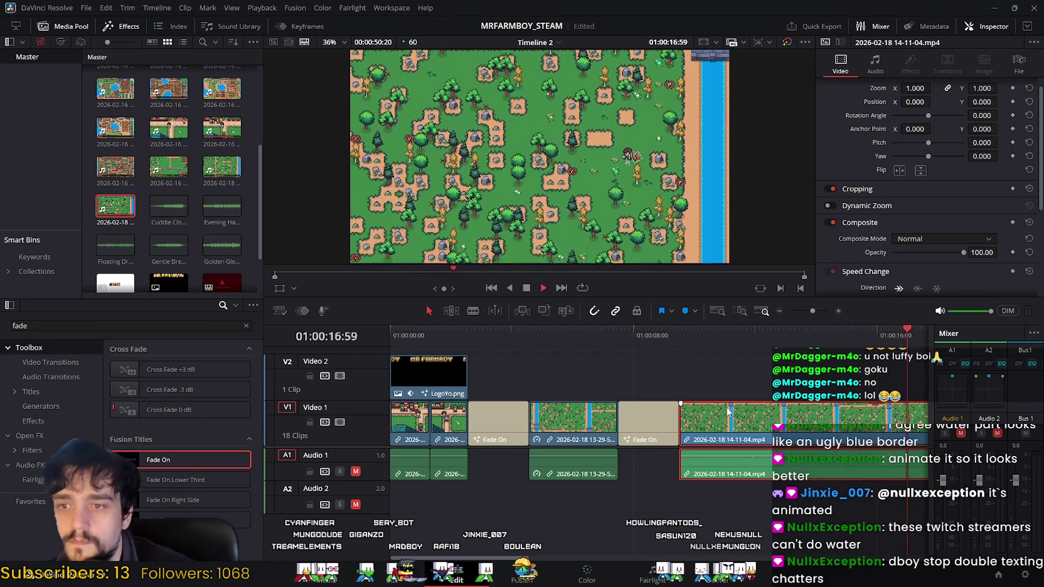
click(533, 286)
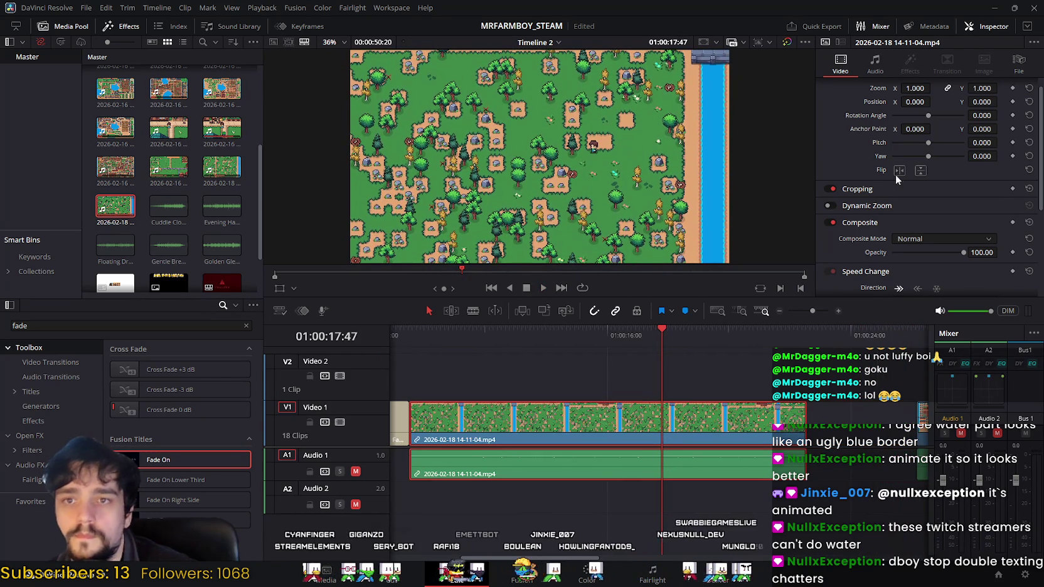
Enlarge the new gameplay footage, preview it, then play the Stardew Valley trailer.
scroll(897, 164, up, 1)
drag(915, 102, 934, 102)
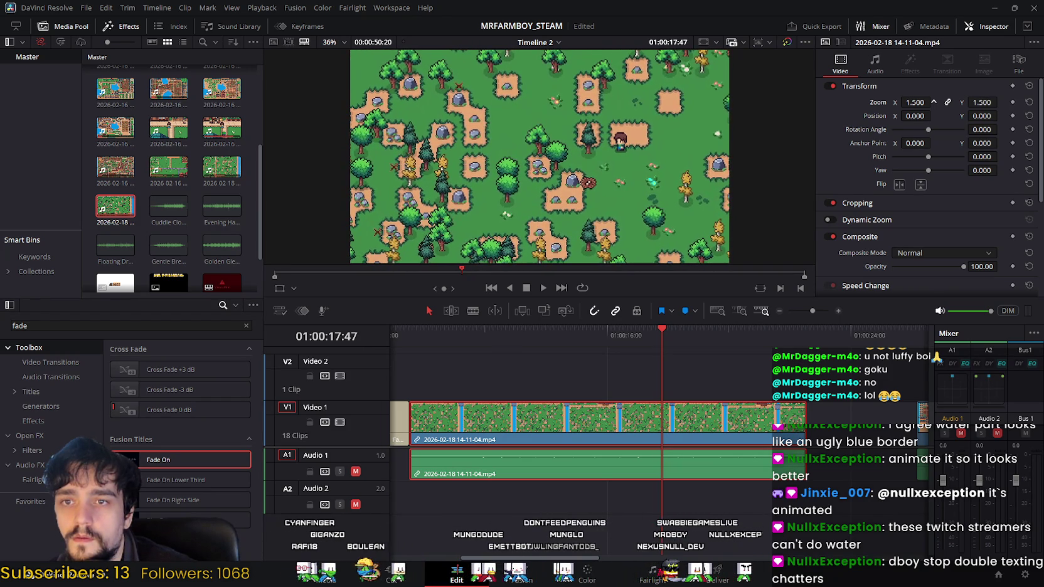
drag(659, 326, 426, 343)
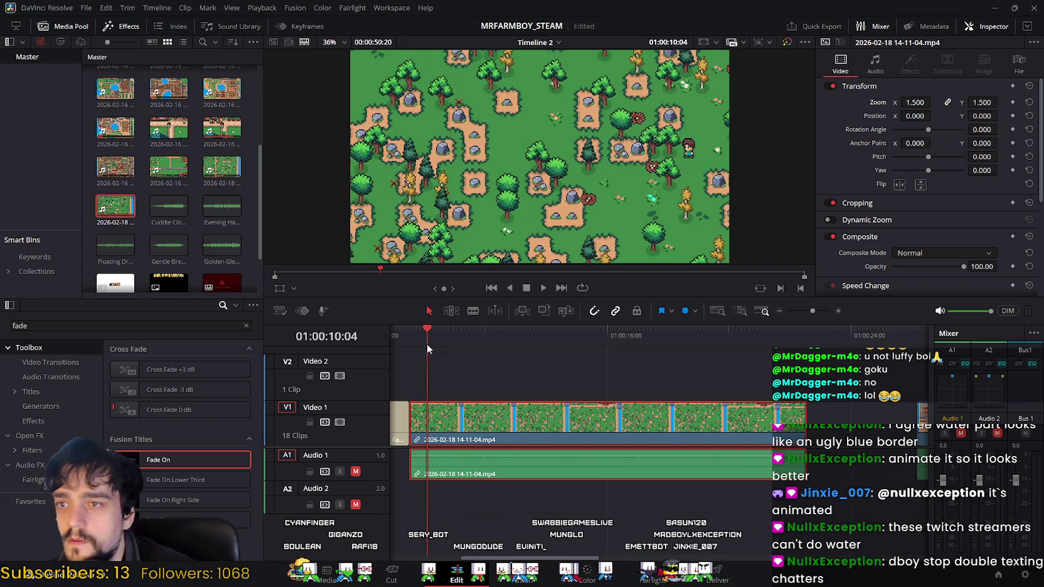
click(544, 288)
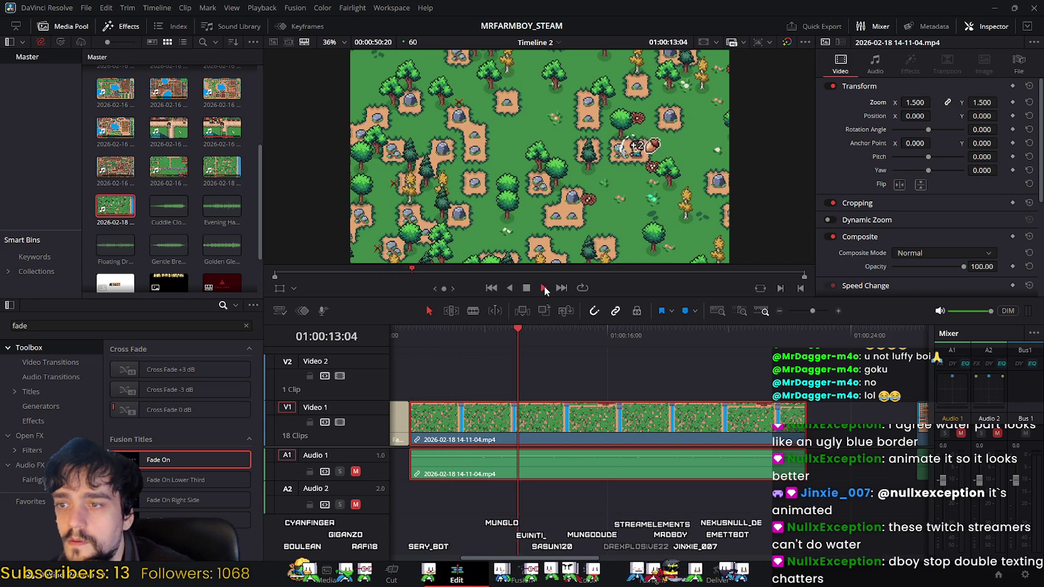
drag(538, 331, 467, 334)
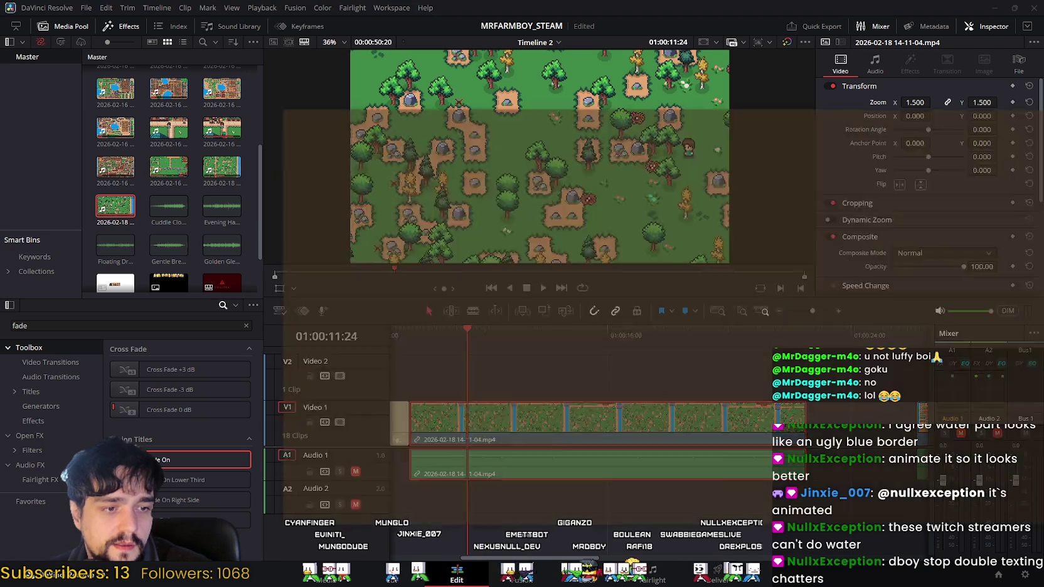
key(alt+Tab)
click(700, 314)
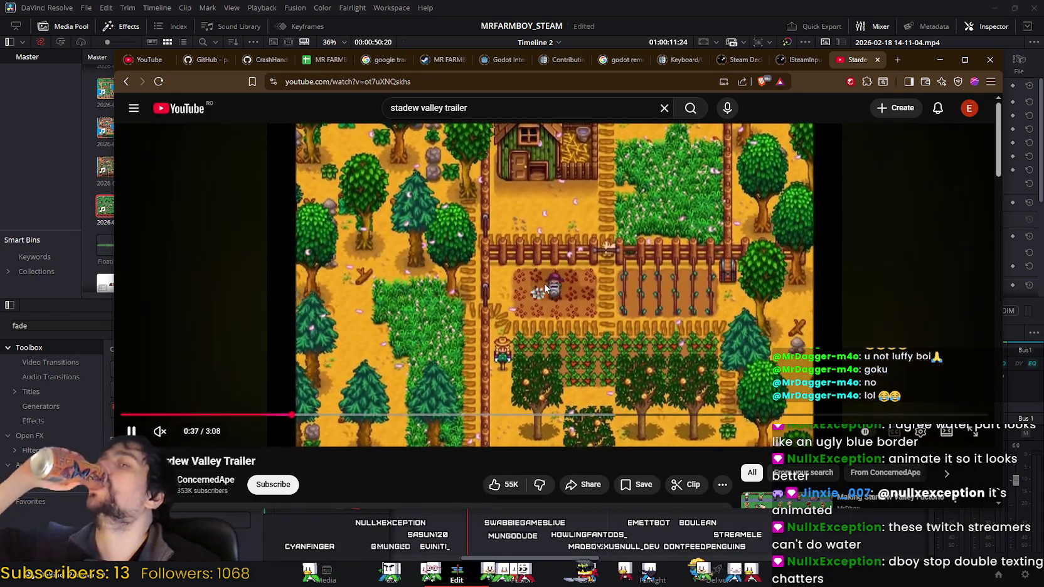
Rewatch the trailer's 0:30 farm and 0:17 forest scenes, then return to the game.
click(540, 277)
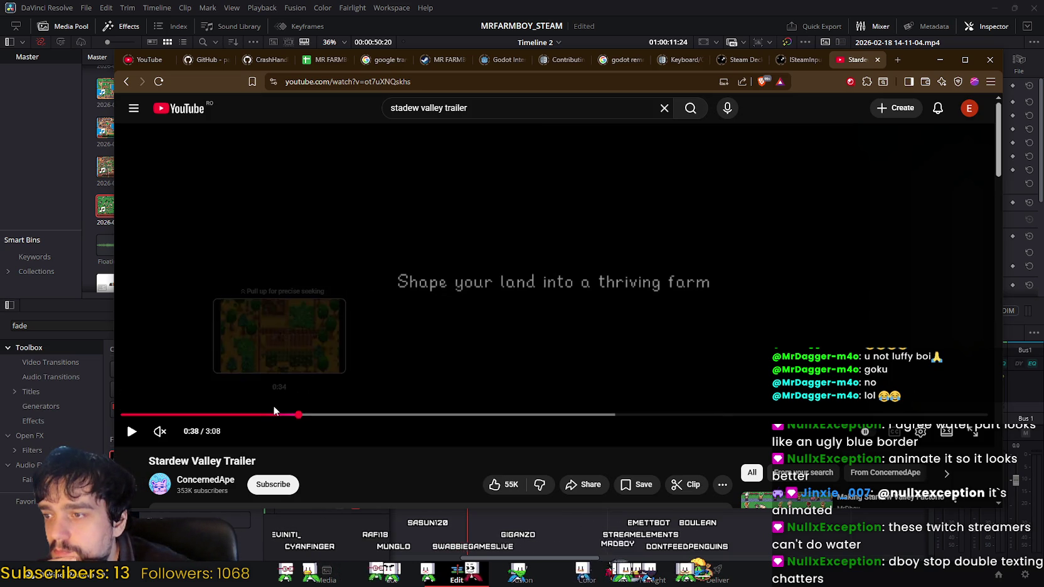
drag(275, 415, 261, 415)
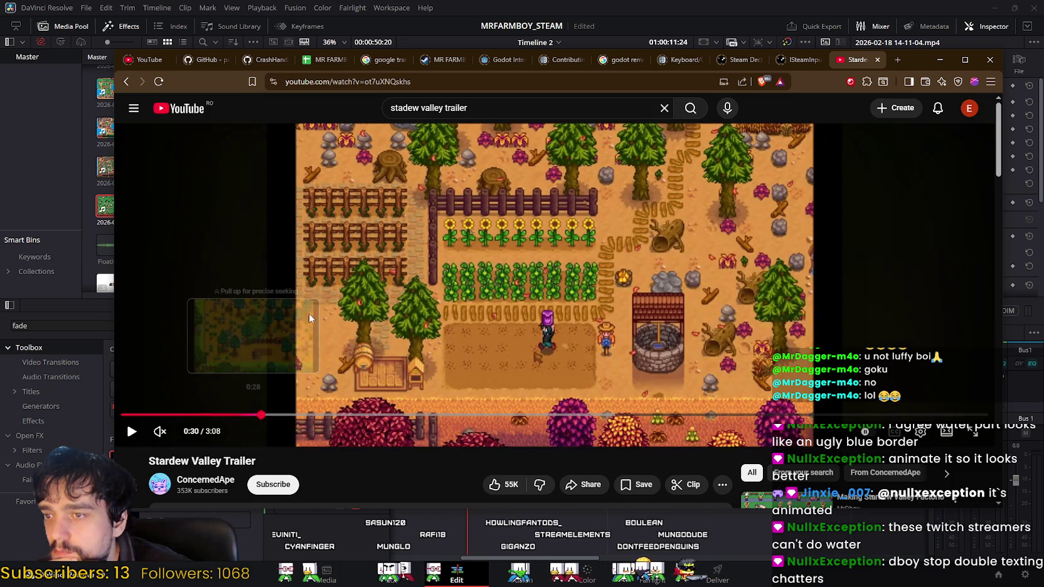
click(328, 283)
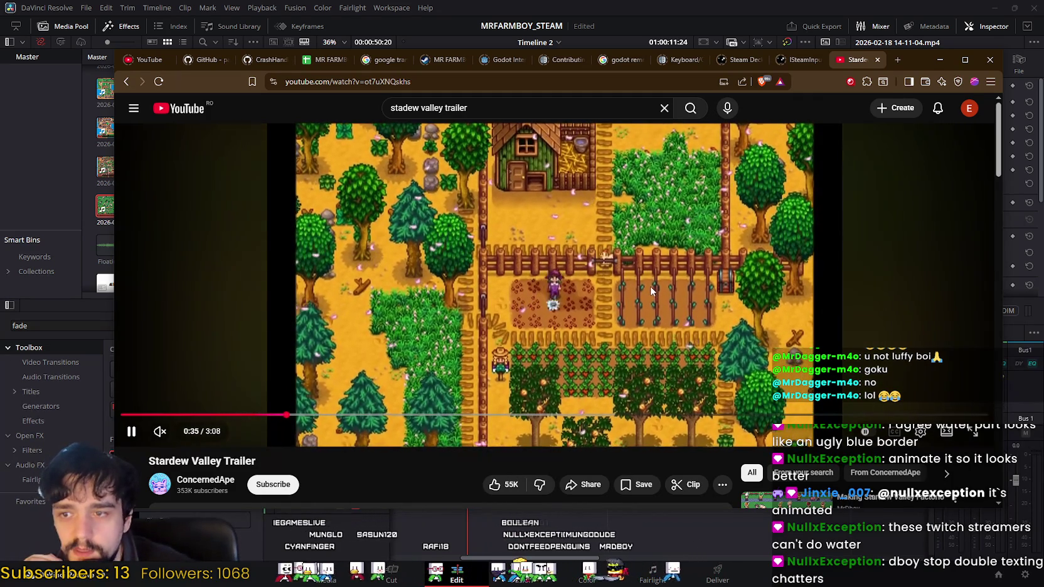
drag(293, 414, 219, 419)
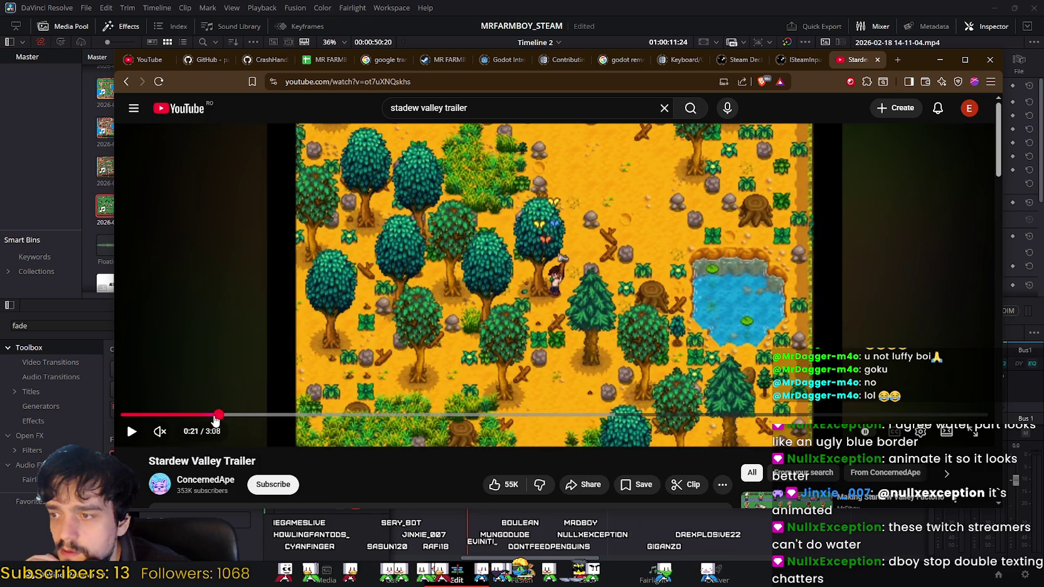
drag(219, 419, 202, 418)
click(370, 329)
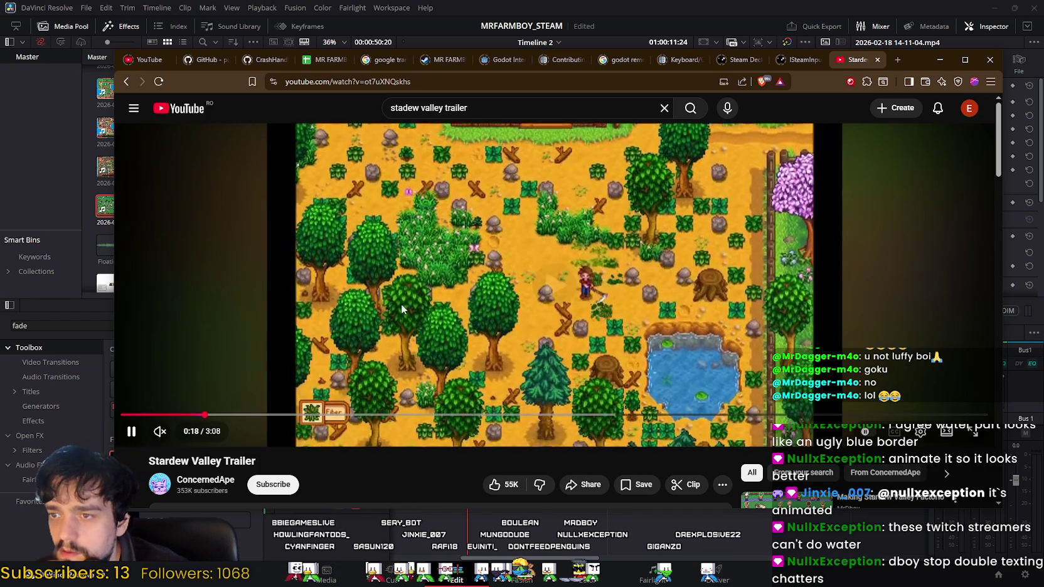
click(574, 253)
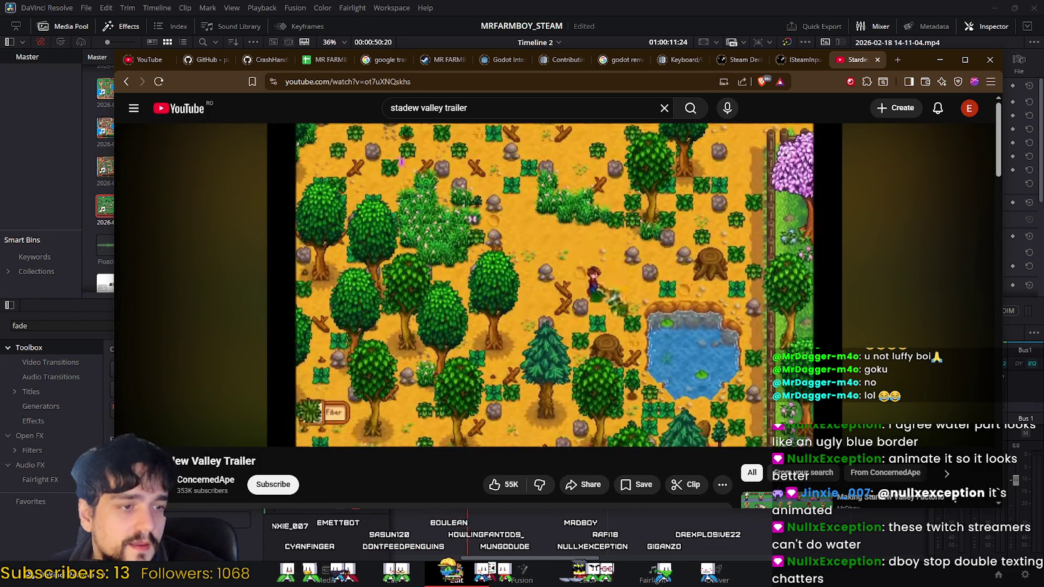
key(alt+Tab)
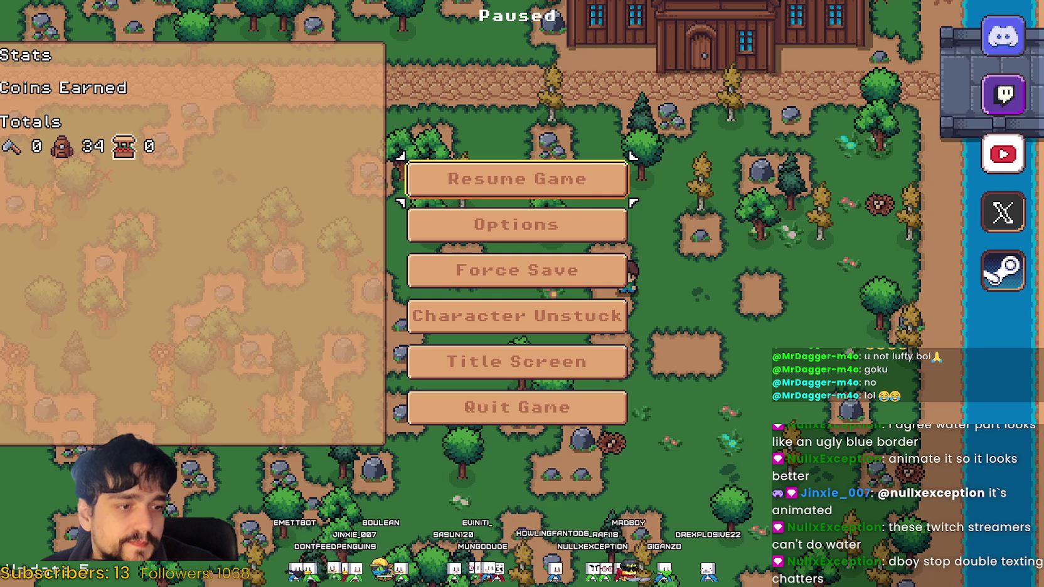
Resume the game and walk the character around the field.
click(583, 178)
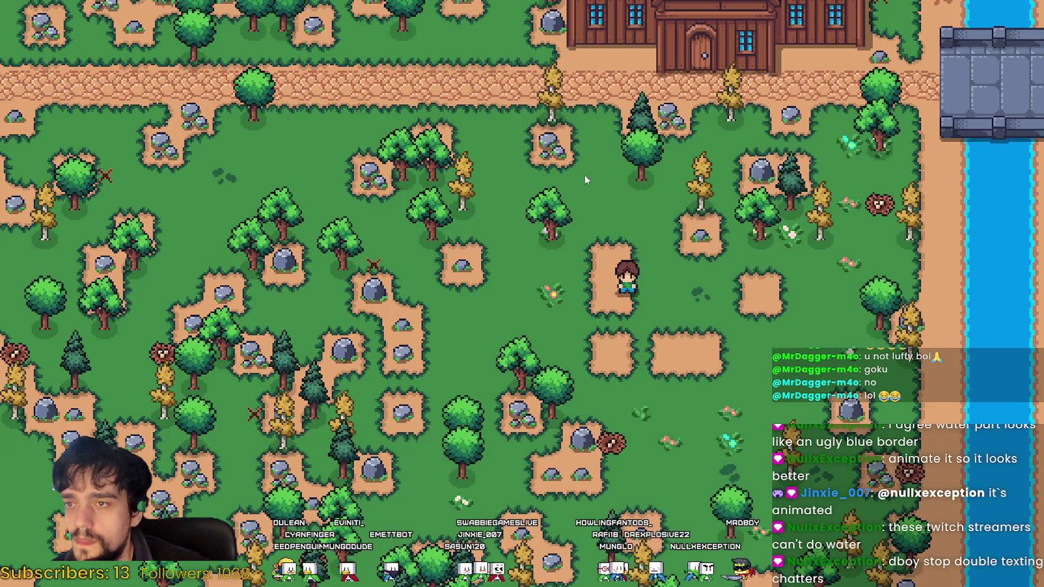
scroll(673, 308, down, 3)
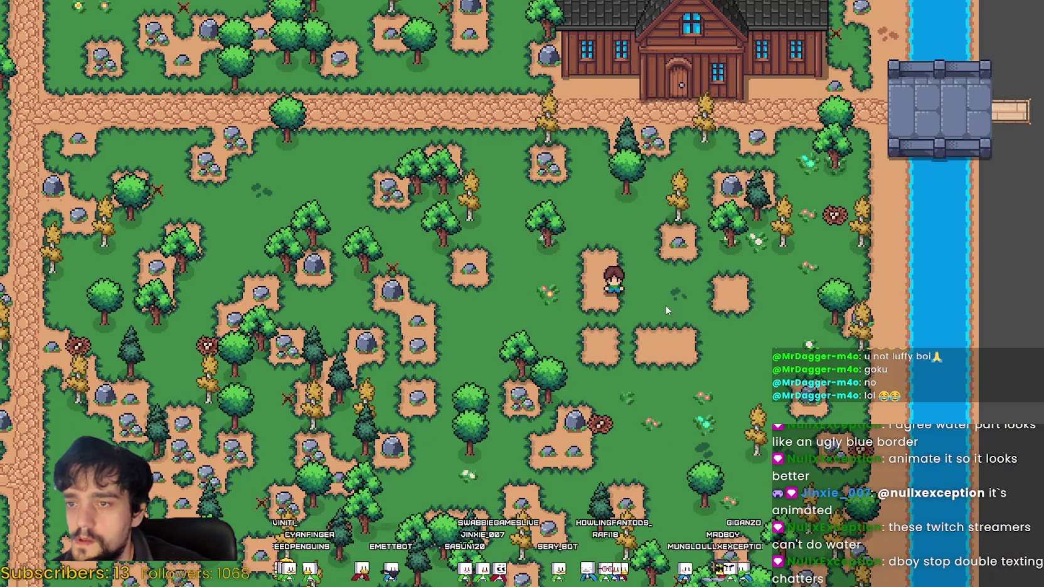
scroll(665, 305, up, 5)
key(a)
scroll(665, 300, down, 2)
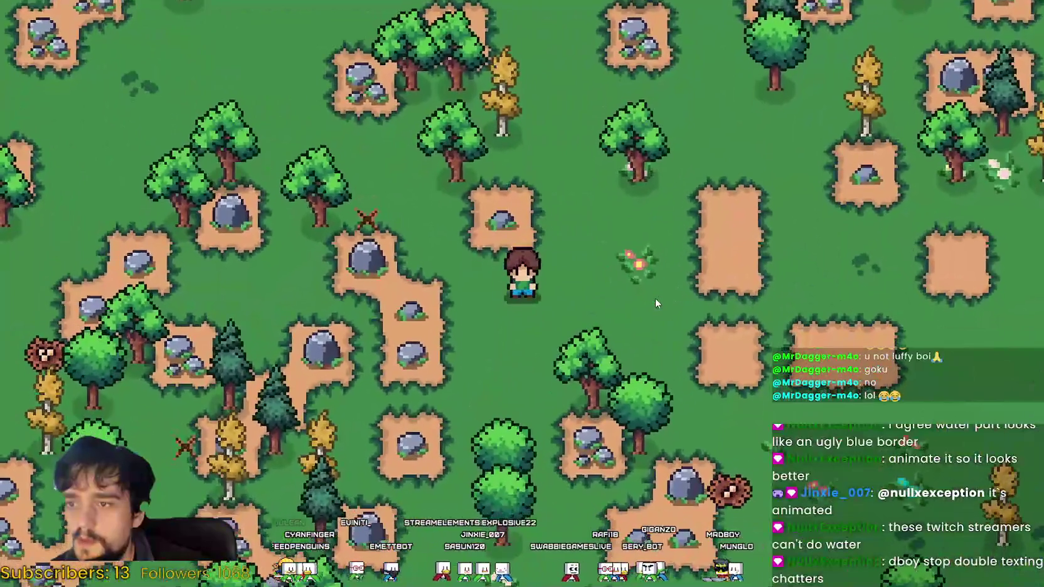
scroll(655, 300, up, 2)
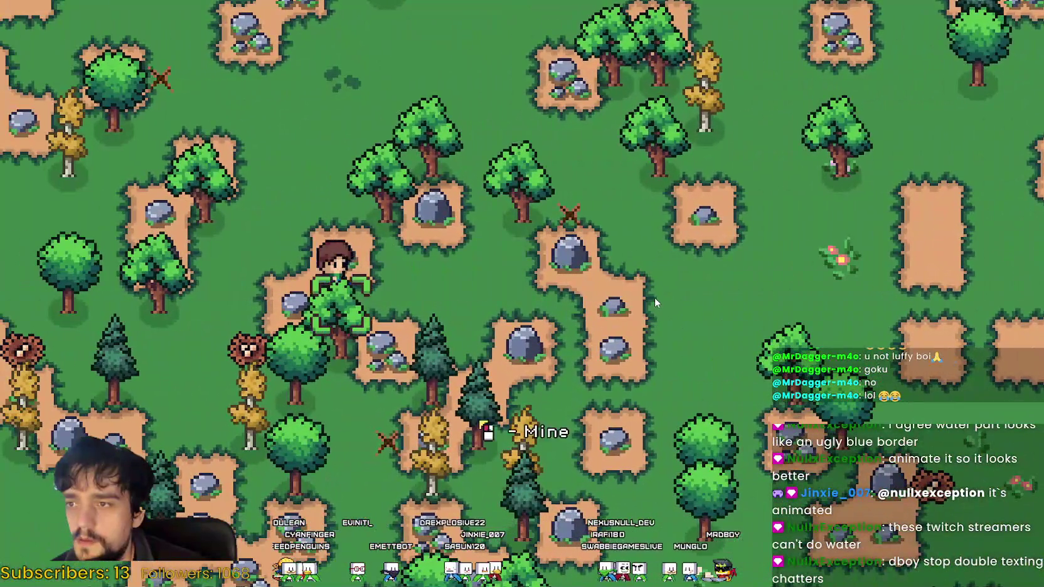
key(d)
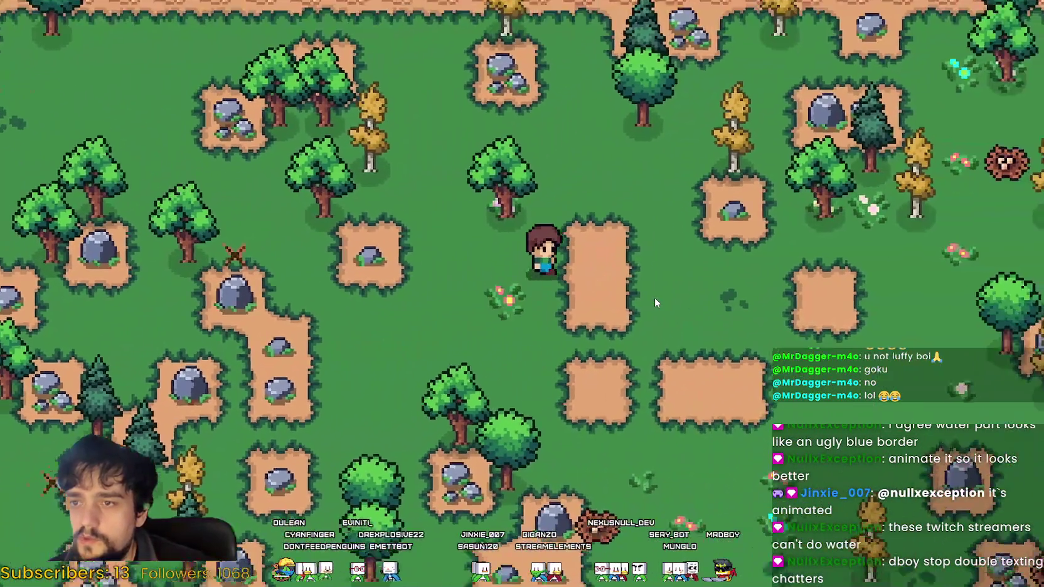
key(w)
key(s)
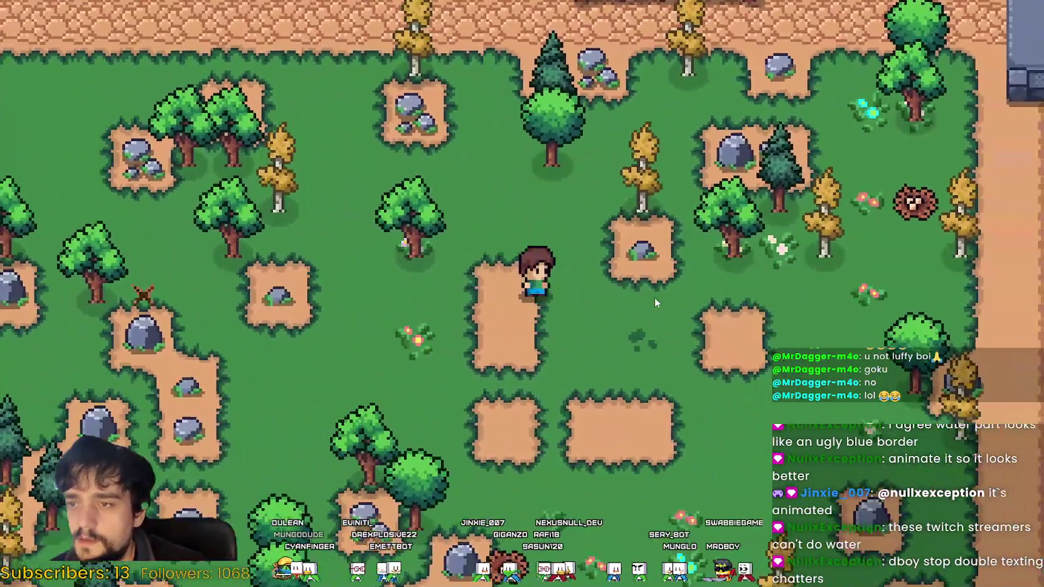
key(a)
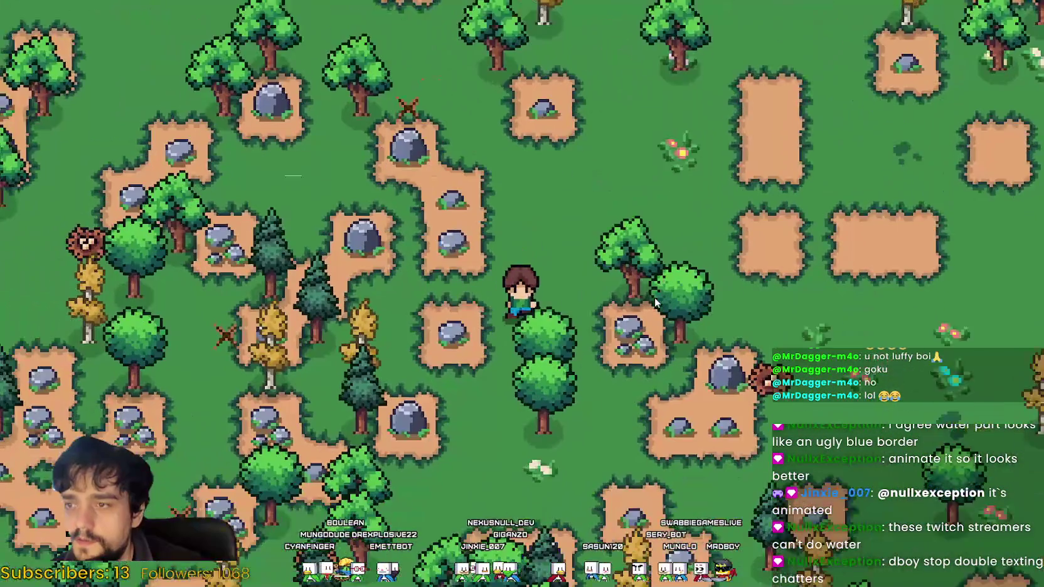
key(s)
key(s)
key(a)
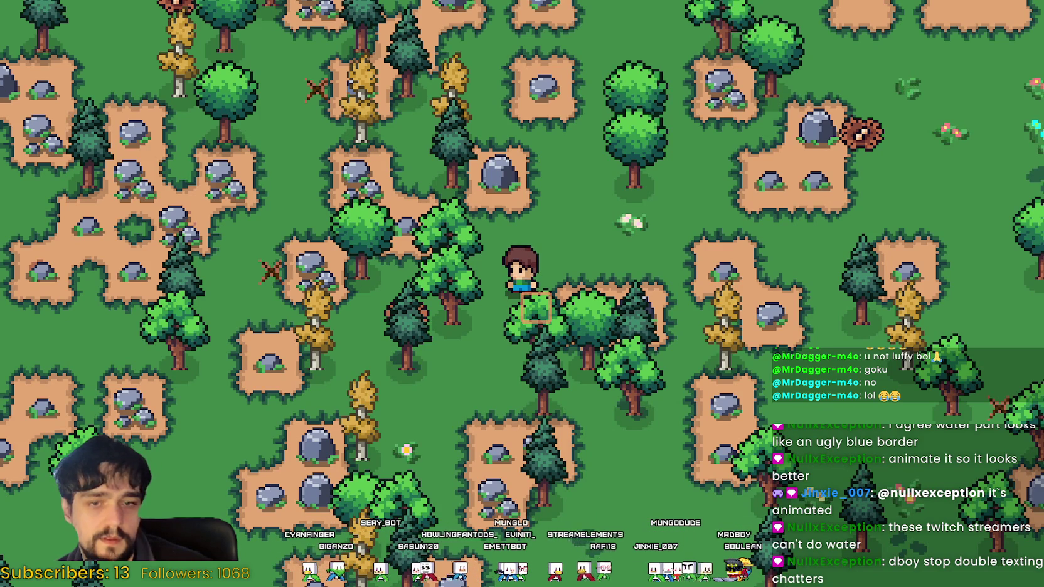
Chop a series of trees for wood while moving down the map.
scroll(522, 294, down, 1)
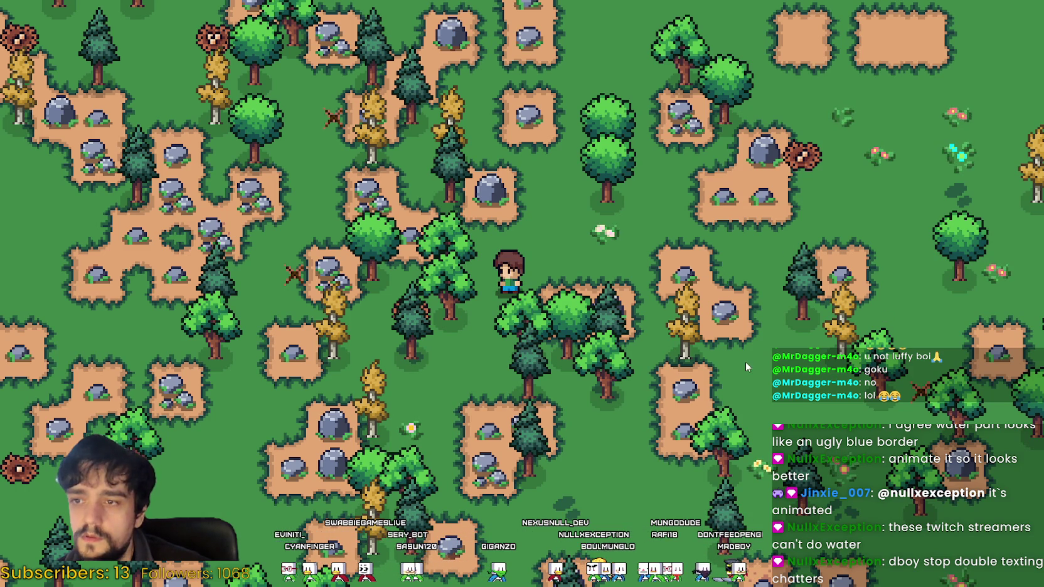
key(a)
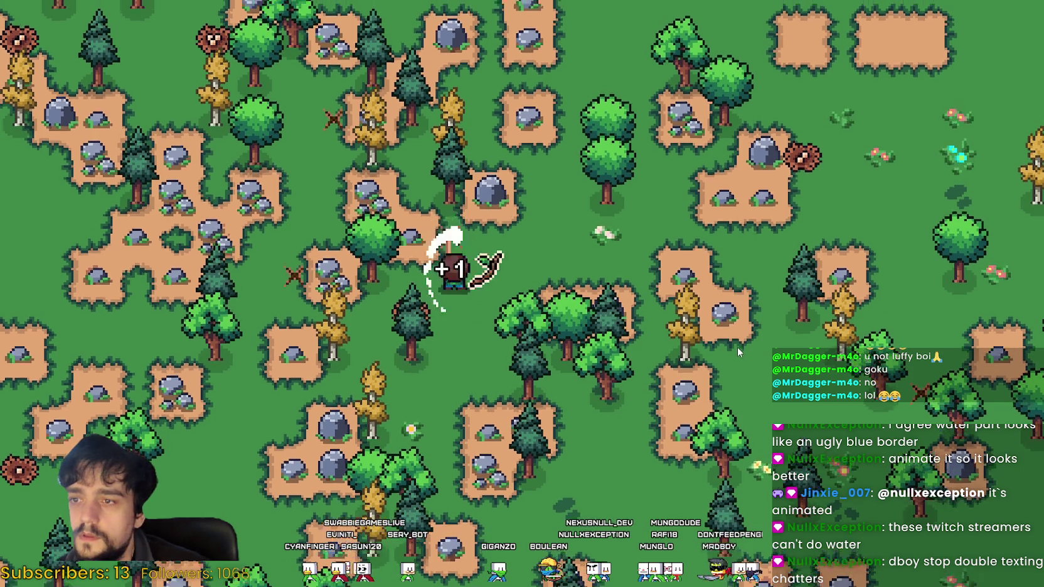
key(w)
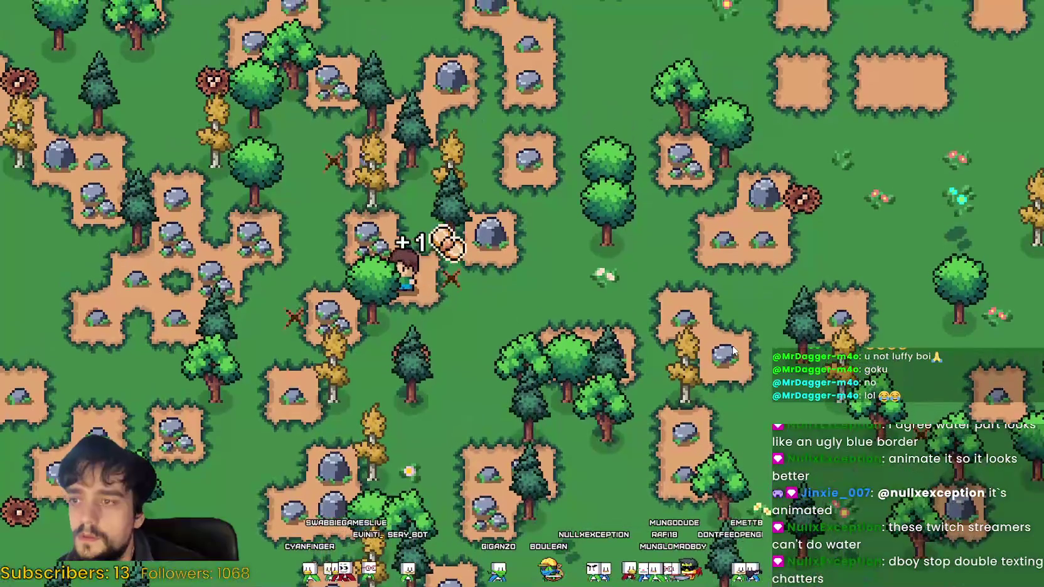
key(d)
key(w)
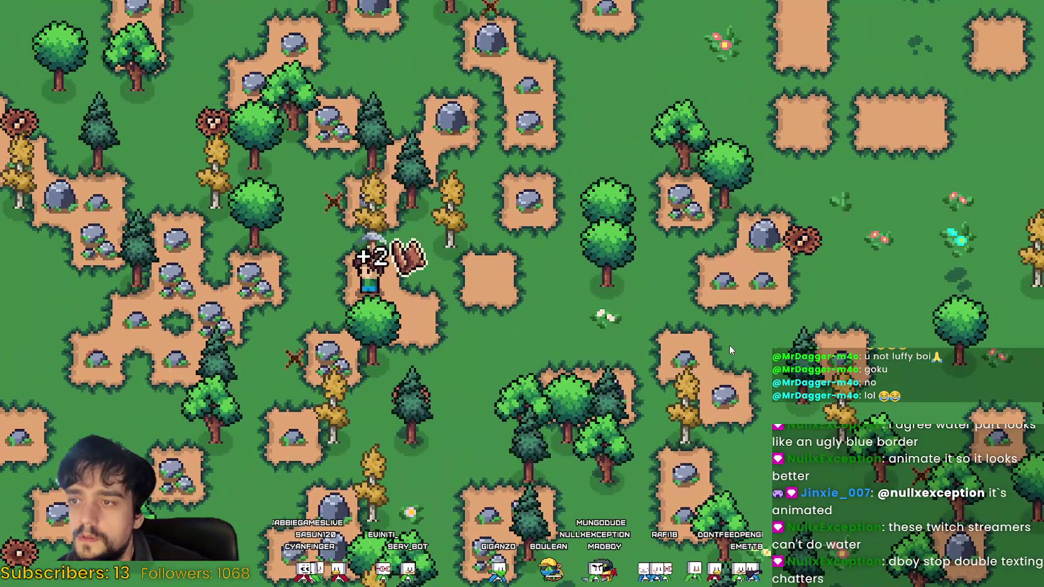
key(s)
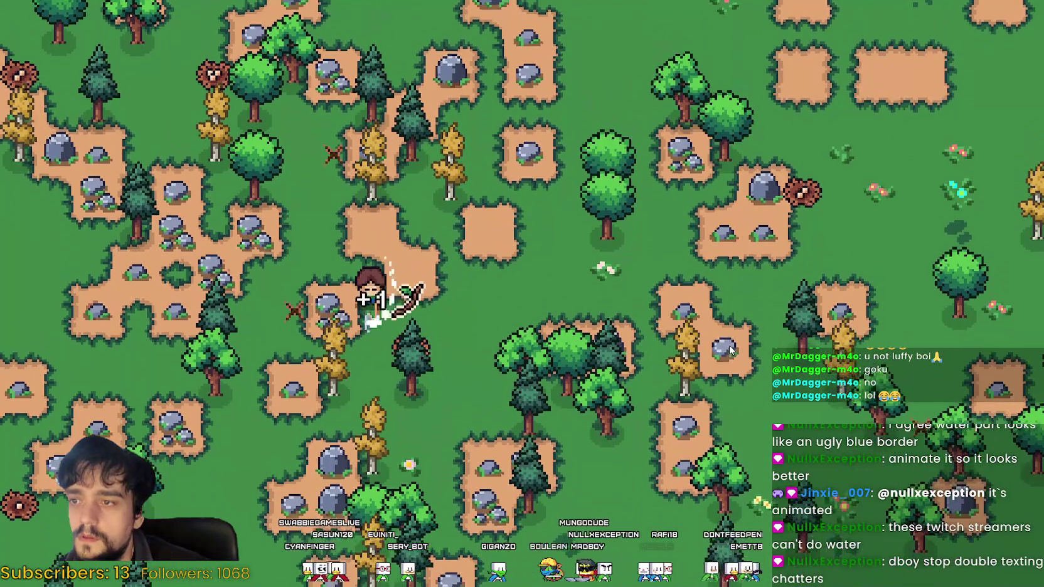
key(d)
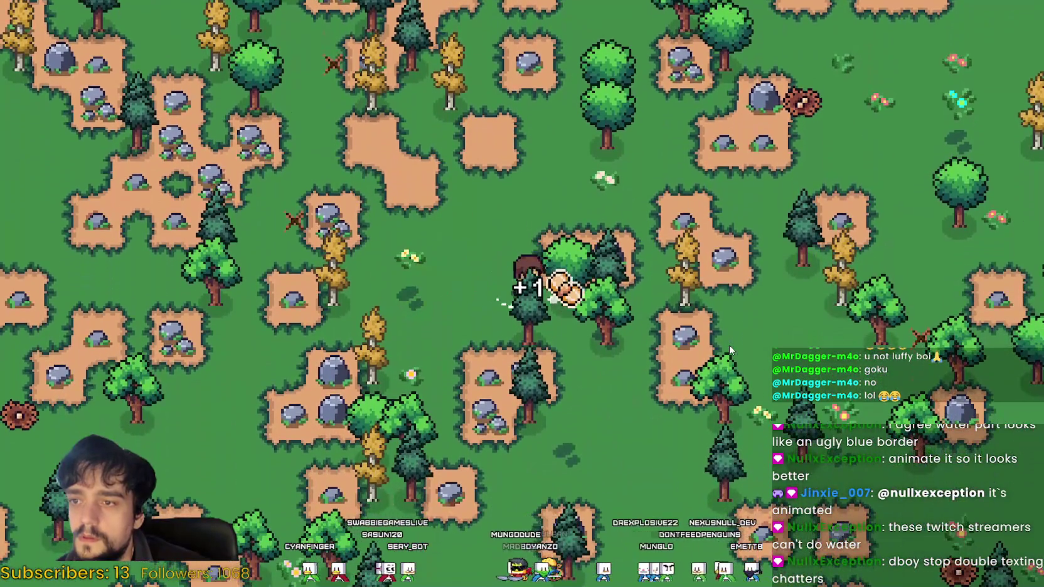
key(s)
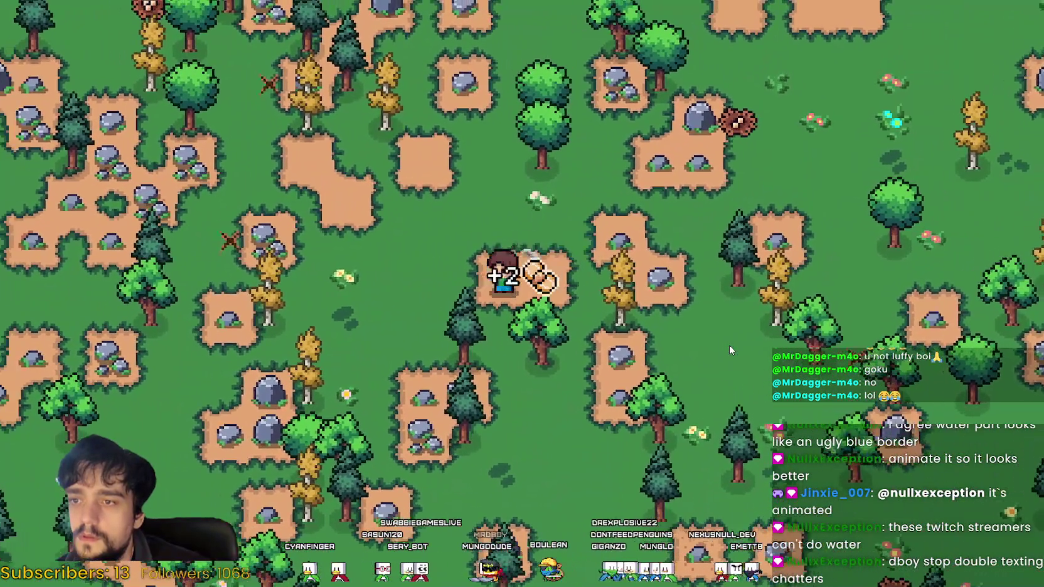
key(d)
key(w)
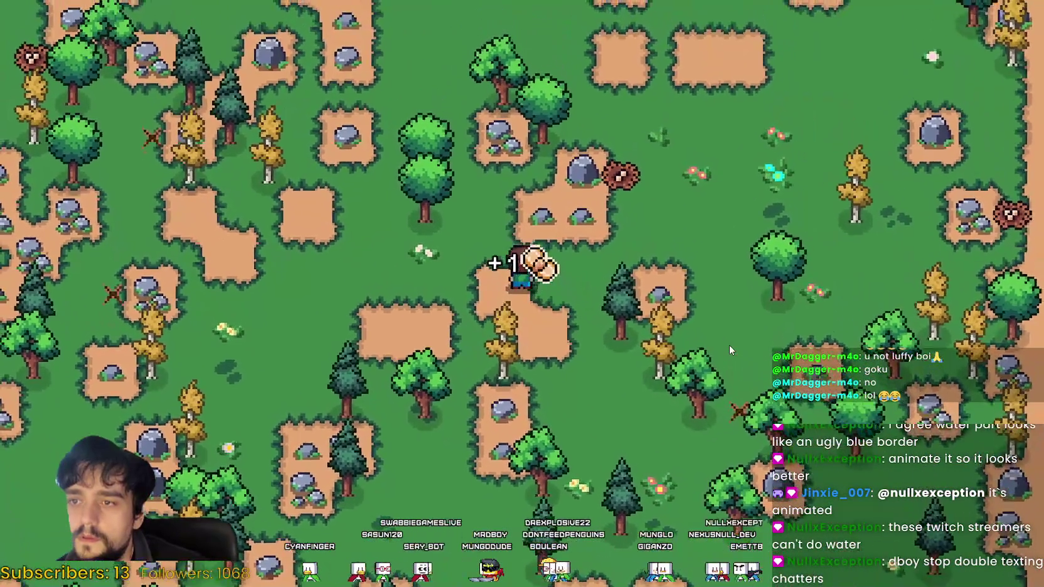
Chop more trees until 77 are collected, then pause the game.
key(d)
key(w)
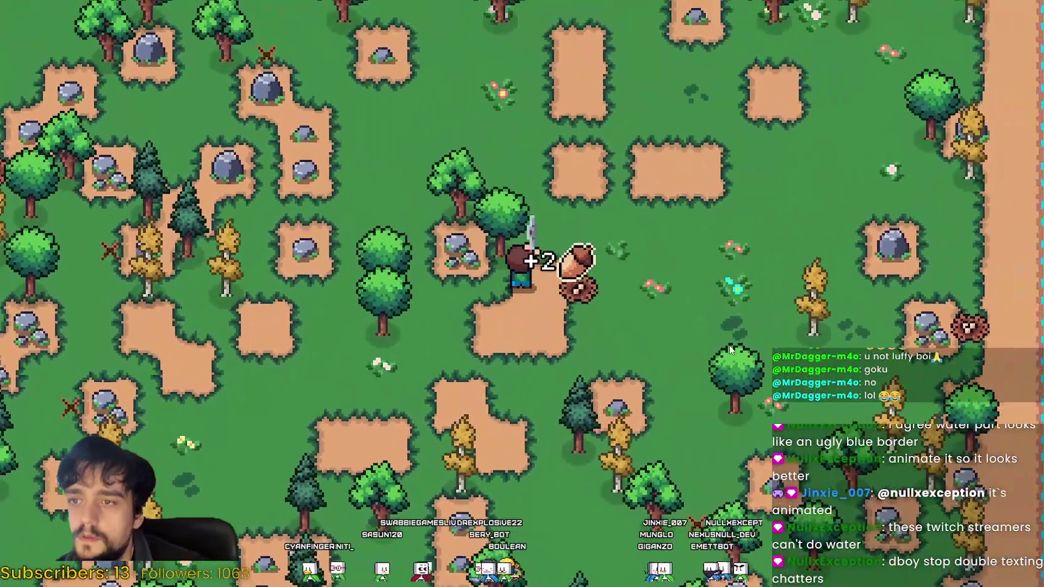
key(a)
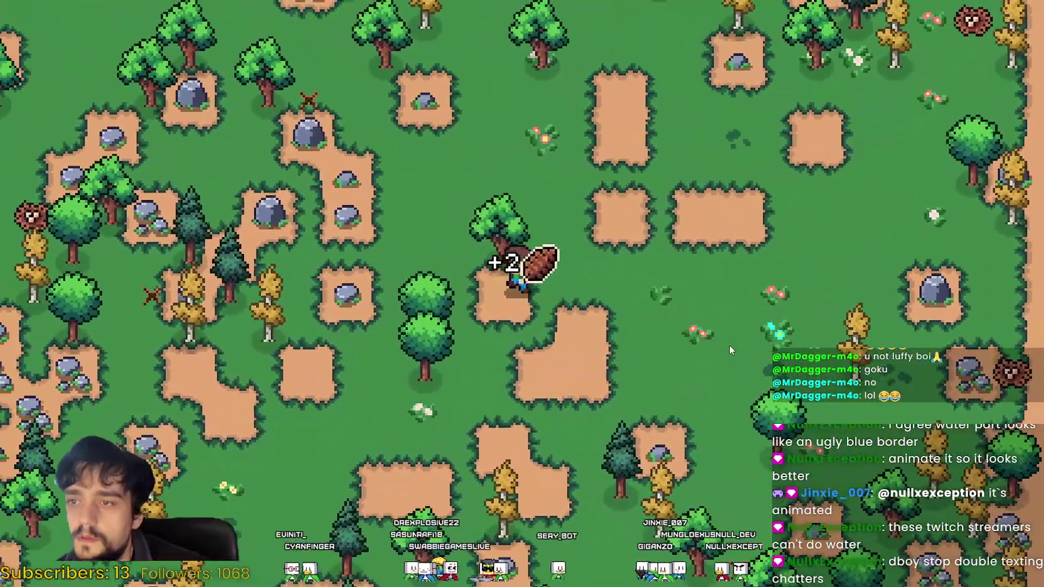
key(s)
key(a)
key(w)
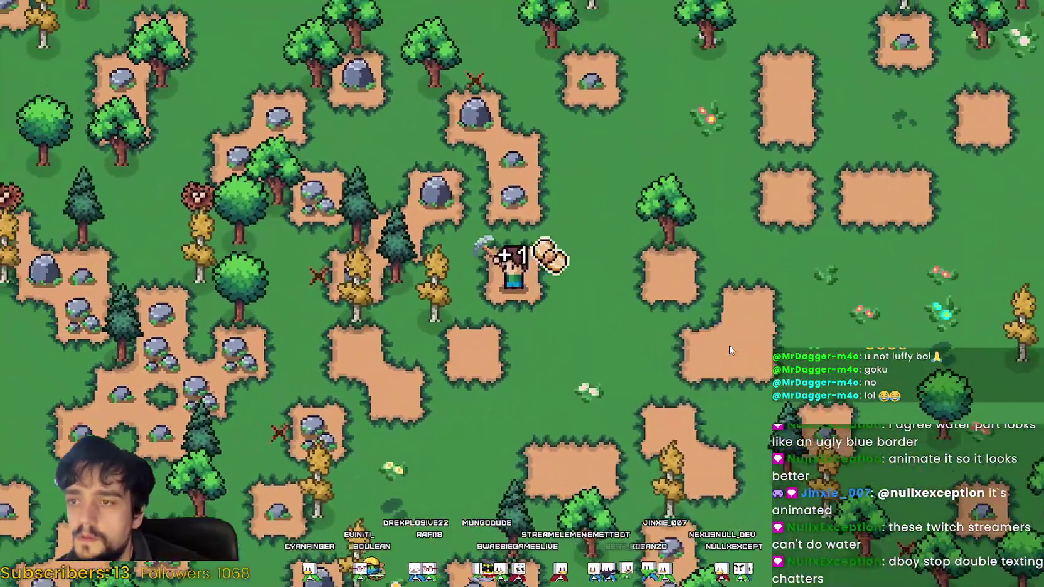
key(a)
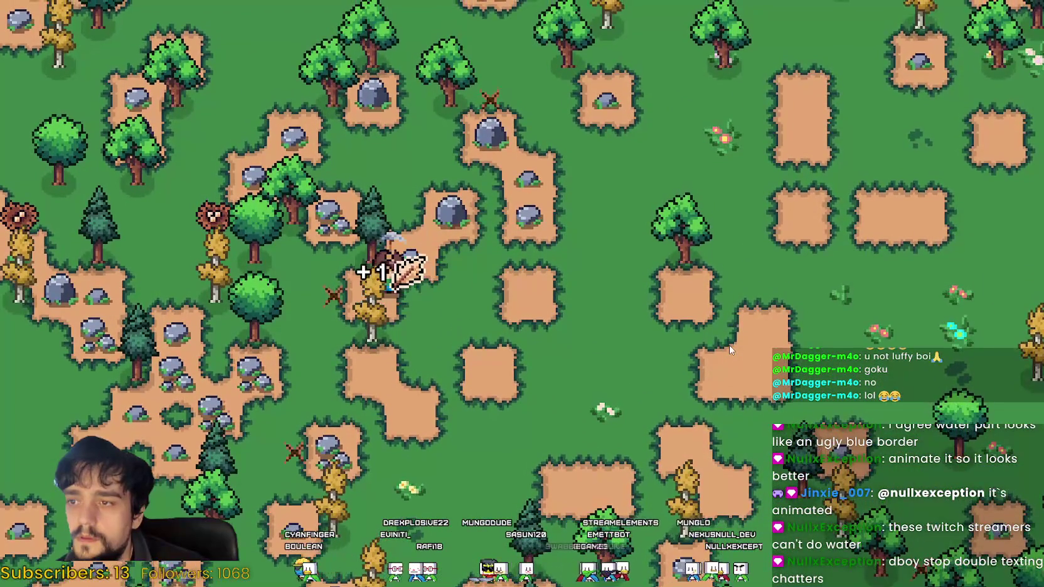
key(s)
key(Escape)
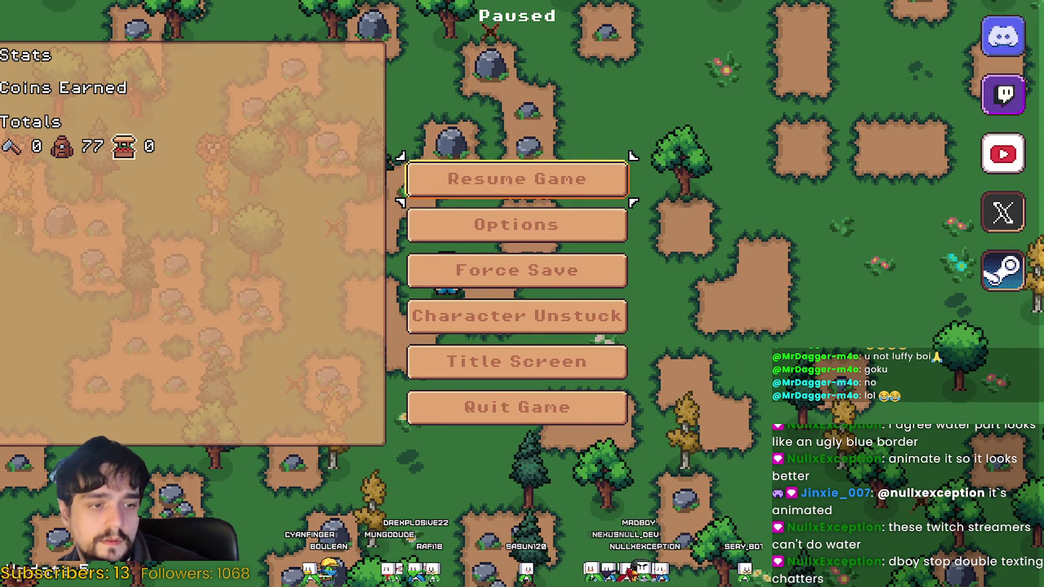
key(alt+Tab)
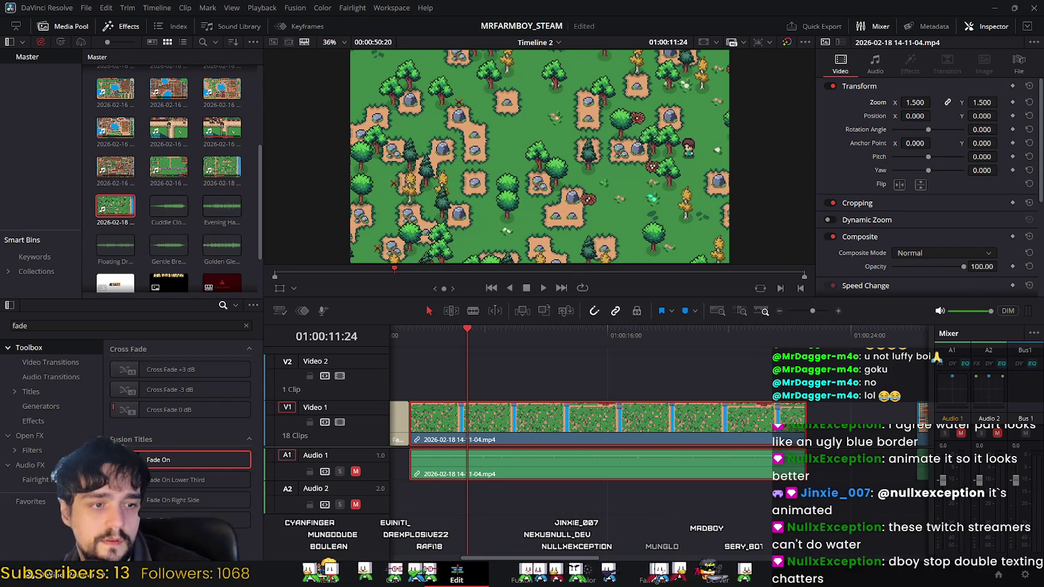
key(ctrl+z)
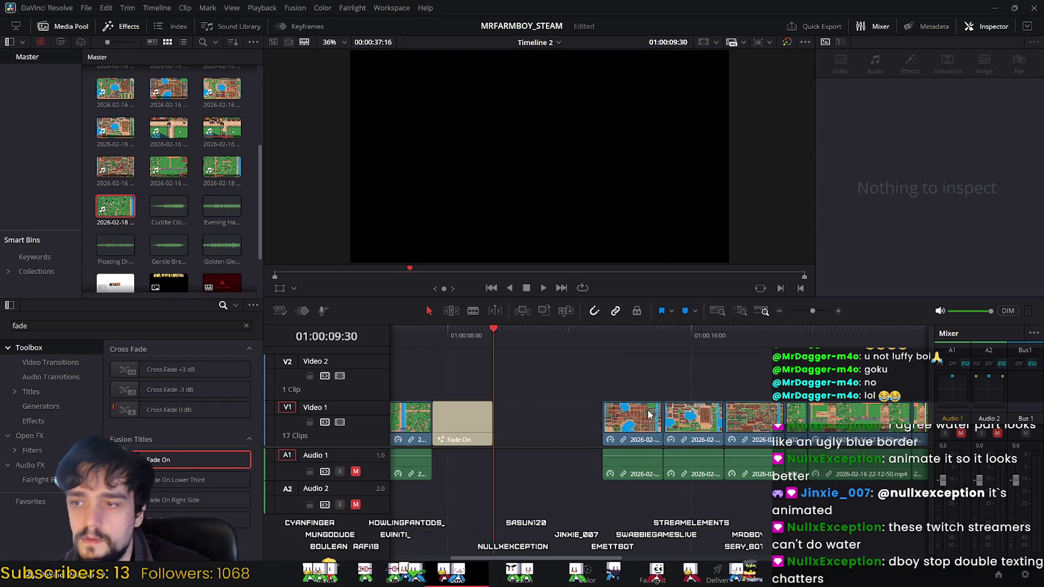
mouse_move(453, 380)
mouse_down()
mouse_move(878, 465)
mouse_move(593, 467)
mouse_up()
drag(840, 557, 524, 551)
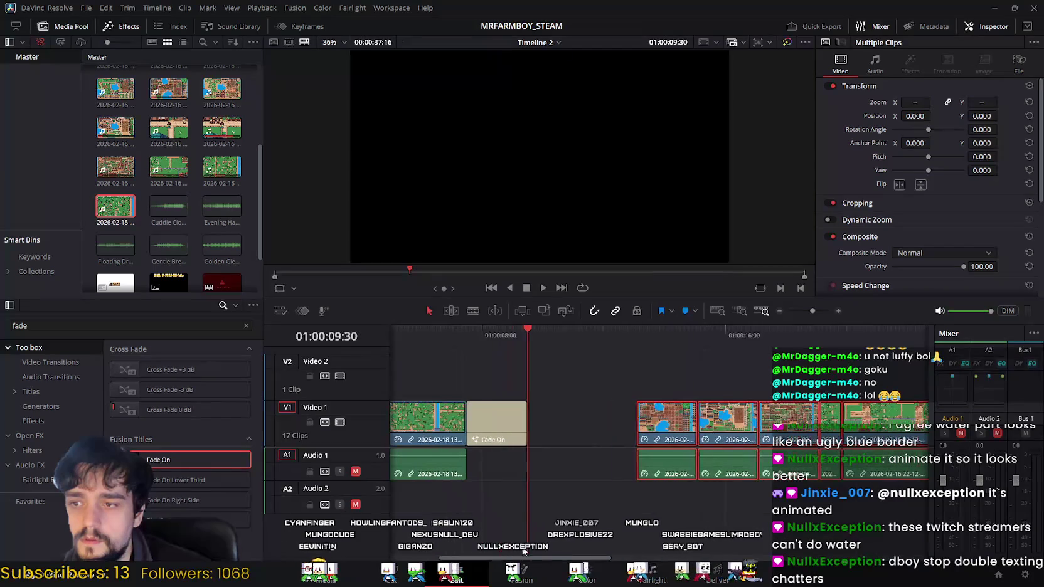
drag(659, 437, 623, 424)
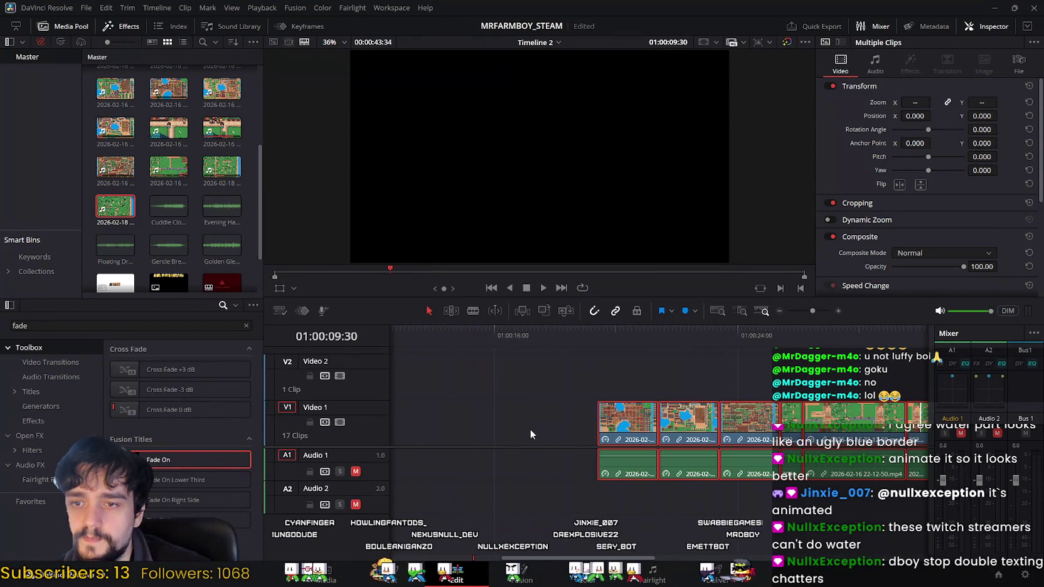
mouse_move(623, 425)
mouse_down()
mouse_move(435, 428)
mouse_move(734, 424)
mouse_move(857, 441)
mouse_up()
key(ctrl+z)
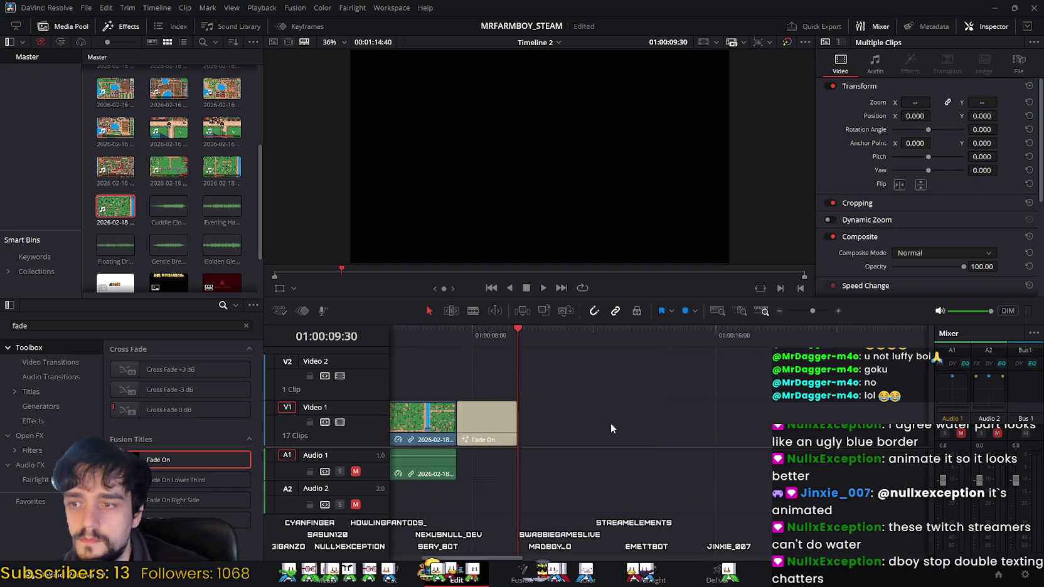
click(652, 424)
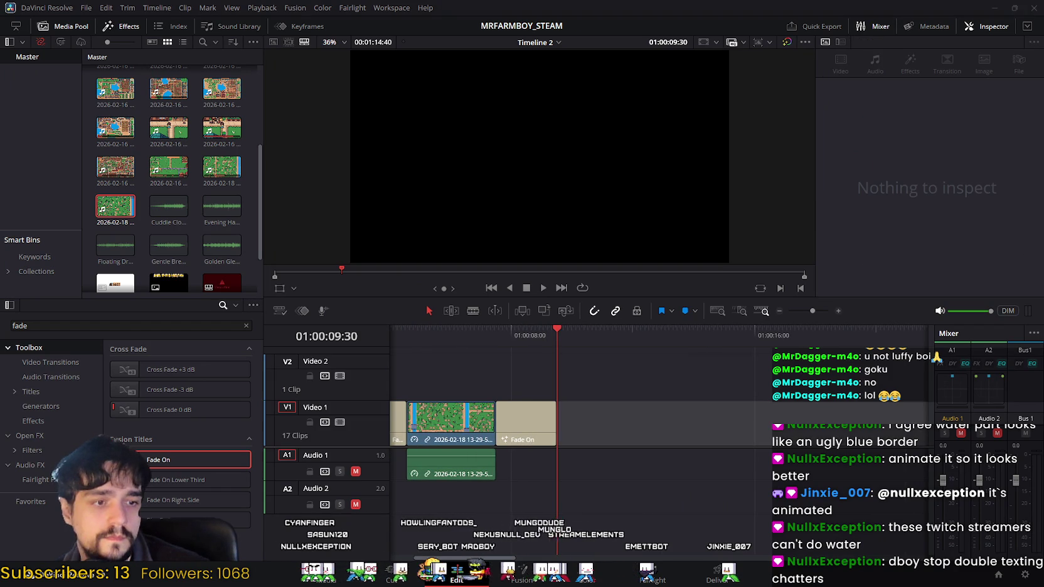
drag(815, 396, 581, 441)
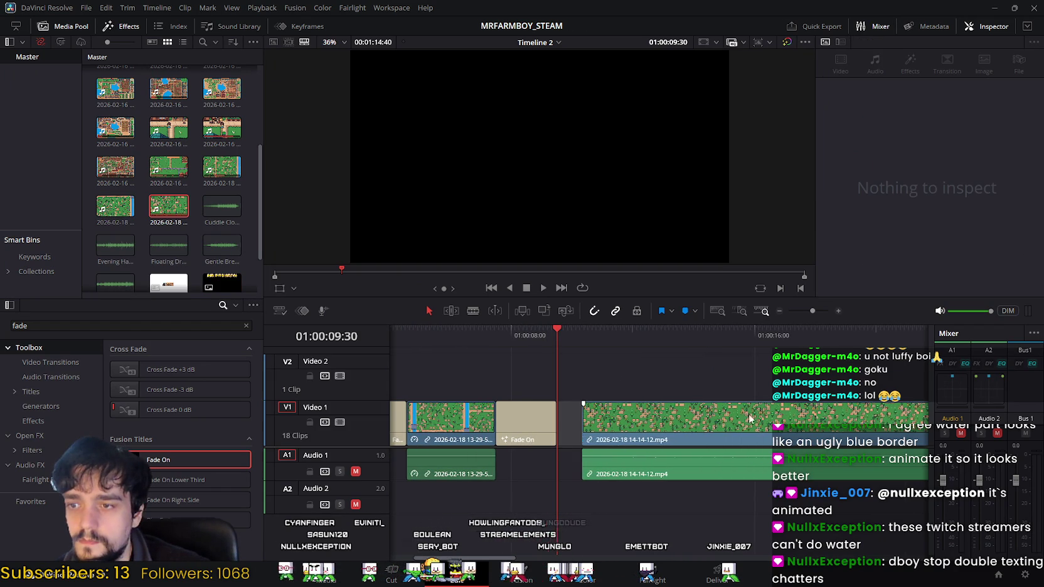
Butt the 14-14-12.mp4 clip against the Fade On title and preview it.
drag(750, 419, 638, 424)
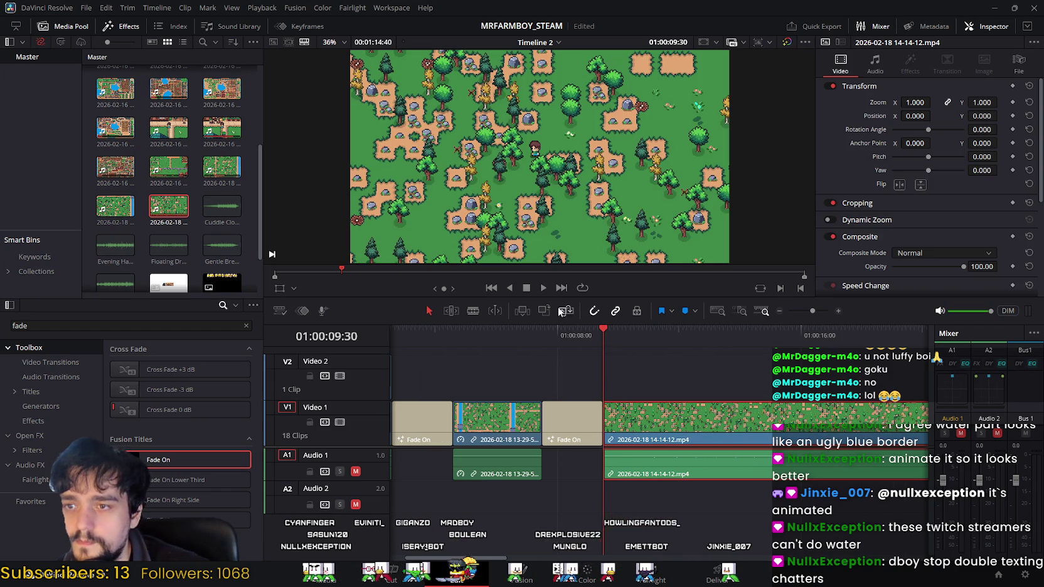
click(543, 288)
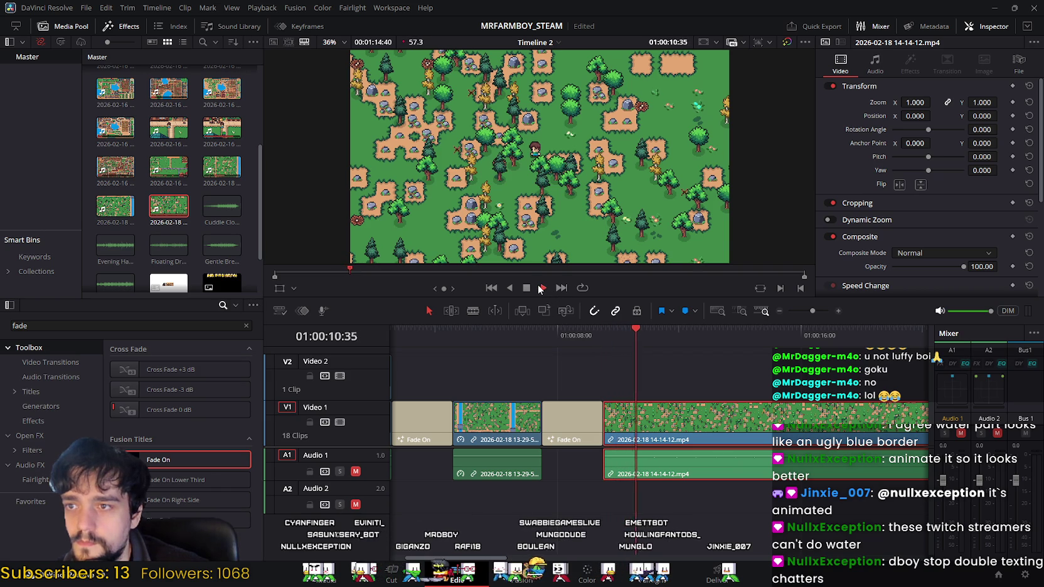
click(541, 288)
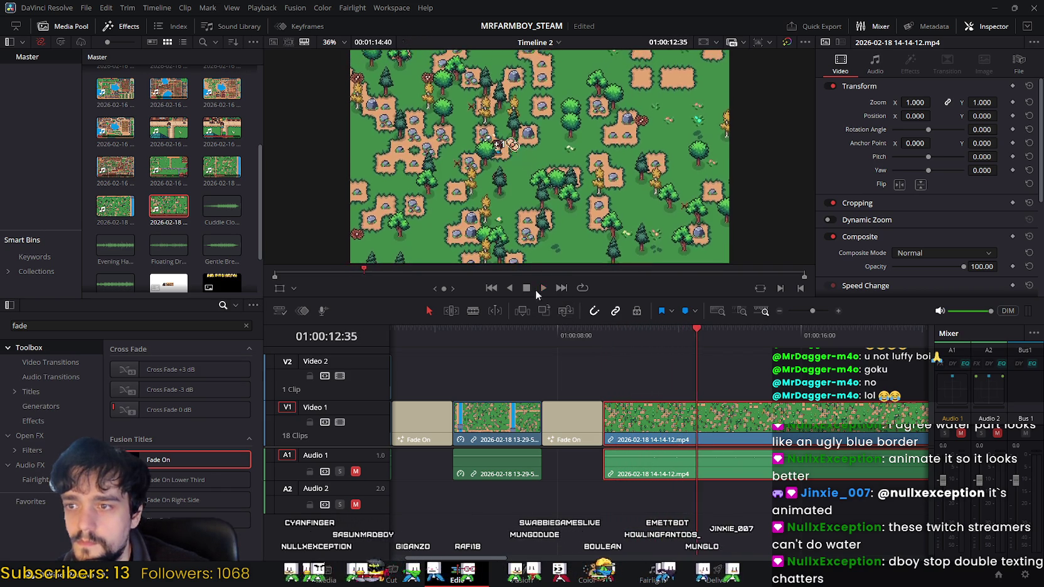
mouse_move(696, 331)
mouse_down()
mouse_move(616, 332)
mouse_move(644, 337)
mouse_up()
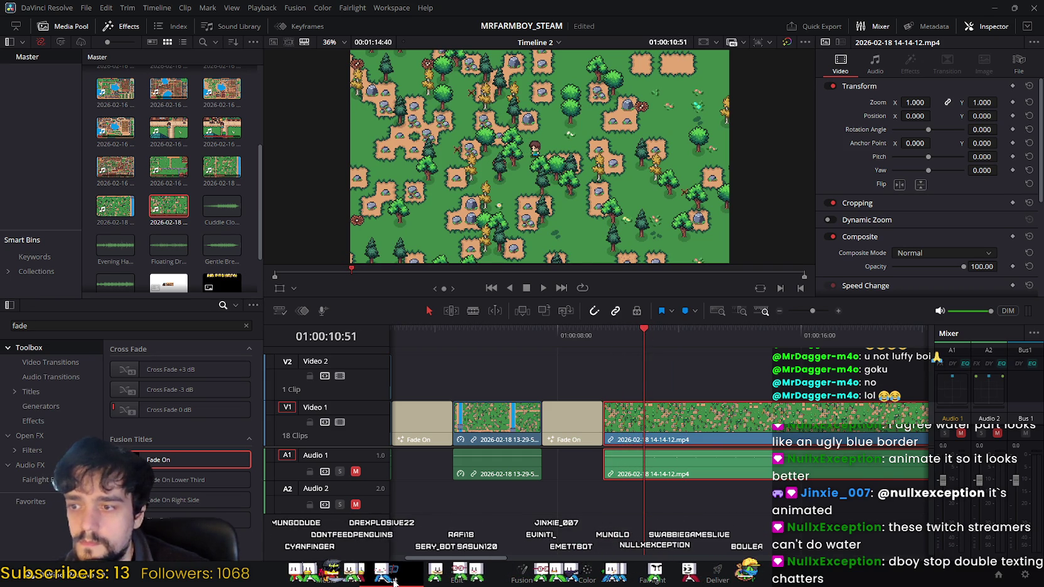
Split off the clip's opening and ripple-delete the short piece.
click(394, 581)
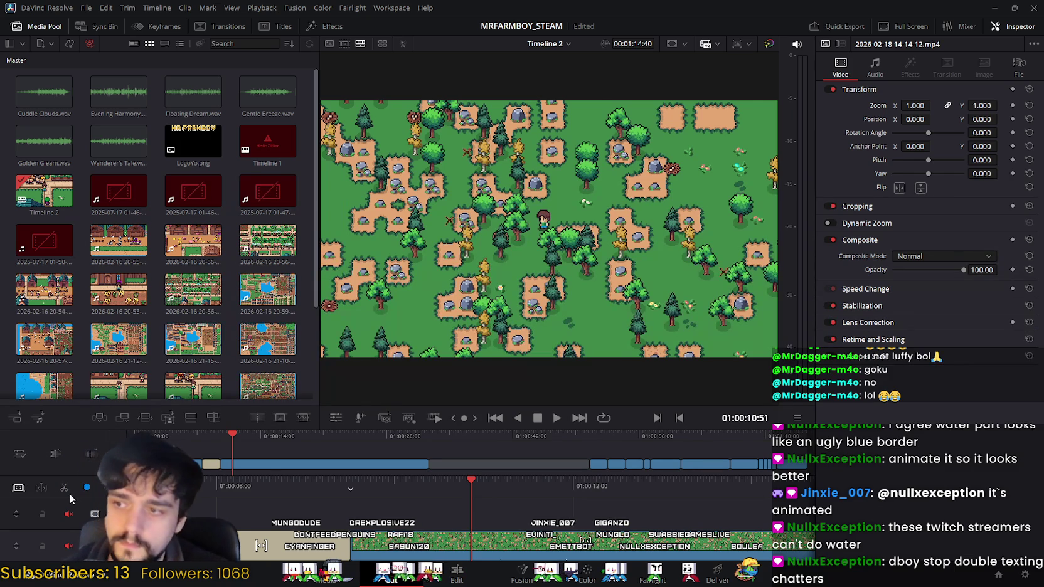
click(451, 577)
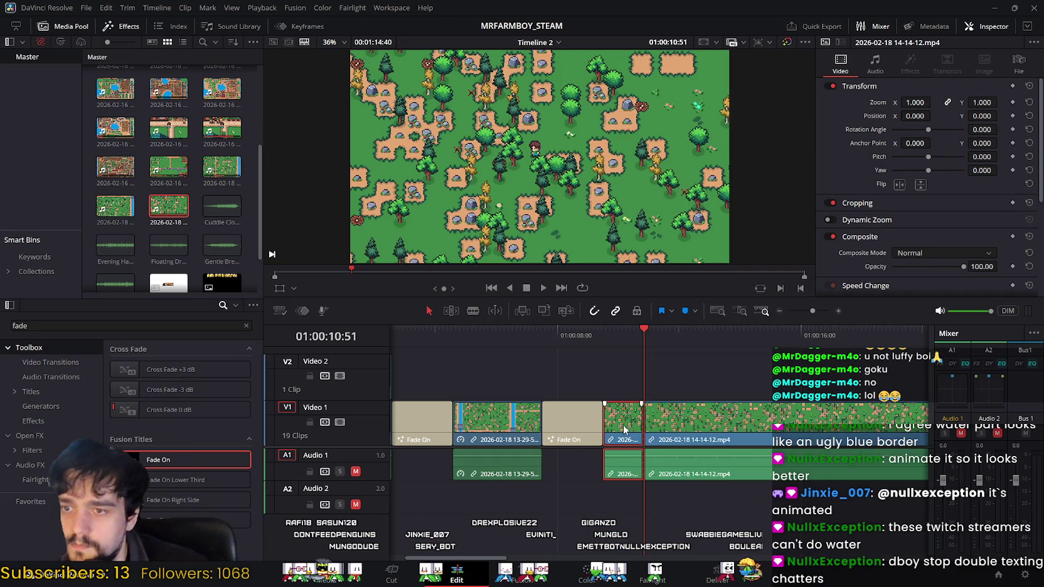
key(Delete)
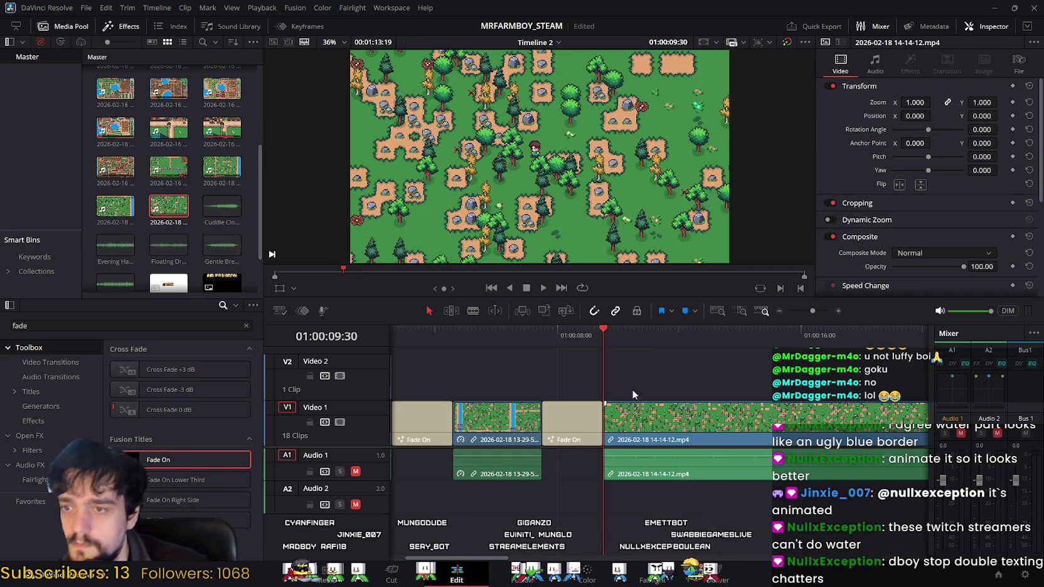
Play from the Fade On title into the gameplay clip to review it.
drag(599, 329, 570, 329)
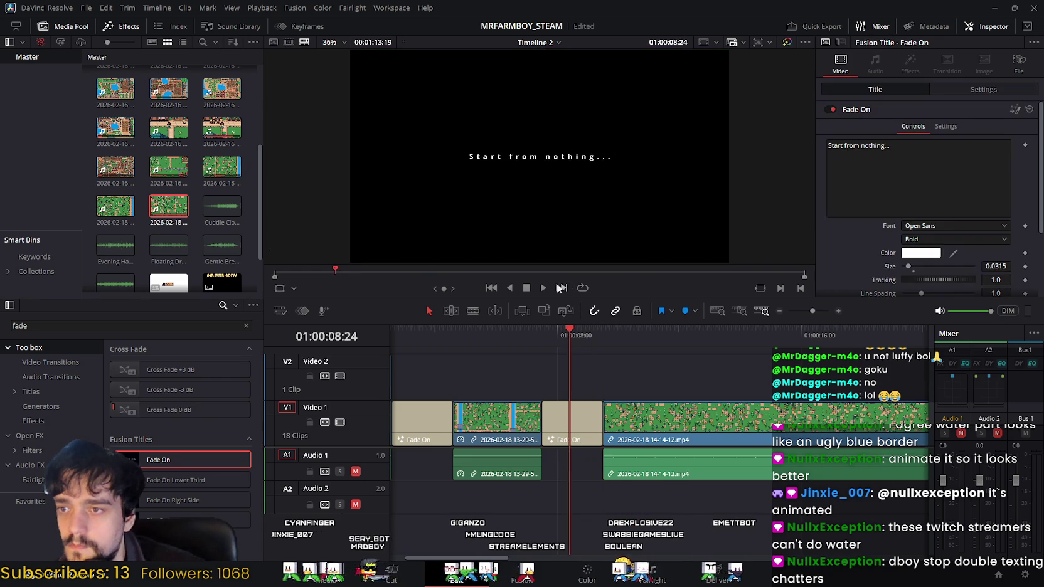
click(543, 287)
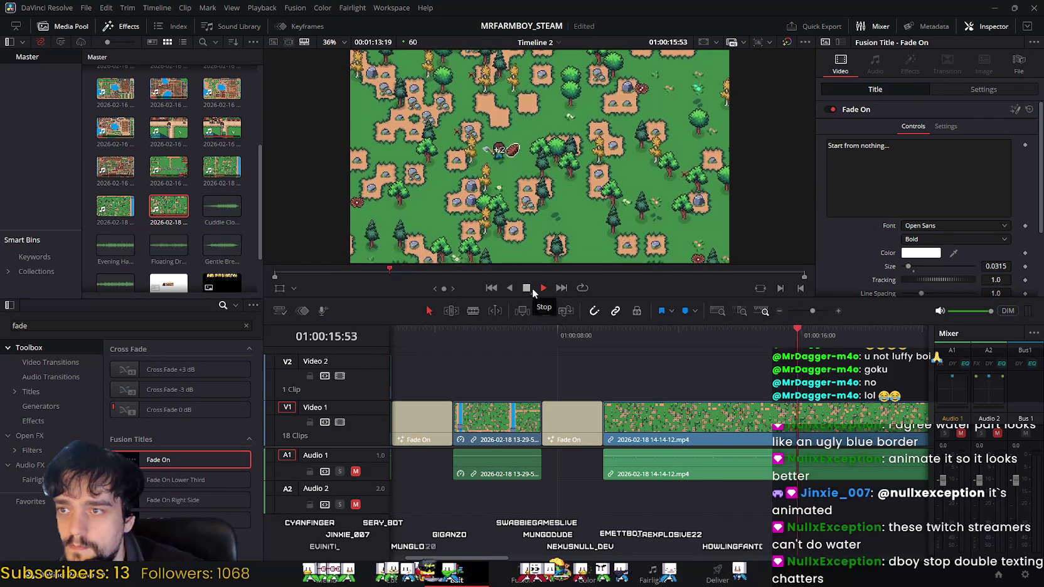
click(830, 447)
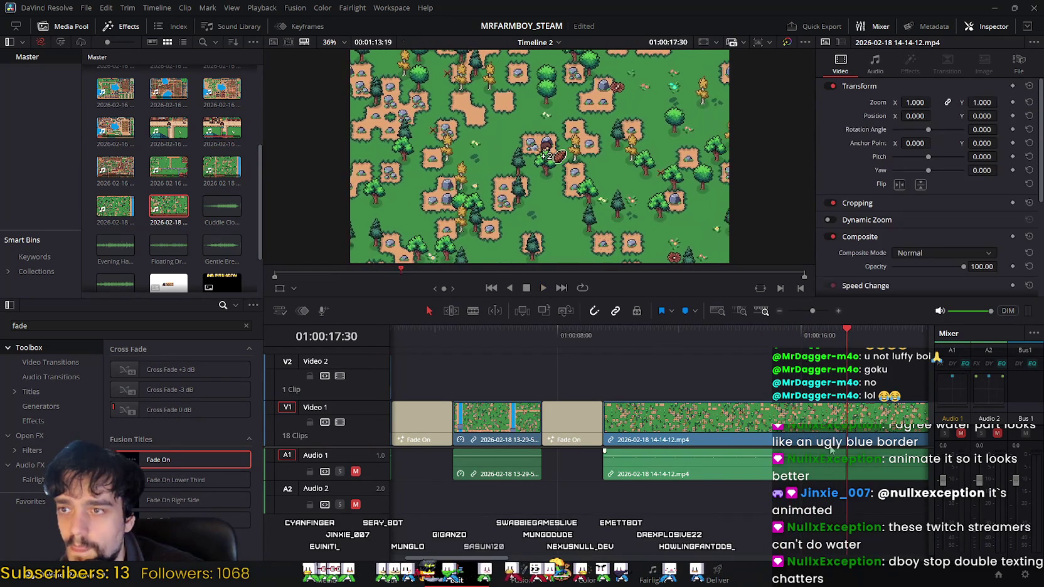
Scrub to 01:00:14:40 and cut the 14-14-12.mp4 clip there.
drag(844, 327, 607, 336)
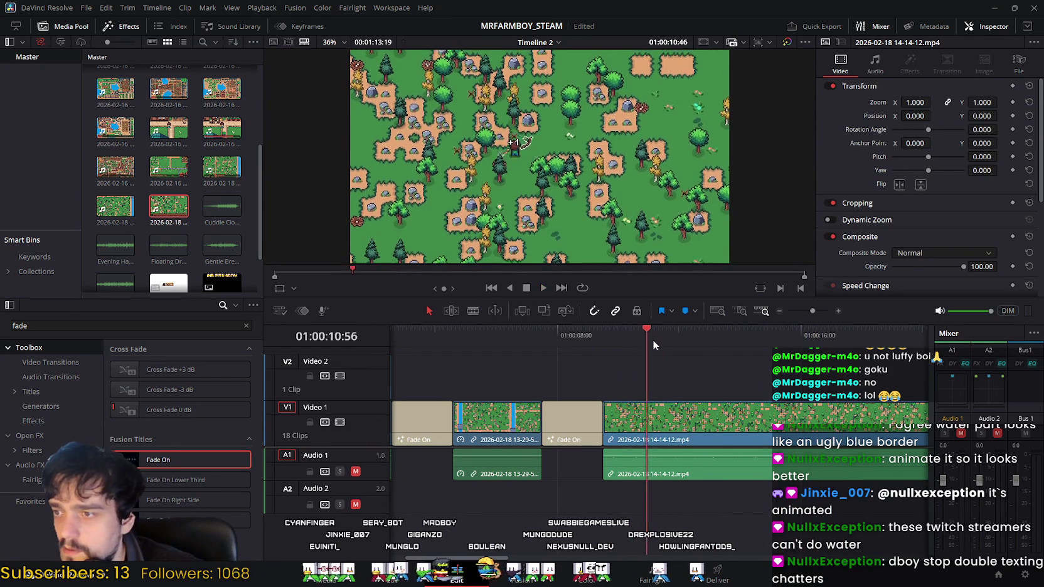
mouse_move(606, 337)
mouse_down()
mouse_move(759, 364)
mouse_move(766, 353)
mouse_move(747, 346)
mouse_move(761, 344)
mouse_up()
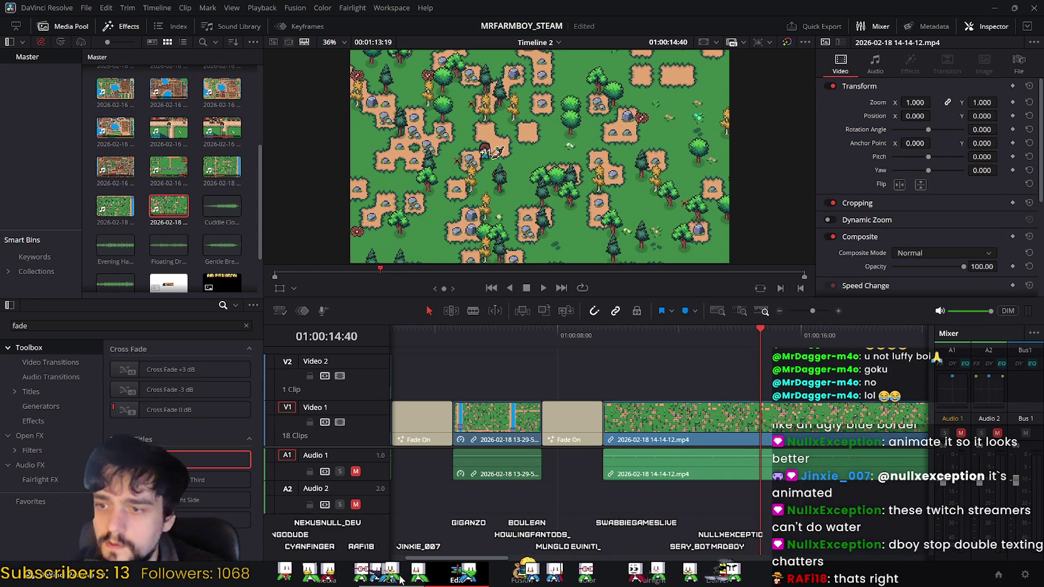
click(392, 571)
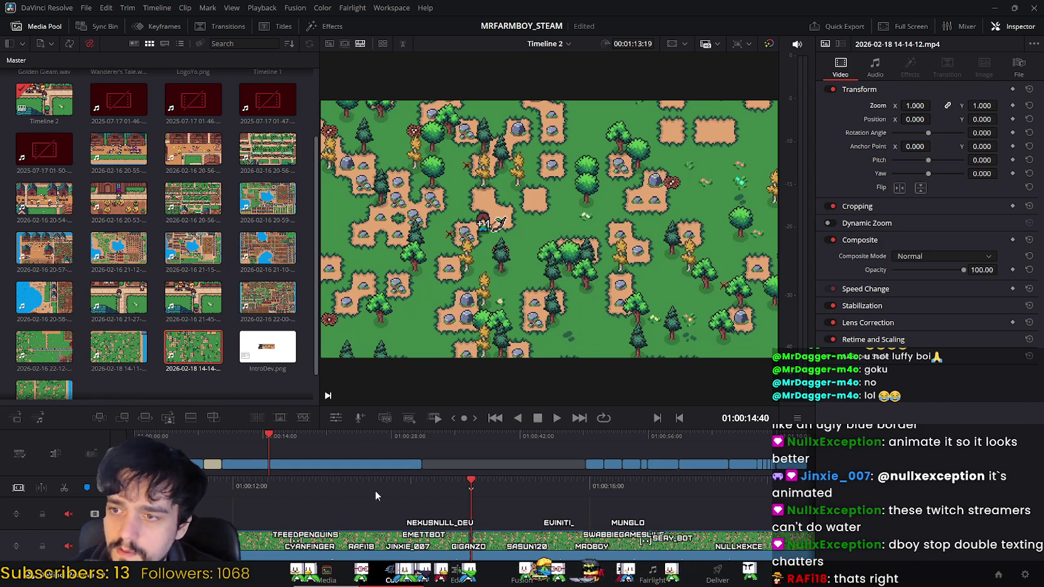
key(shift+2)
click(456, 572)
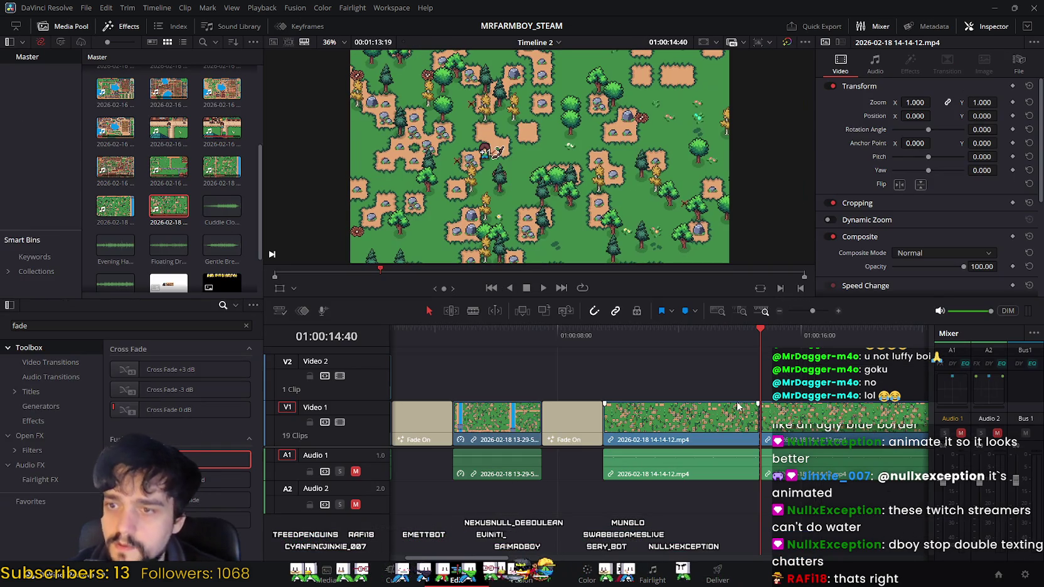
Delete the 14-14-12 clip's tail after the cut, then replay the intro from the start.
key(Delete)
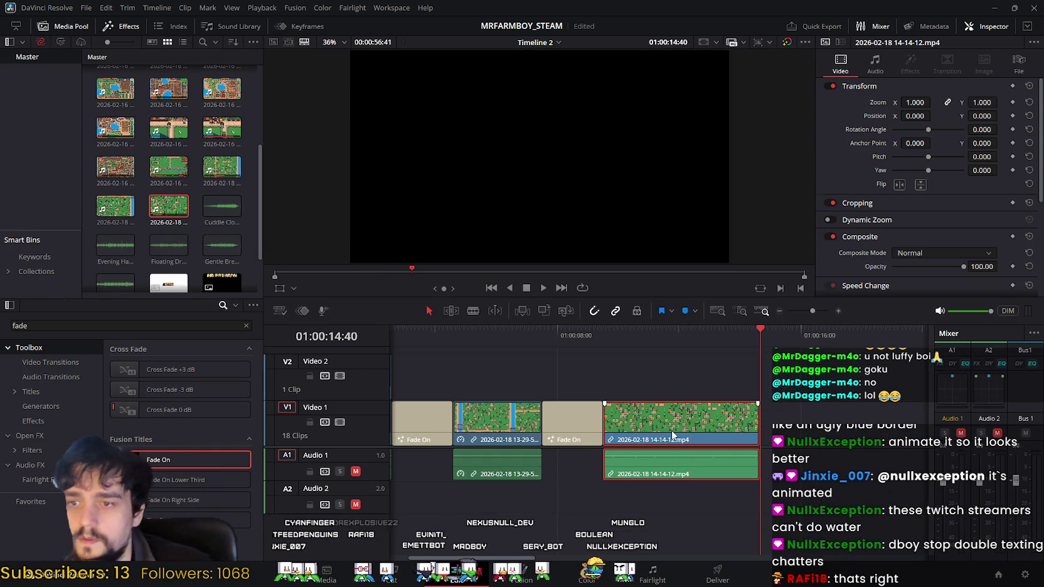
drag(757, 332, 585, 351)
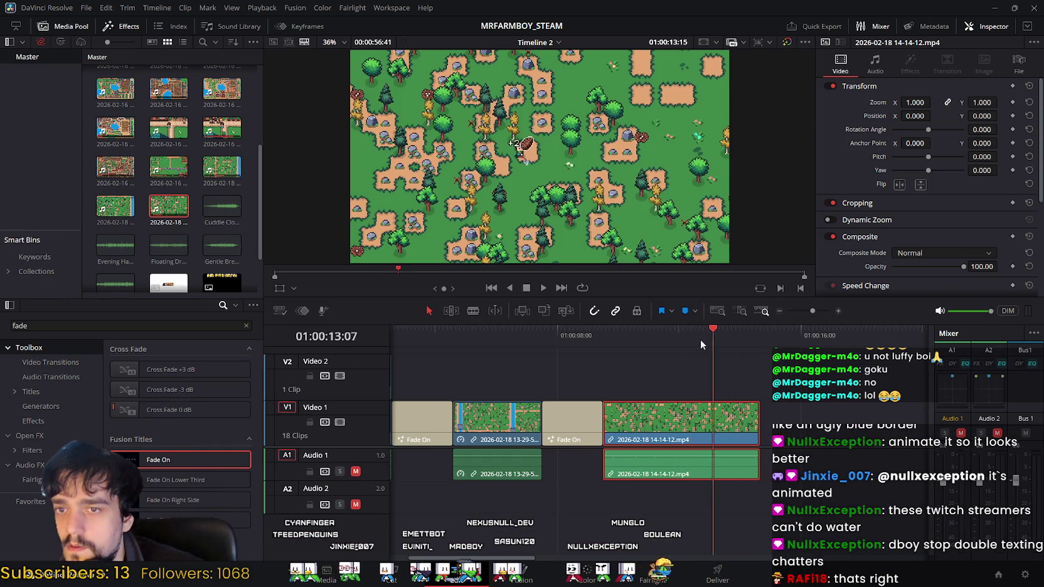
click(543, 288)
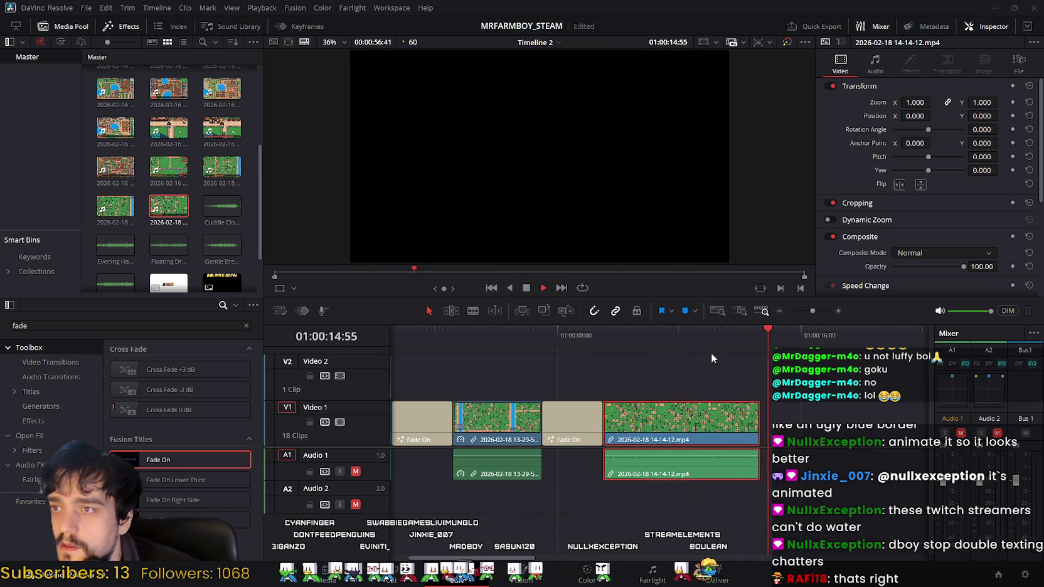
mouse_move(800, 340)
mouse_down()
mouse_move(406, 357)
mouse_move(639, 365)
mouse_up()
key(Home)
key(space)
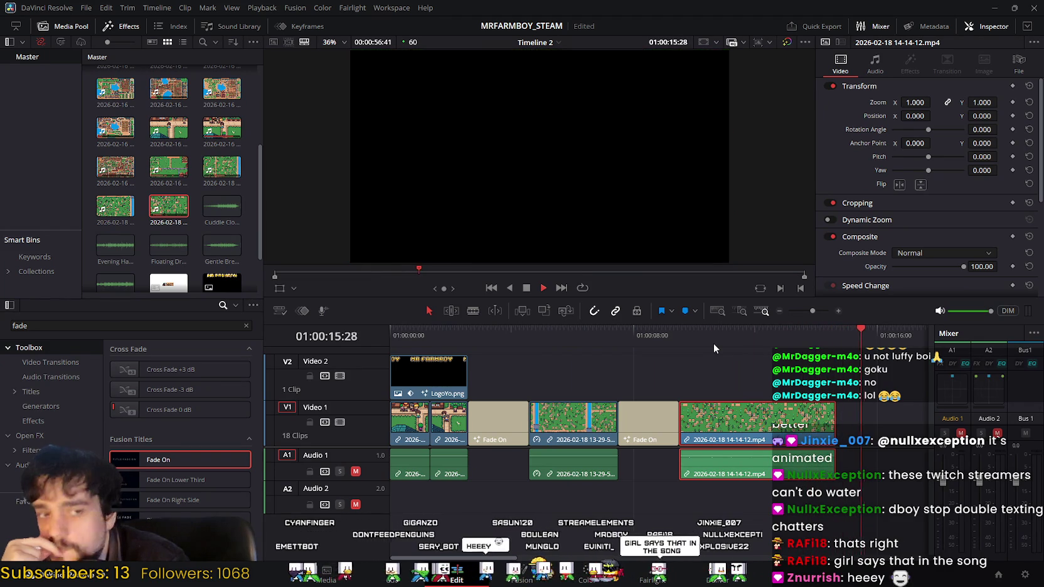
click(527, 288)
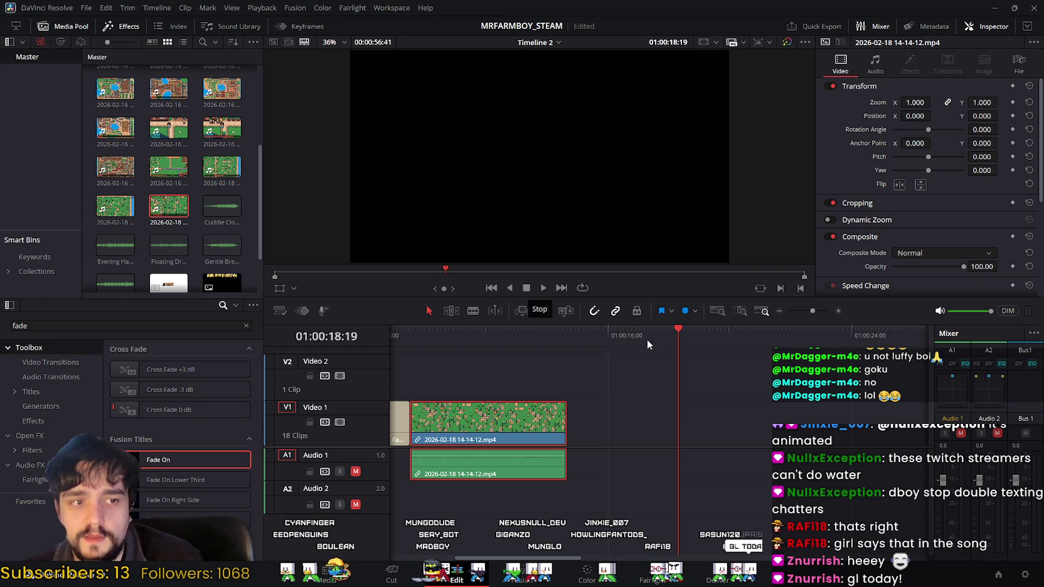
drag(618, 337, 517, 337)
scroll(792, 407, left, 3)
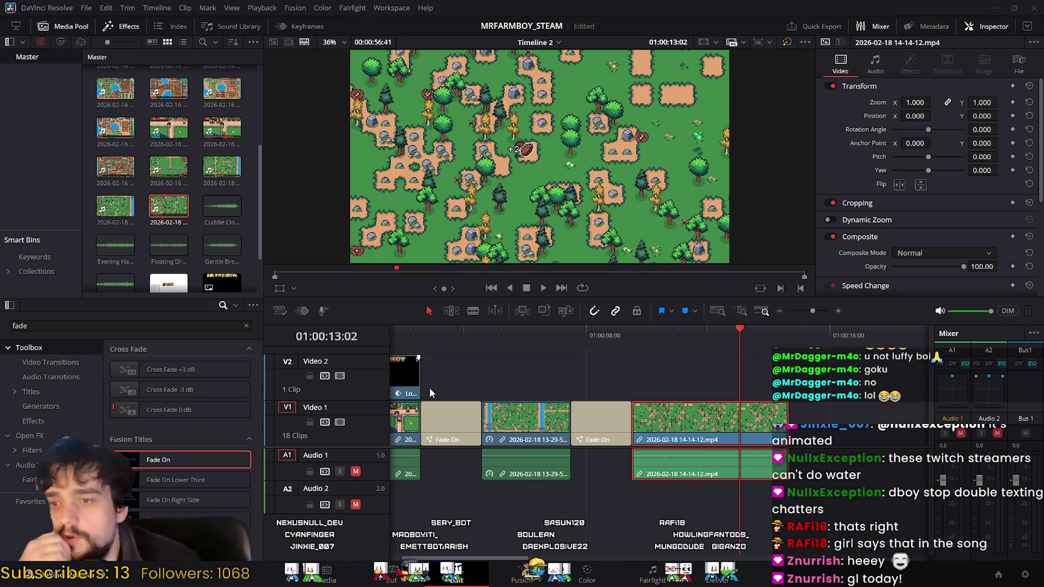
mouse_move(683, 330)
mouse_down()
mouse_move(602, 343)
mouse_move(662, 346)
mouse_move(651, 351)
mouse_up()
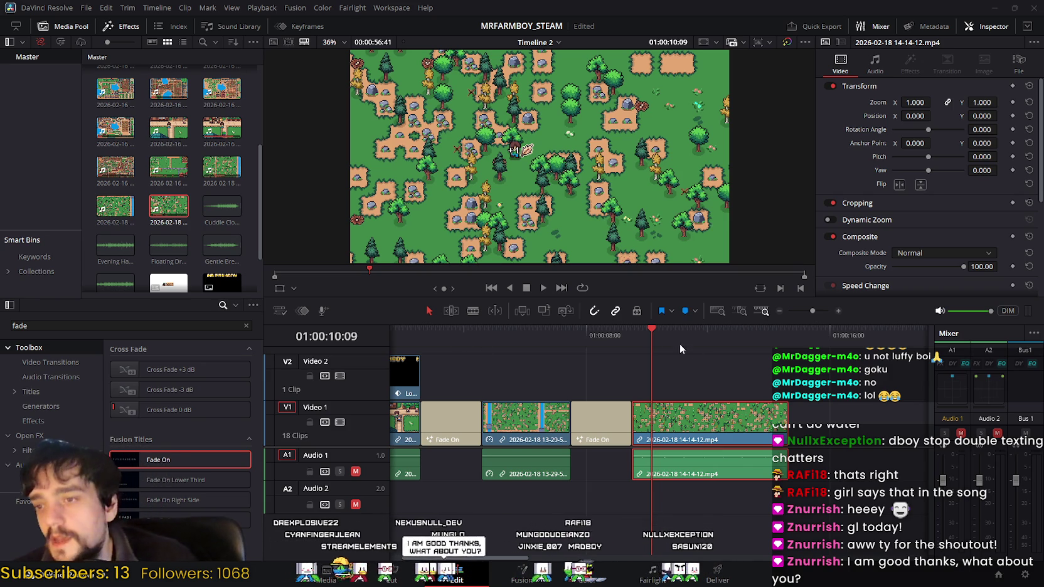
key(Home)
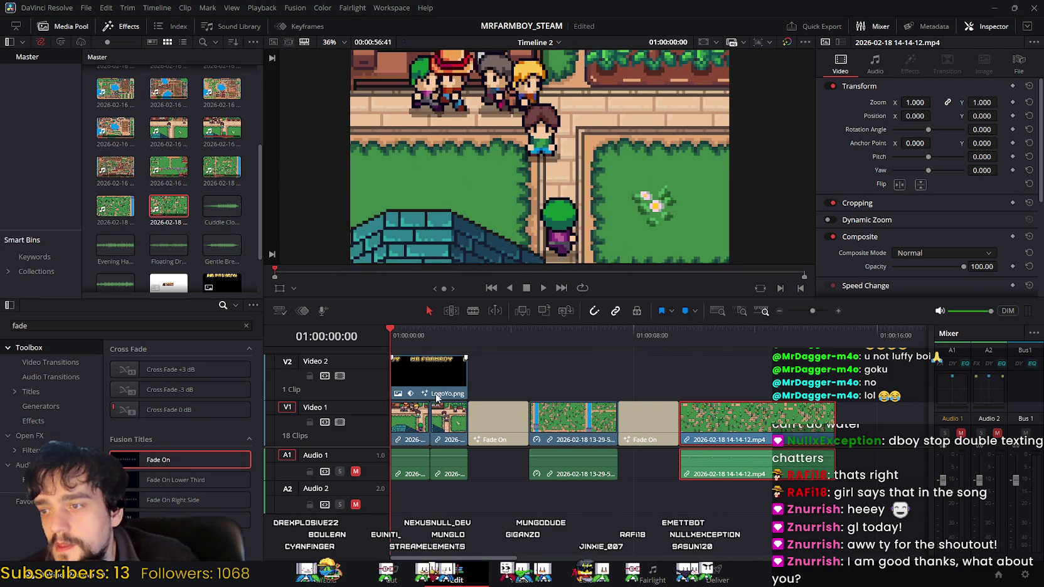
click(541, 288)
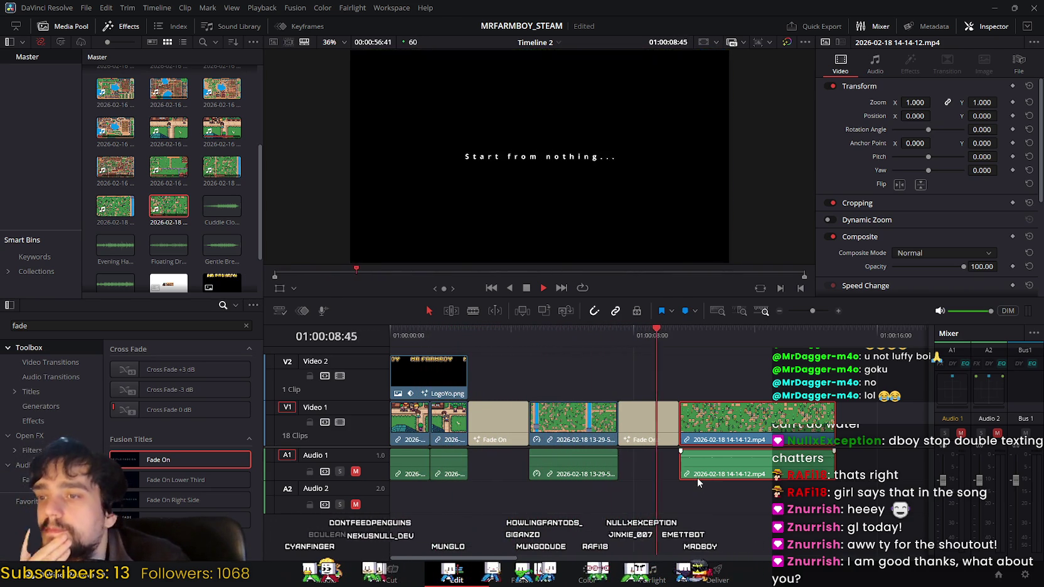
click(527, 288)
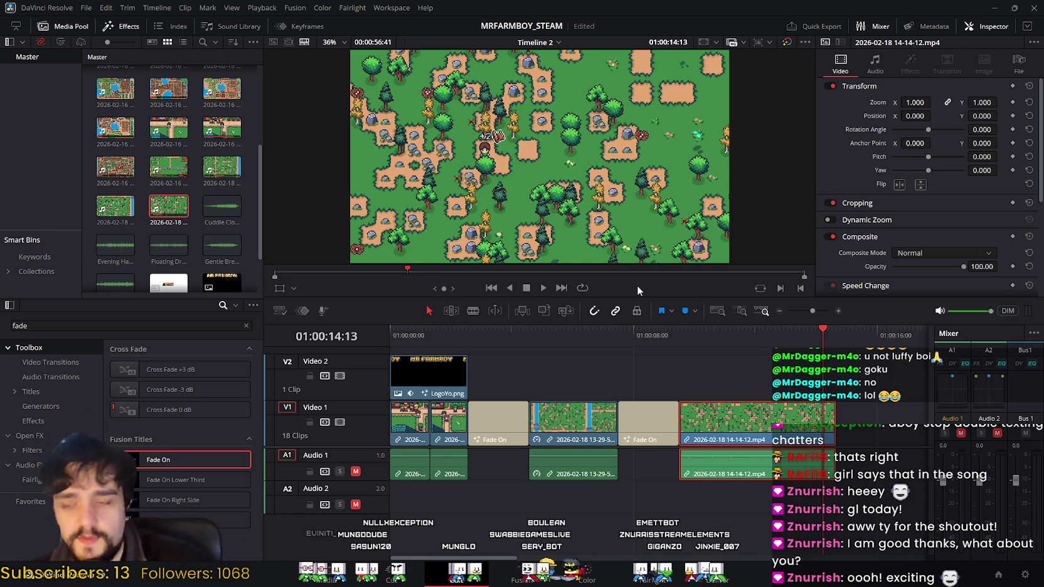
drag(818, 336, 407, 333)
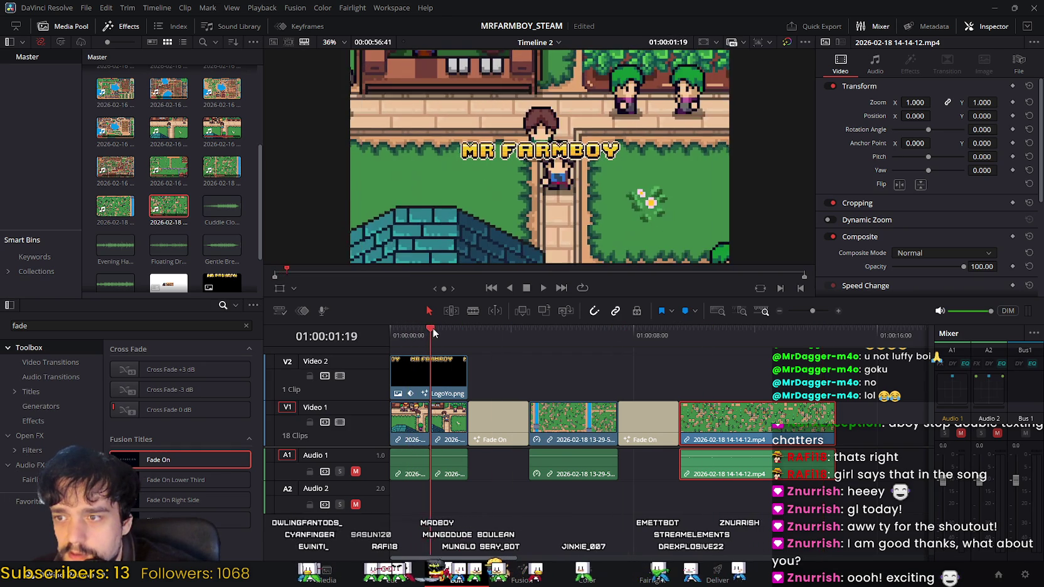
drag(408, 331, 521, 331)
drag(710, 355, 842, 364)
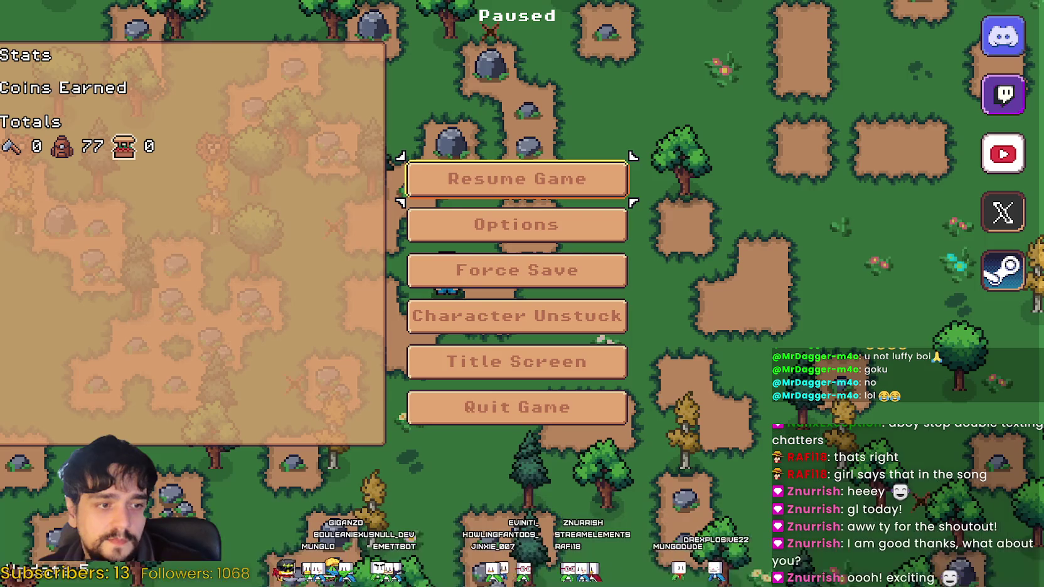
Resume the game and browse the Land and Decorations crafting categories.
click(529, 180)
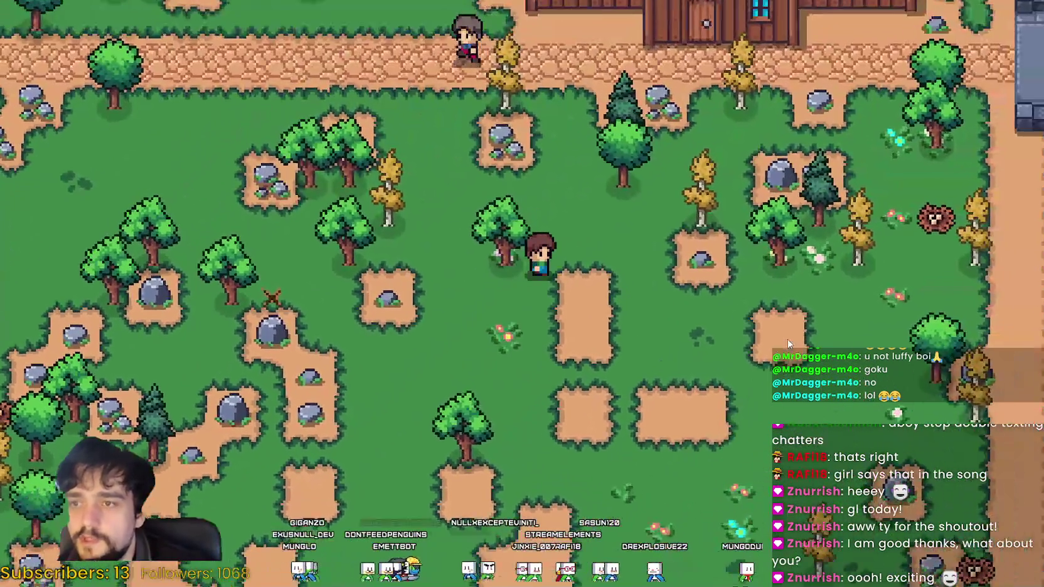
key(c)
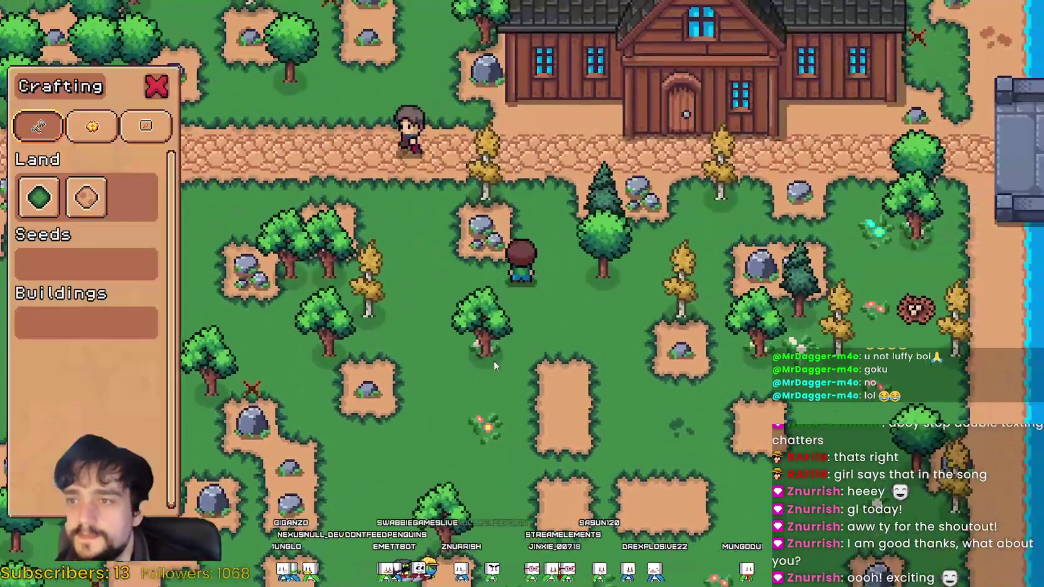
click(92, 126)
click(38, 126)
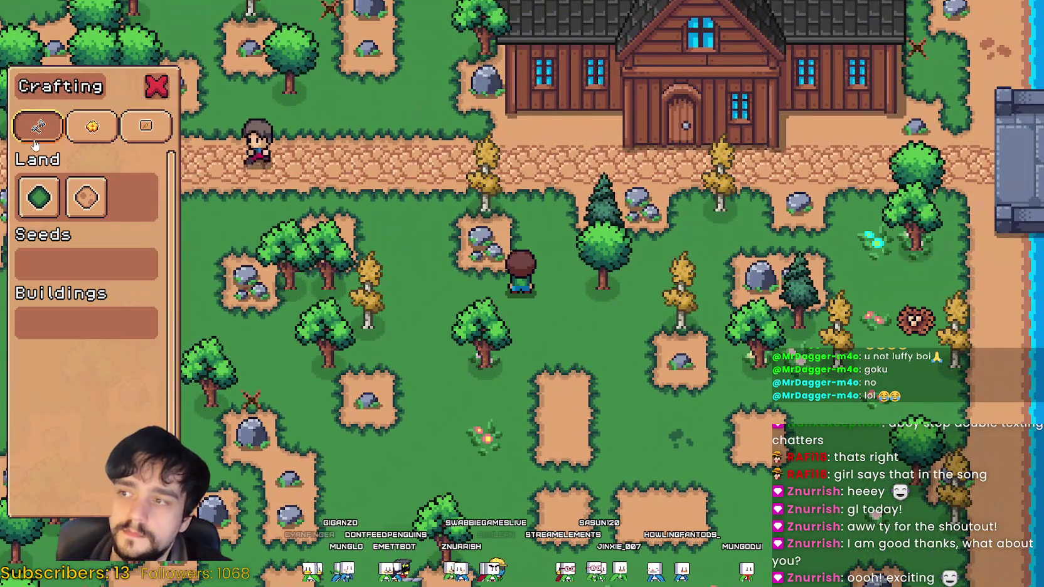
key(c)
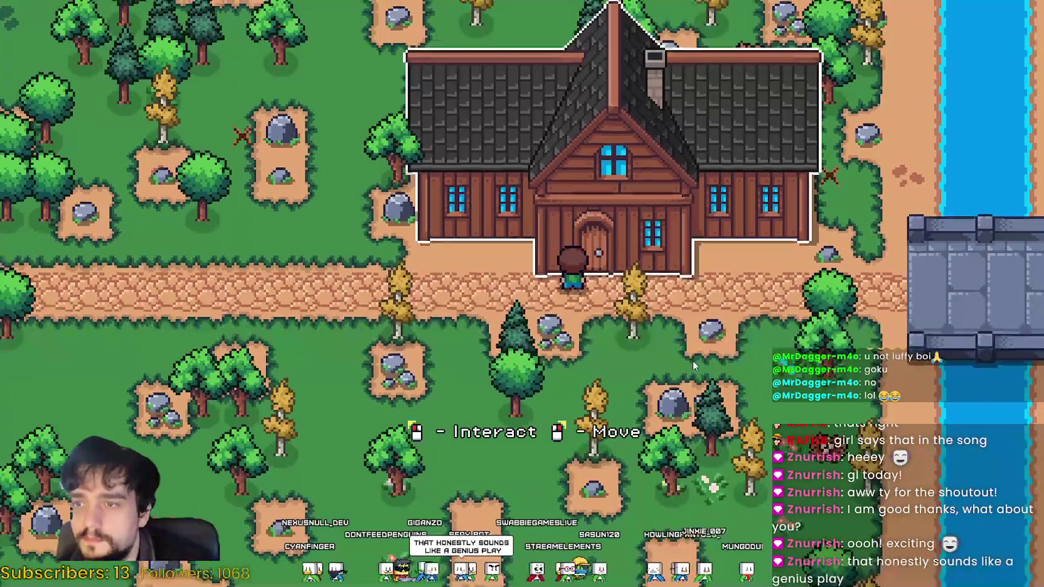
Unlock Road Tile, Farm Tile, Wheat, Market, Bridge and Upkeep advancements at the player house.
click(564, 306)
click(564, 305)
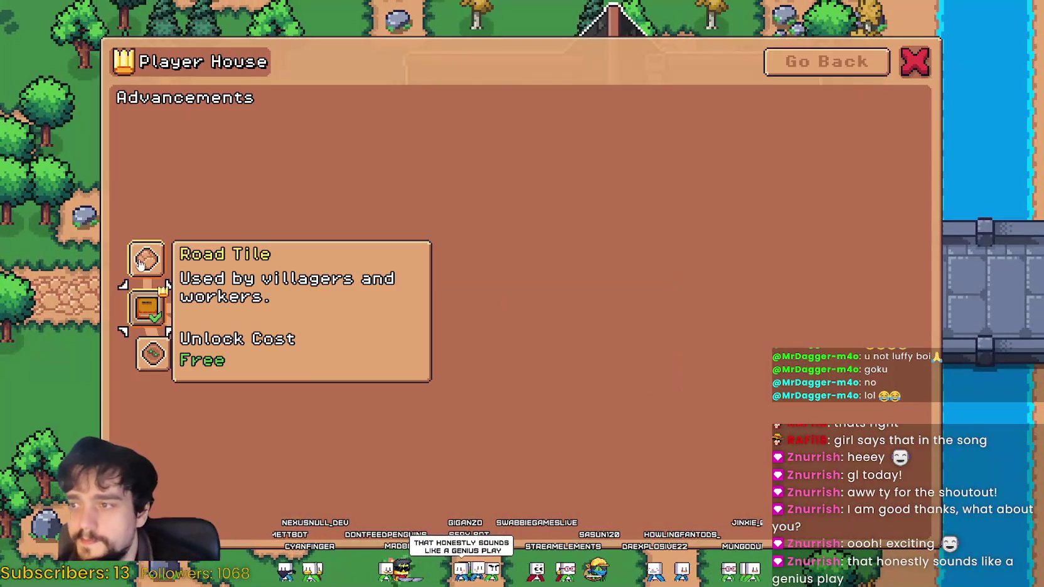
click(146, 258)
click(152, 353)
click(181, 396)
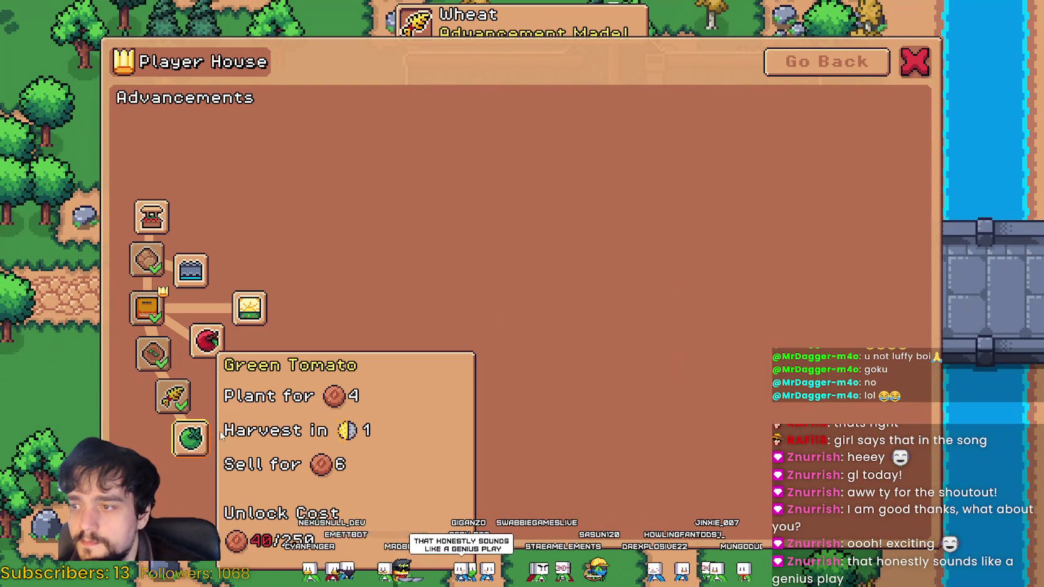
click(151, 216)
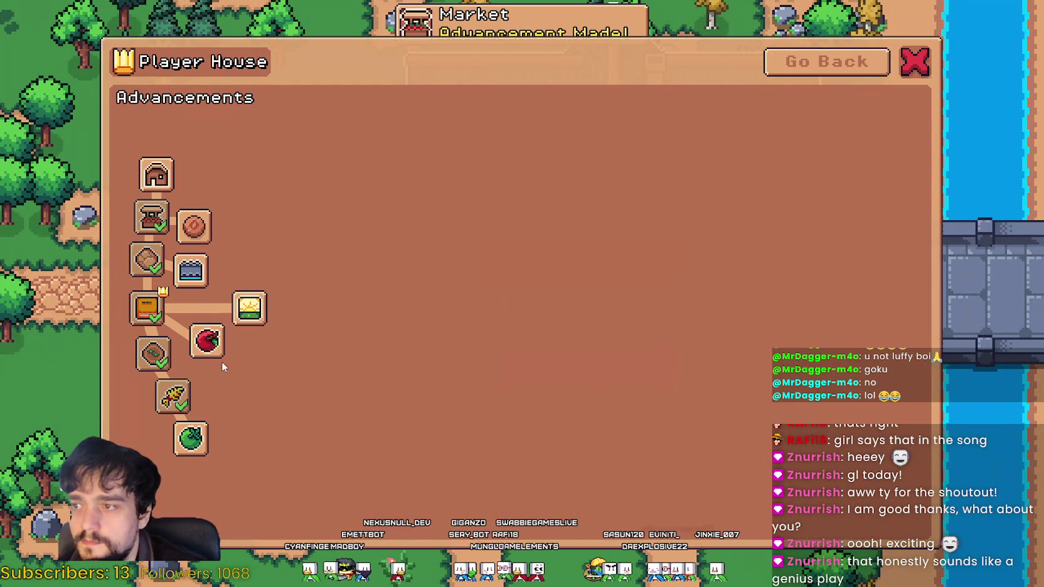
click(190, 271)
click(194, 227)
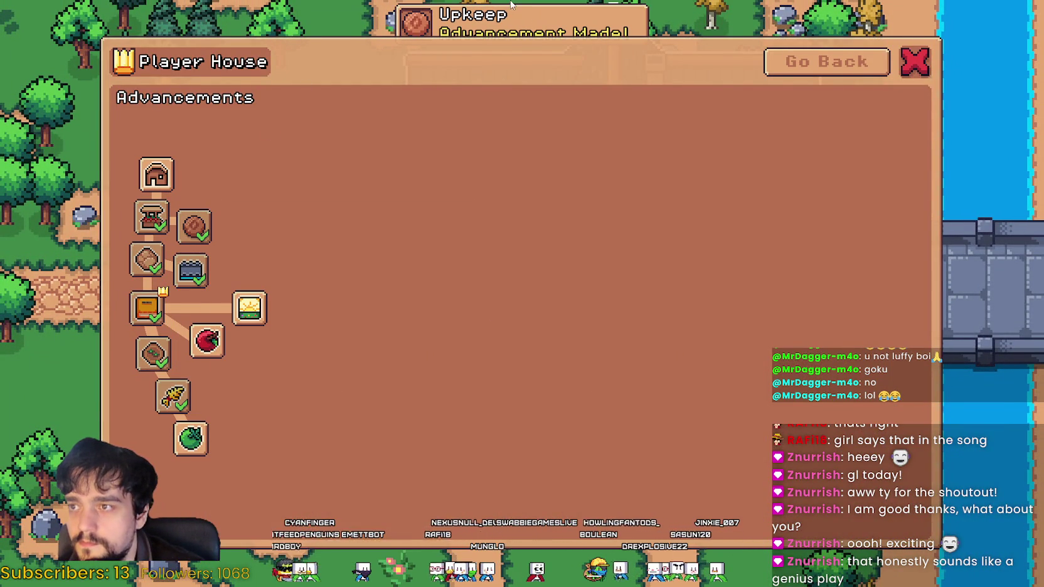
click(915, 63)
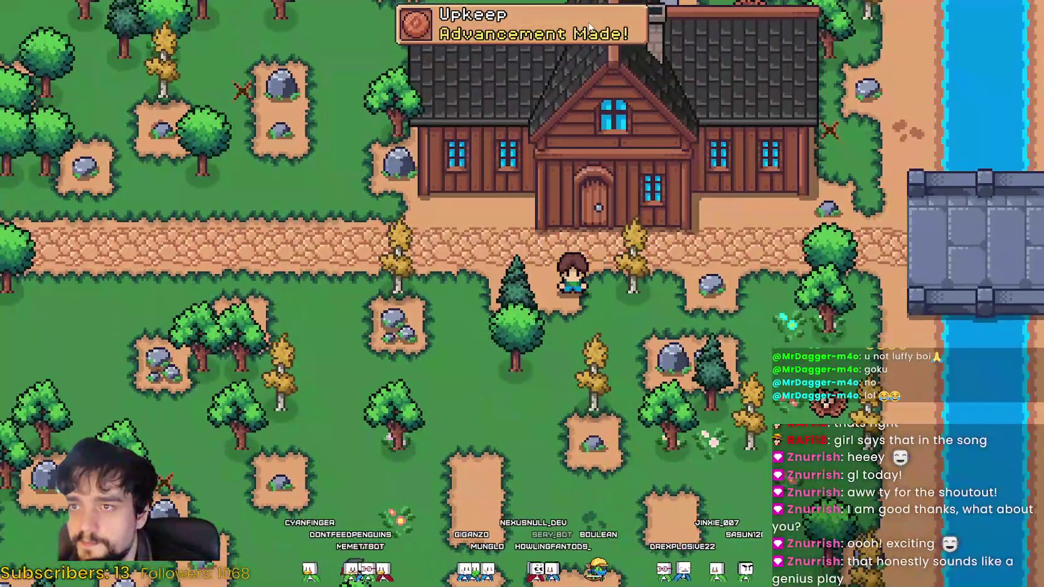
Walk between nearby rocks and mine four of them for stone.
key(a)
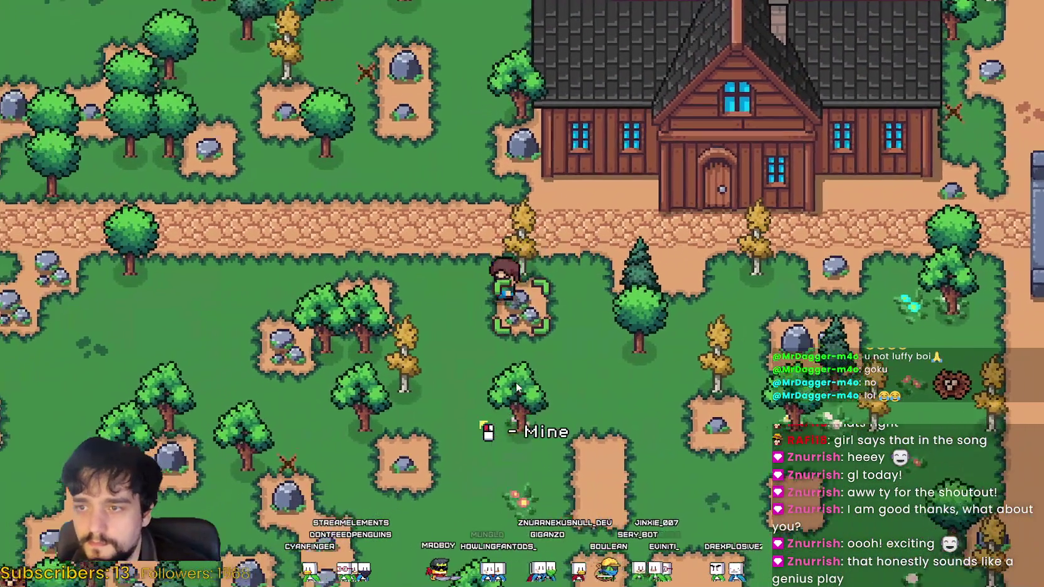
key(a)
click(516, 382)
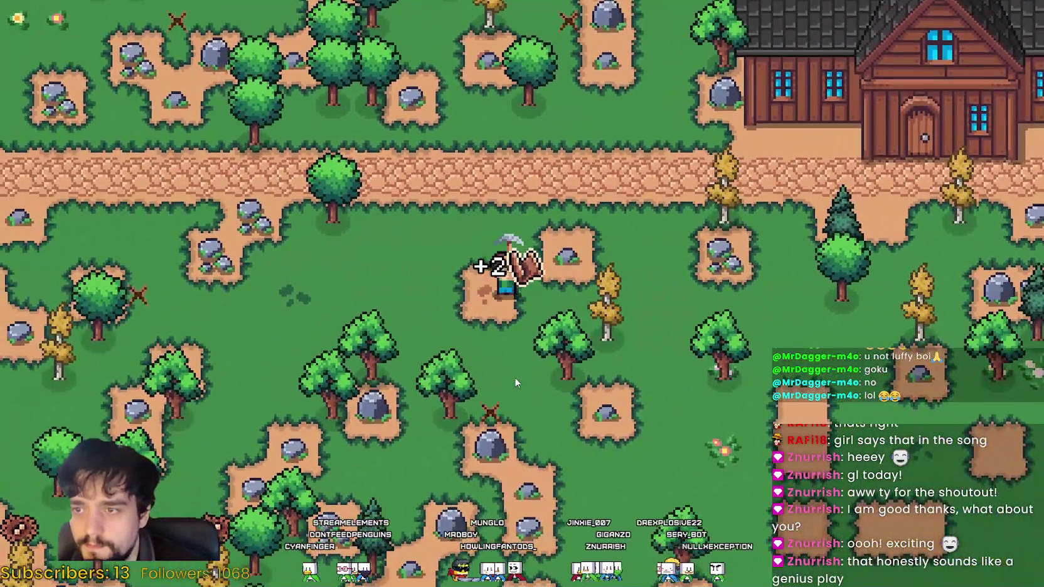
key(d)
click(639, 355)
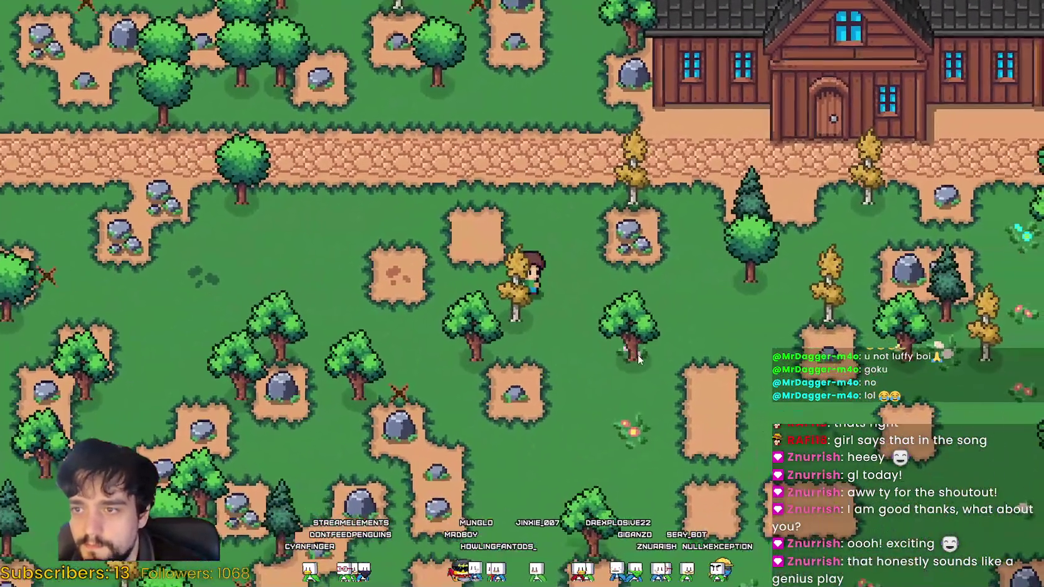
key(a)
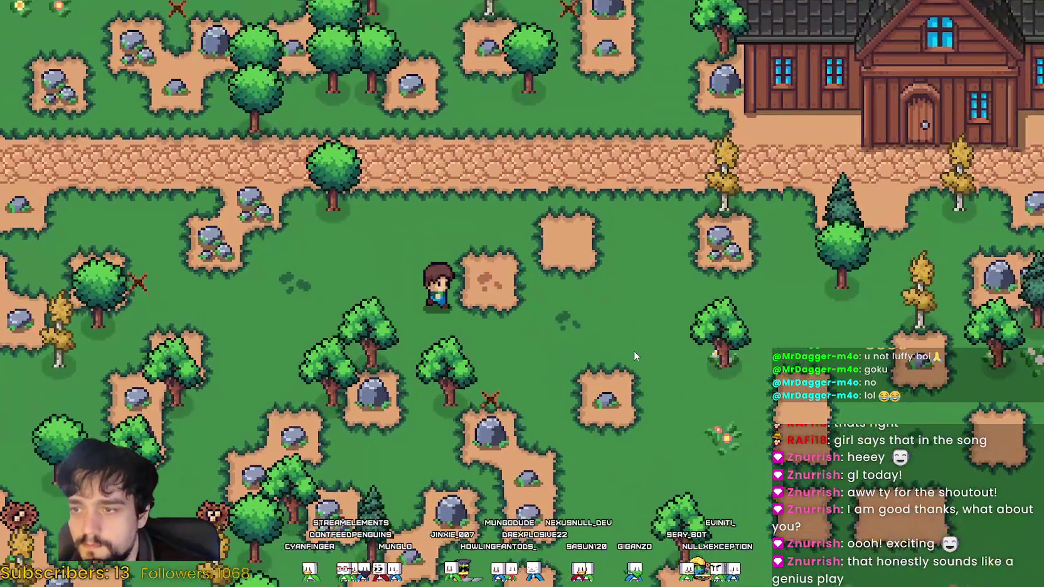
key(s)
click(634, 351)
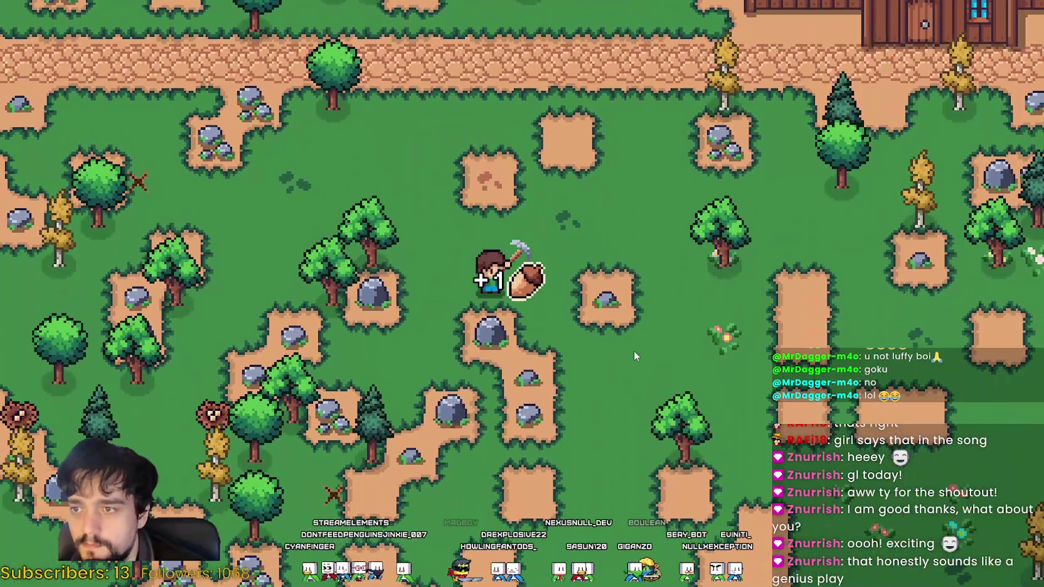
key(d)
click(630, 346)
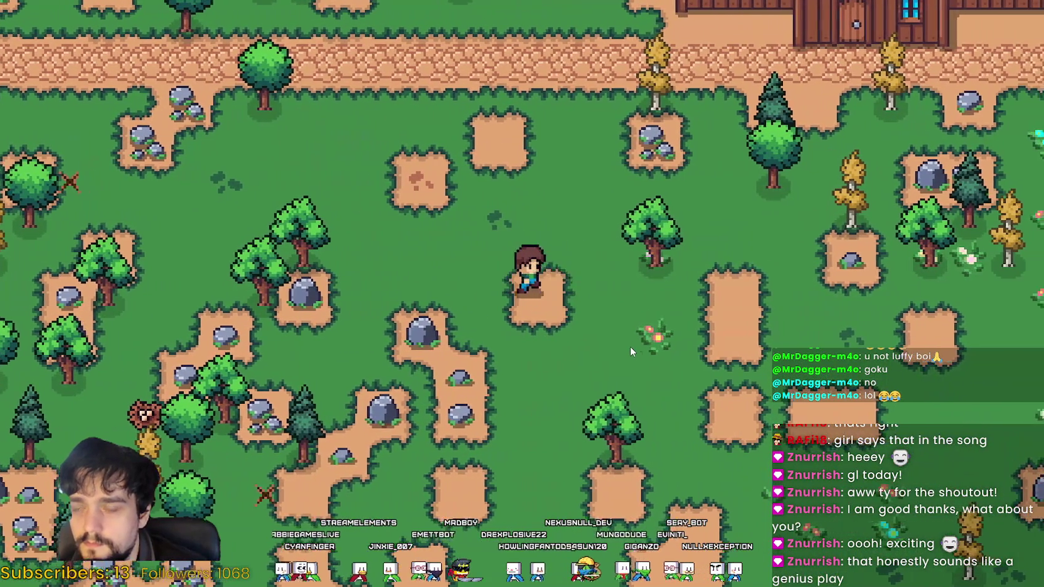
Choose farm tiles and lay a strip rightward, then upward along the plot's edge.
key(a)
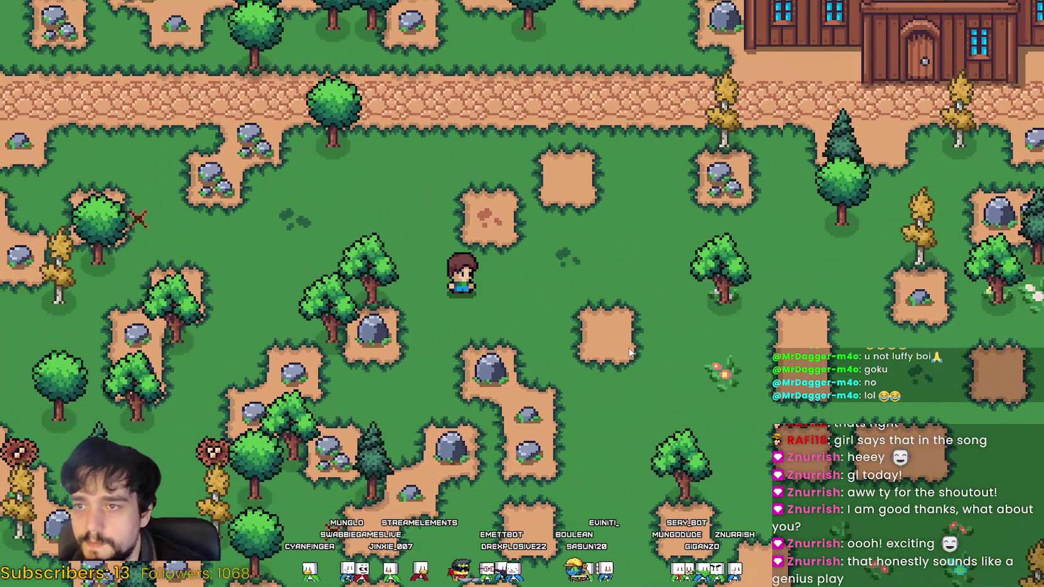
key(c)
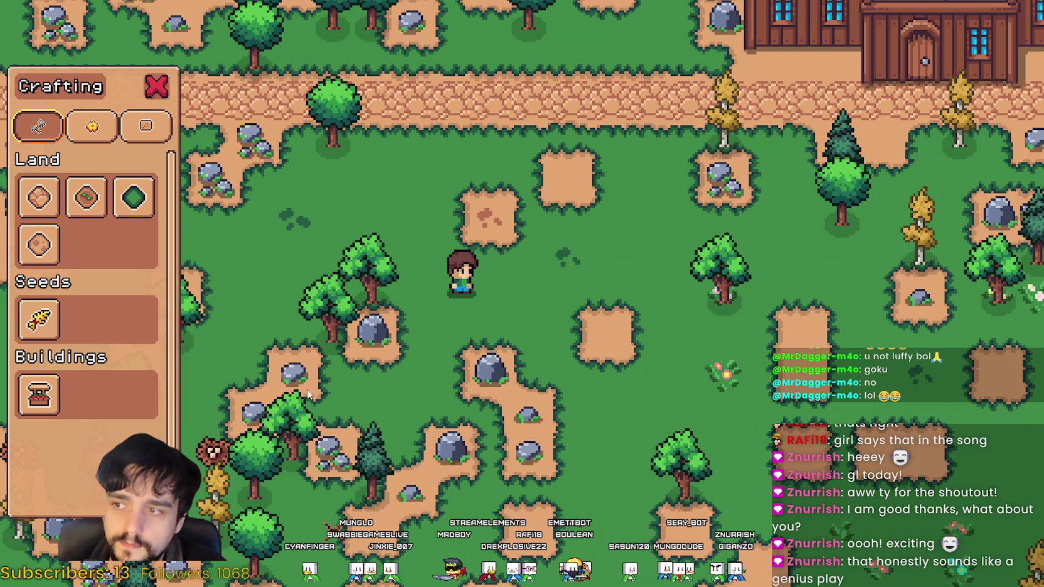
key(c)
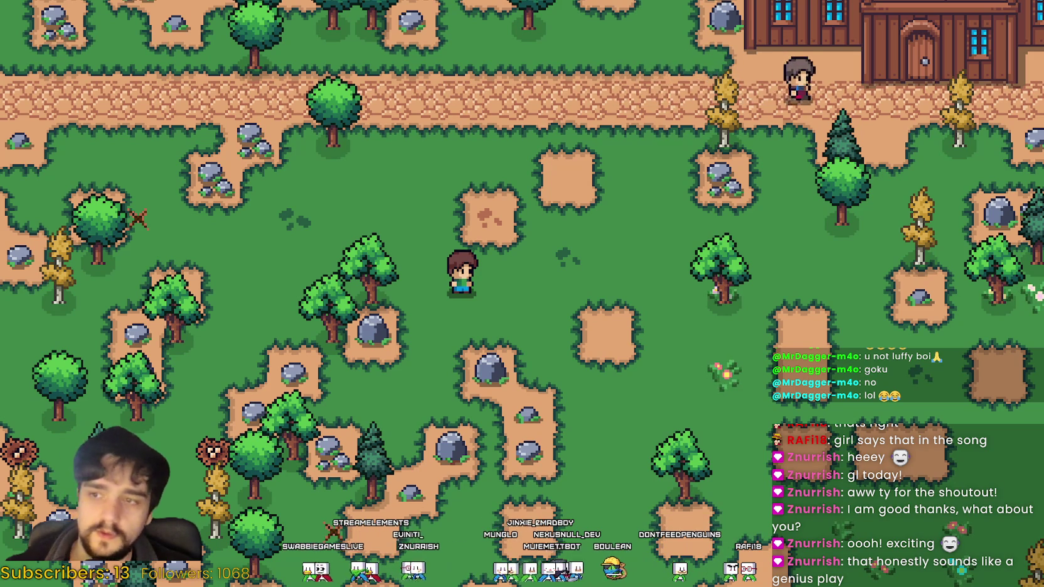
key(c)
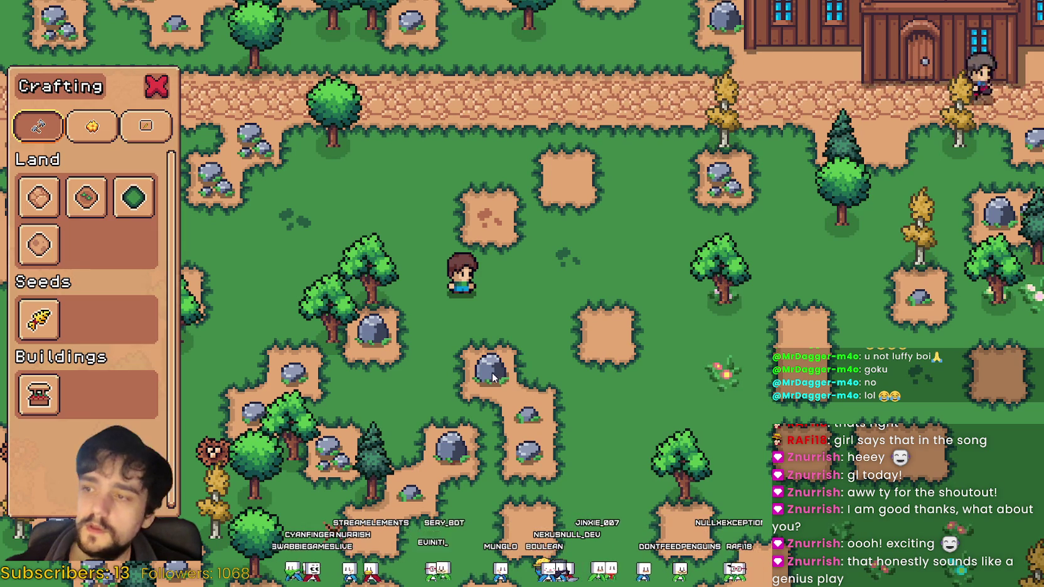
click(87, 198)
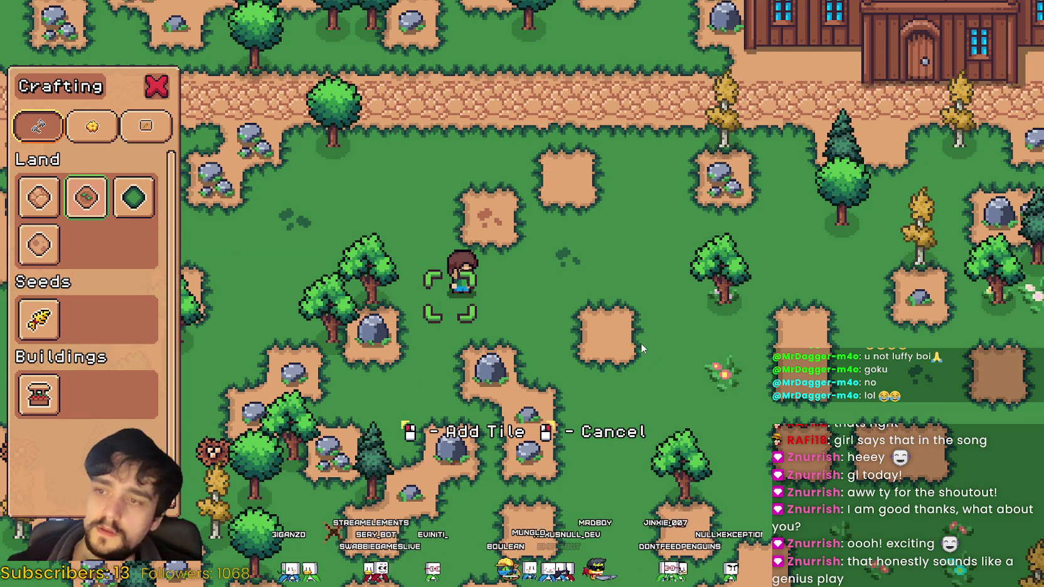
click(640, 343)
key(d)
click(637, 342)
key(d)
click(634, 341)
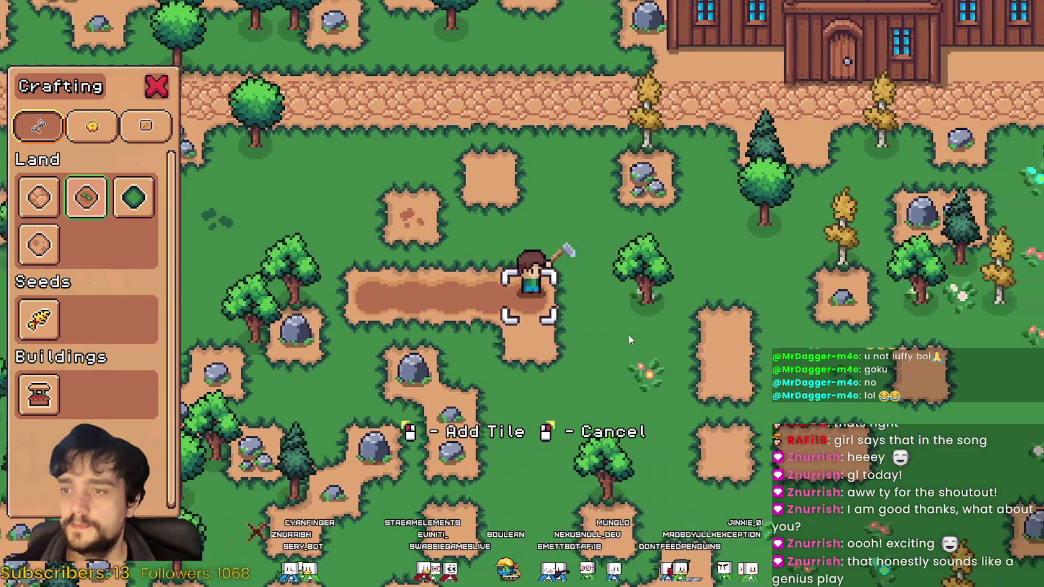
key(w)
click(630, 339)
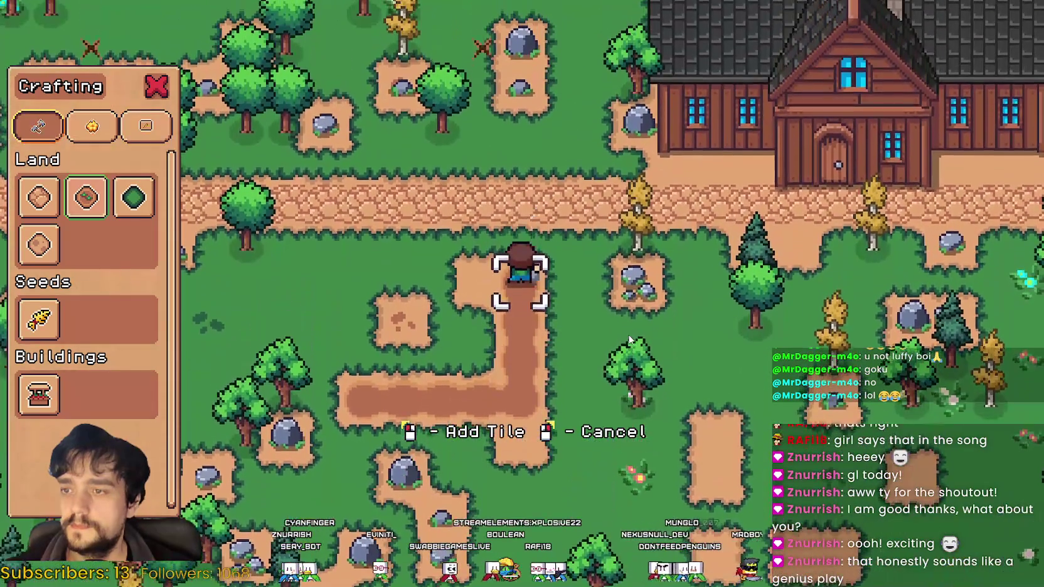
key(w)
click(628, 333)
Extend the plot's top edge left and fill the enclosed grass with farm tiles.
key(a)
click(629, 336)
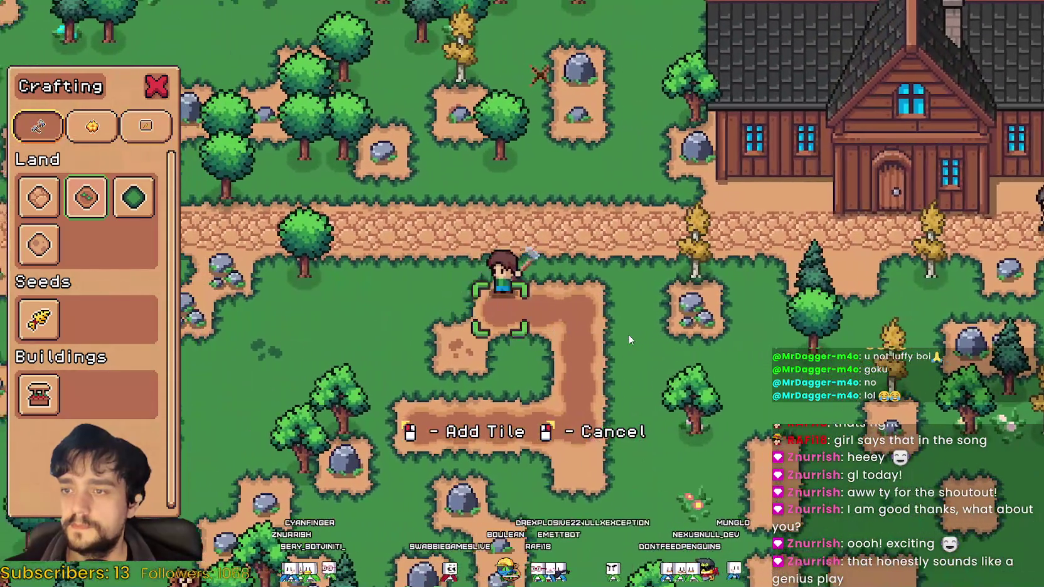
key(a)
click(602, 329)
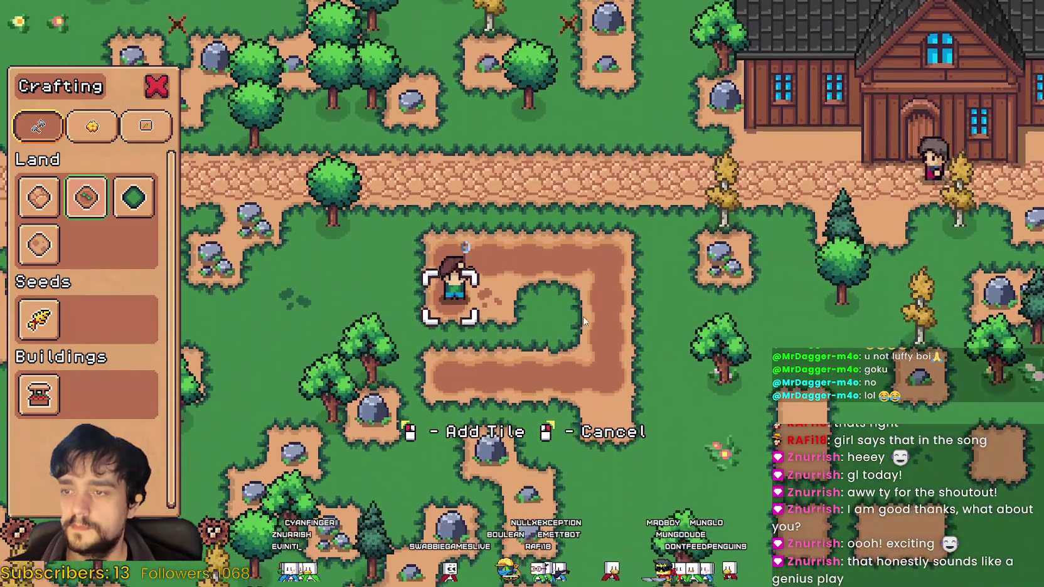
click(565, 317)
key(d)
click(544, 318)
click(543, 318)
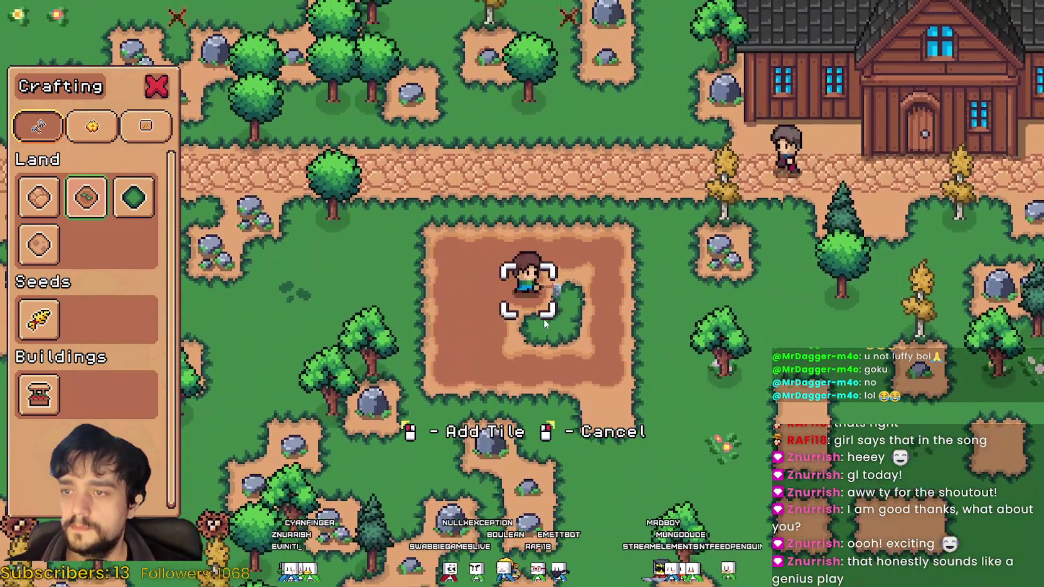
key(d)
click(543, 319)
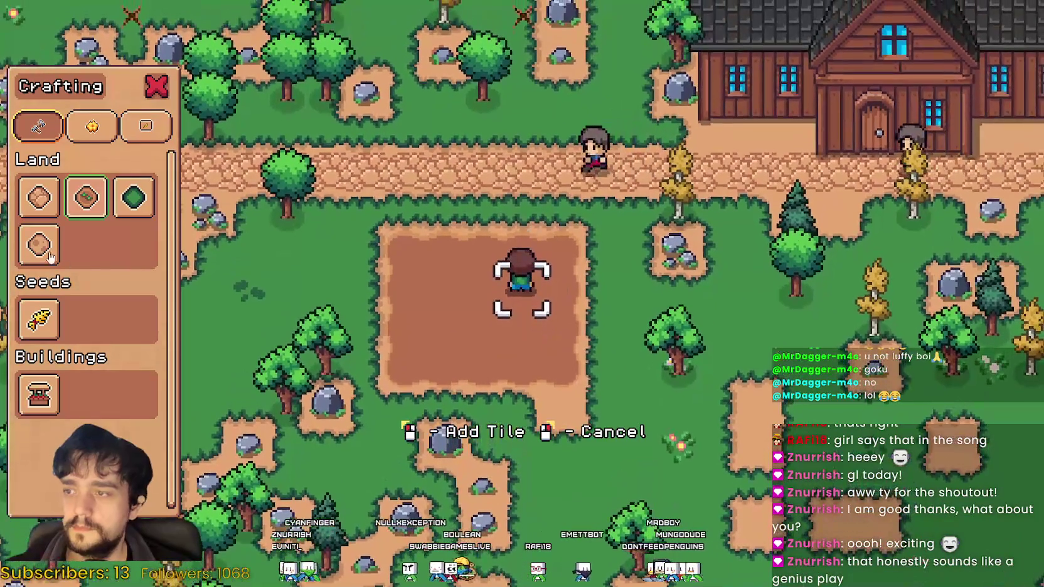
Switch to cobblestone path tiles and lay them down the plot's side and along its bottom.
click(50, 256)
key(d)
key(s)
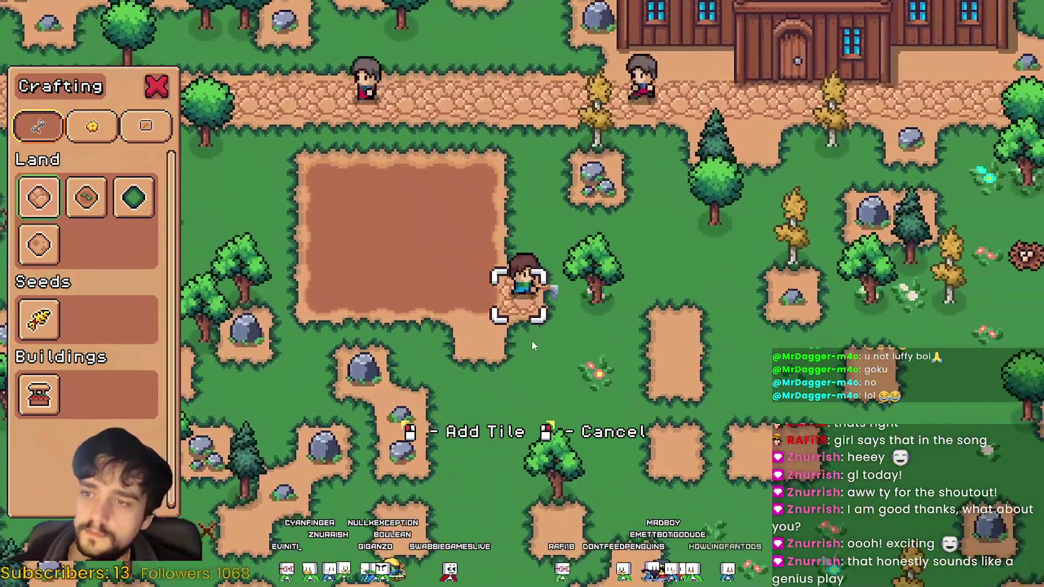
click(532, 345)
key(w)
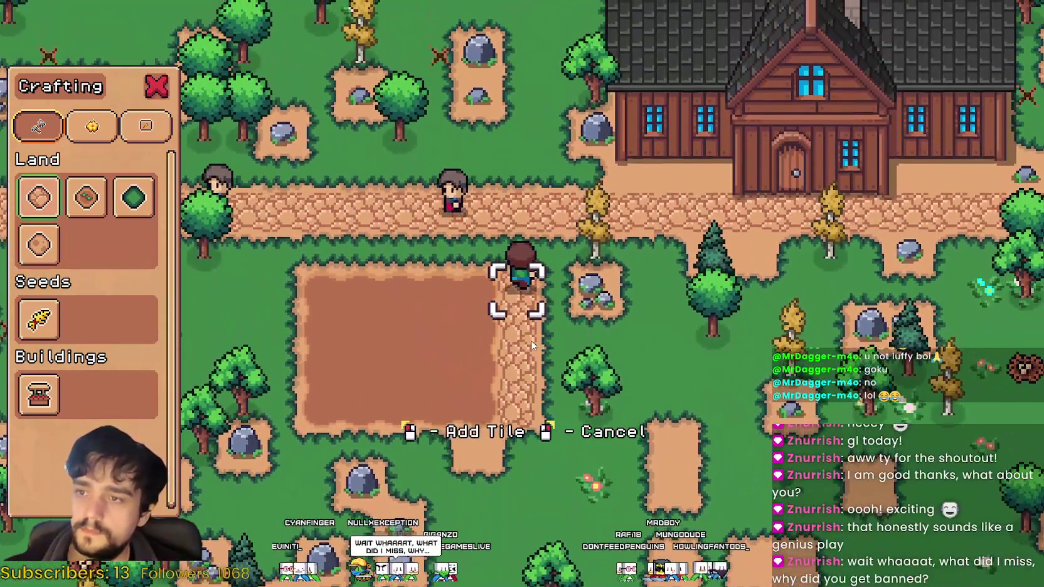
key(s)
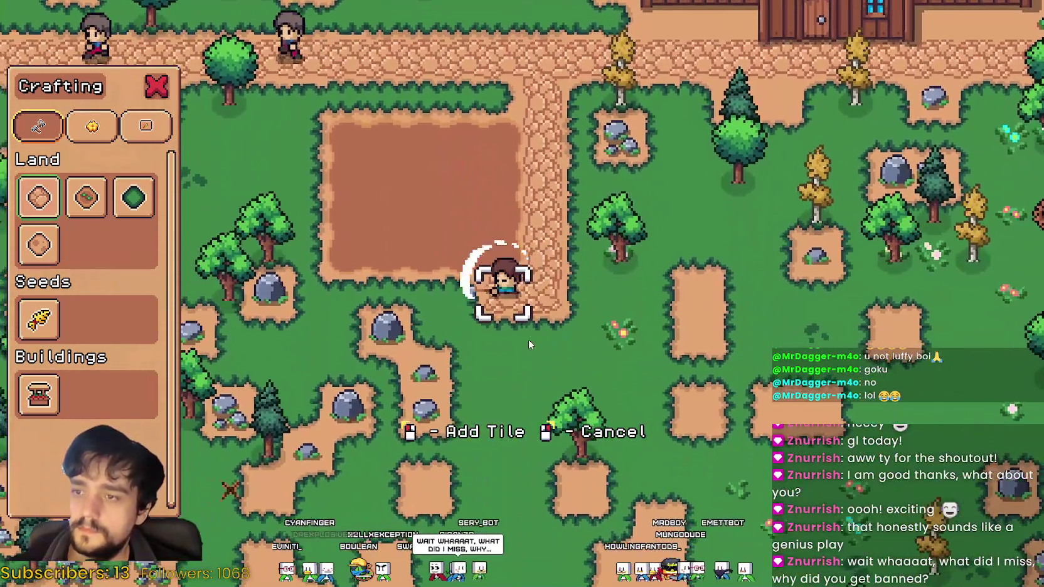
key(a)
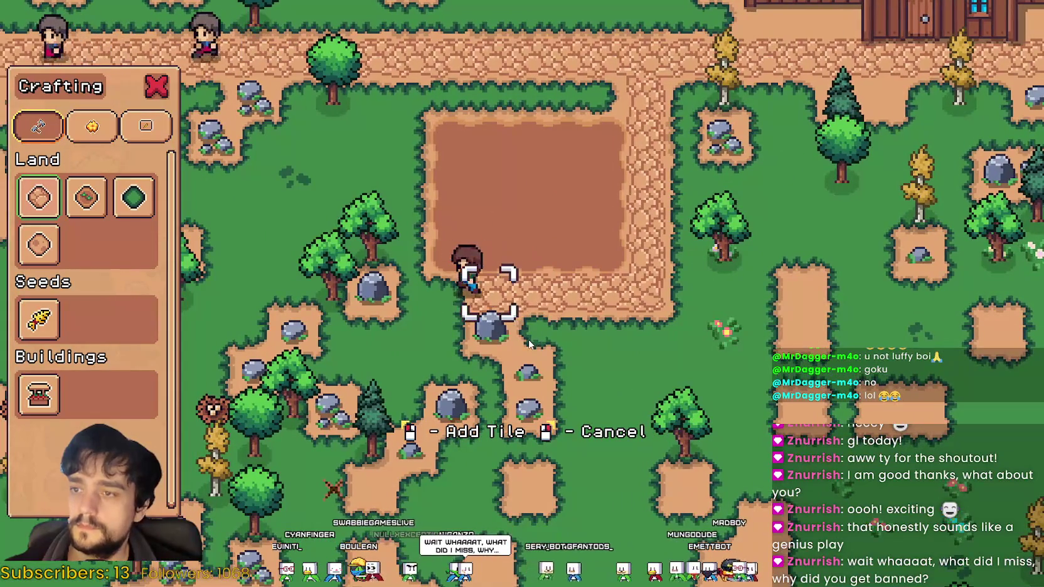
Select wheat seeds, then plant and water the plot's first two rows.
click(39, 319)
key(w)
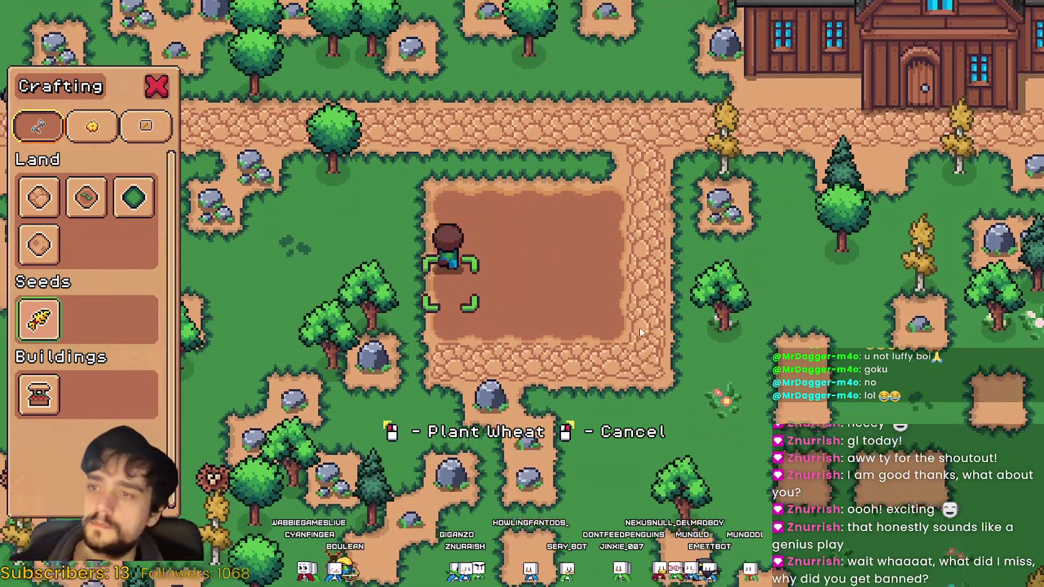
click(601, 354)
key(d)
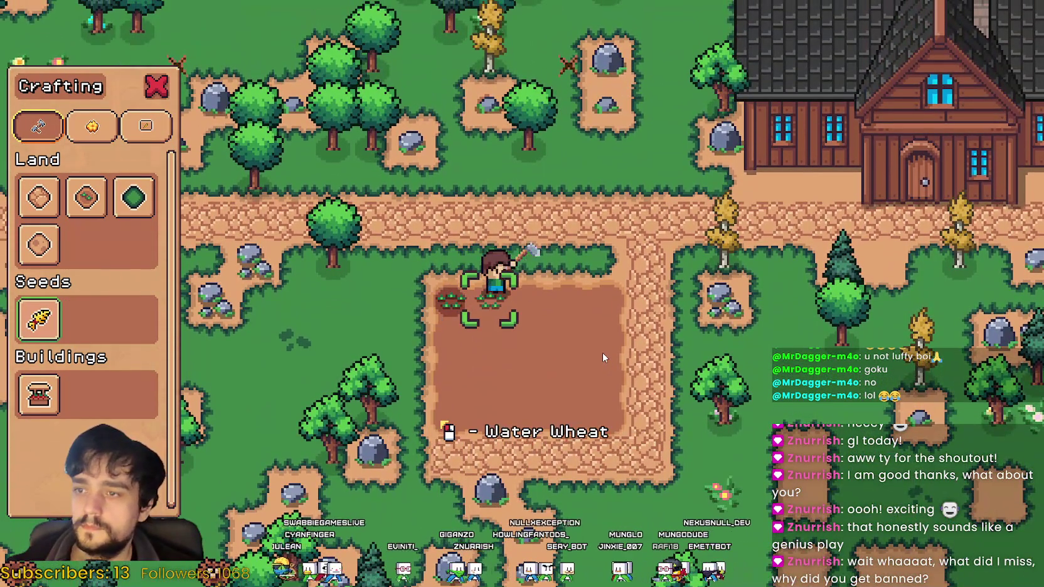
click(602, 357)
key(d)
click(602, 358)
click(603, 358)
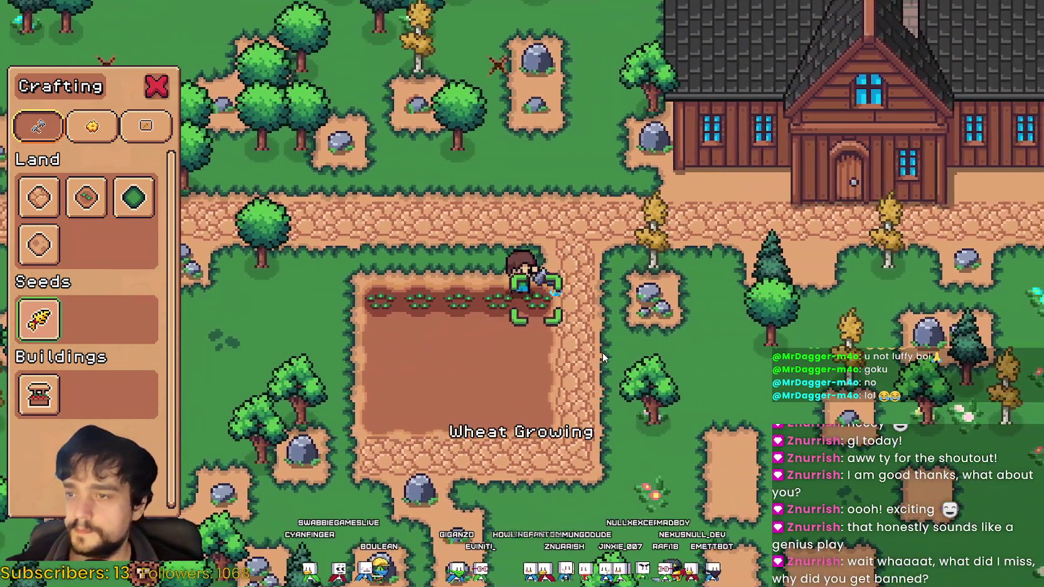
key(s)
click(601, 352)
click(601, 352)
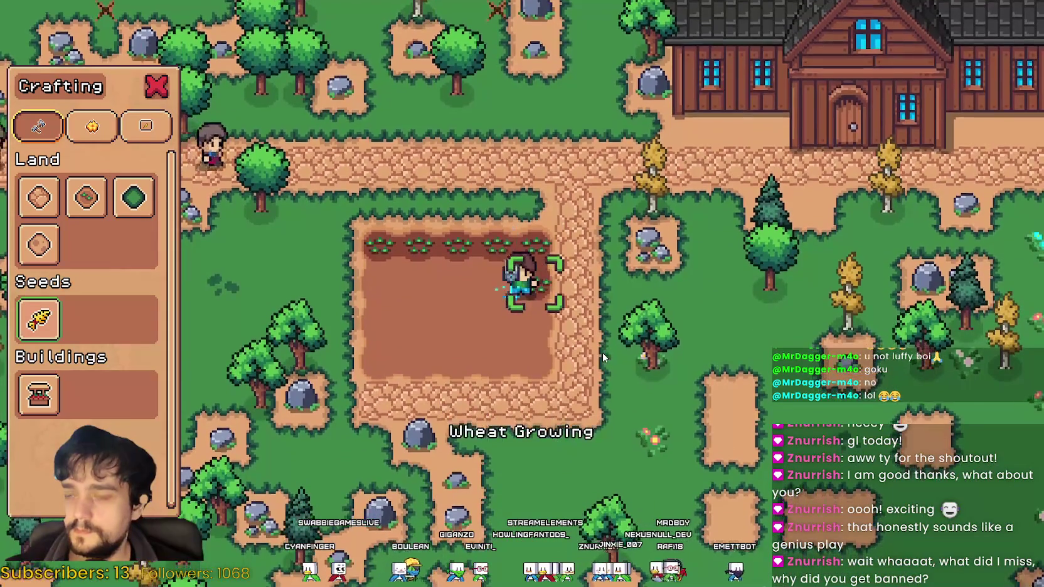
key(a)
click(602, 352)
click(601, 353)
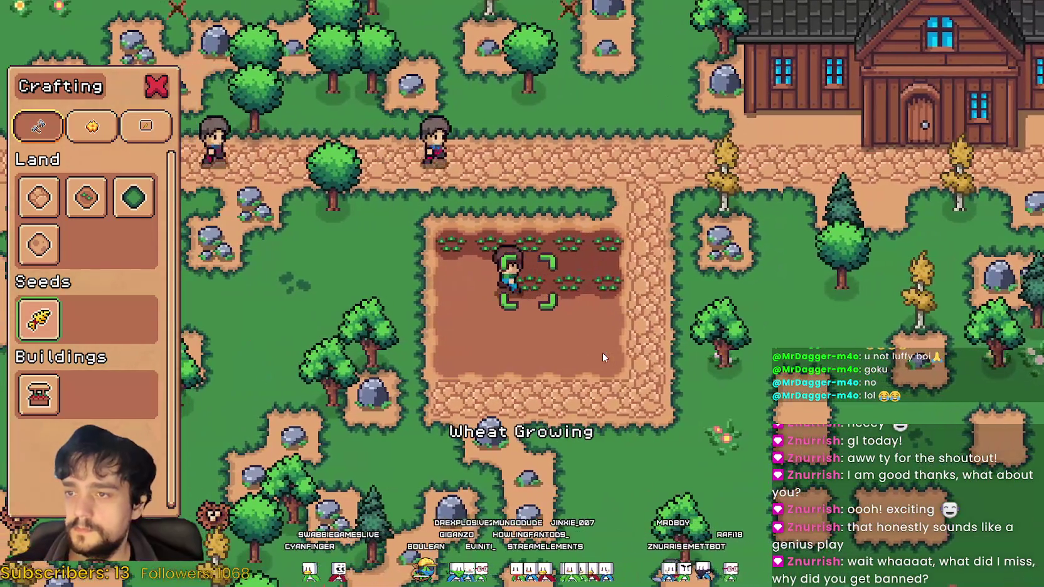
Plant and water the third and bottom rows, then cancel planting and close Crafting.
key(a)
key(s)
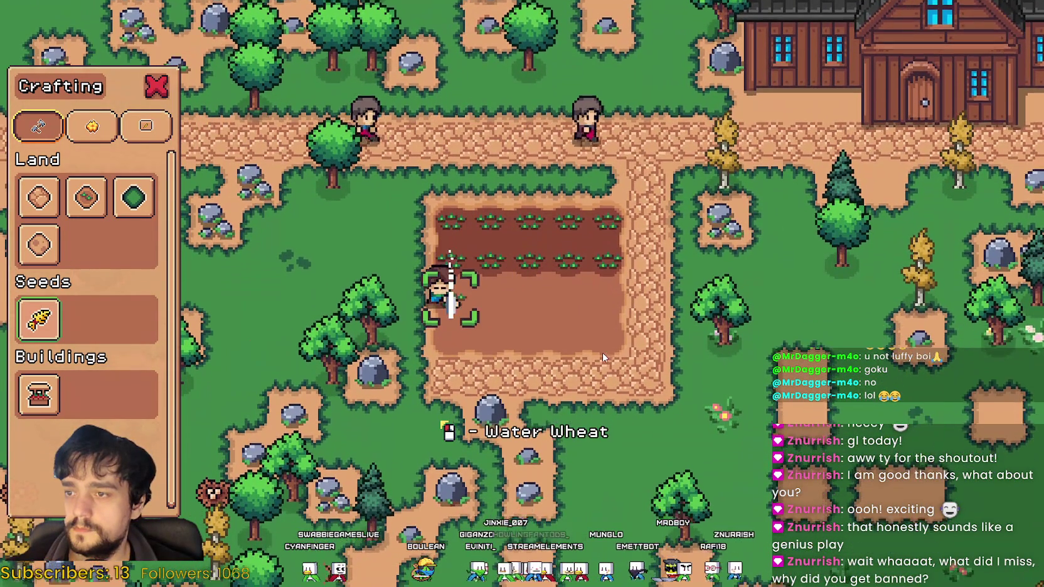
key(d)
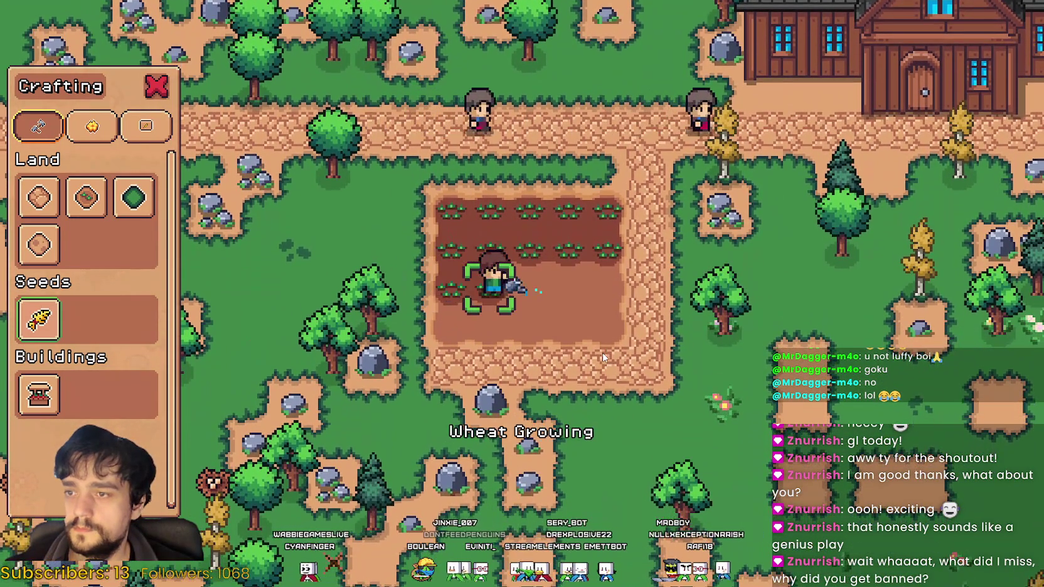
key(d)
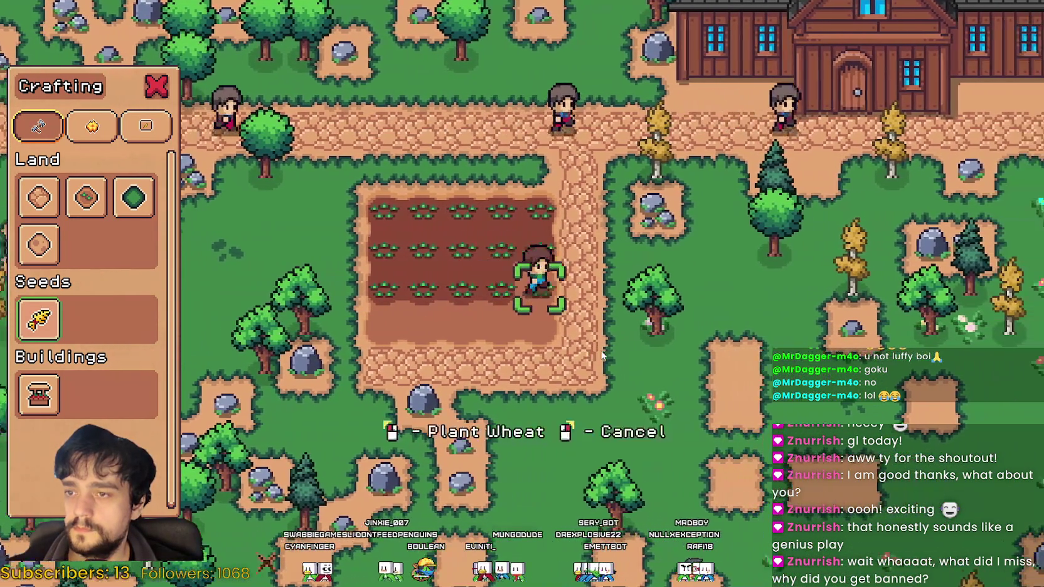
click(601, 354)
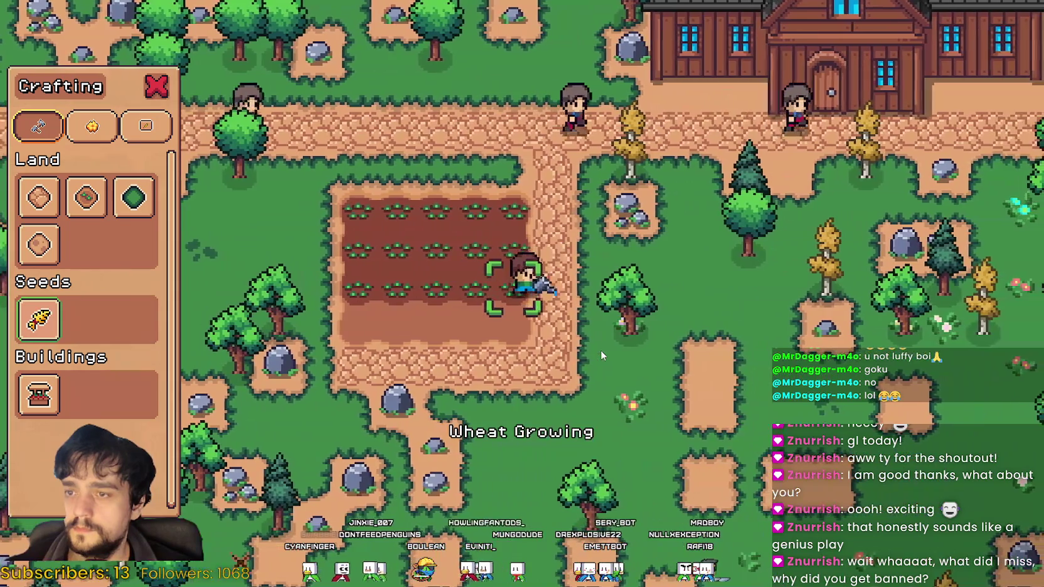
key(s)
key(a)
click(600, 350)
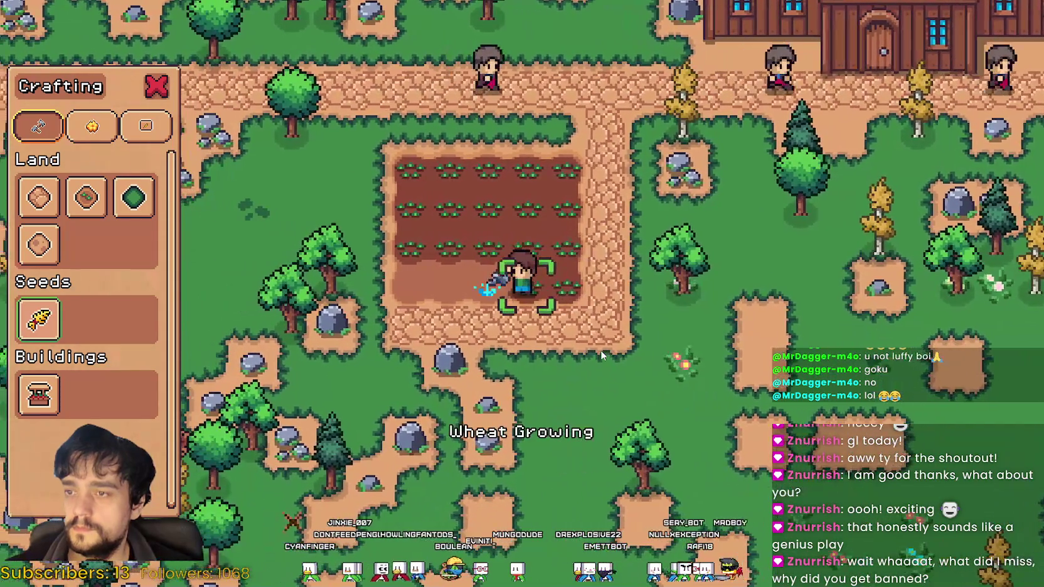
key(a)
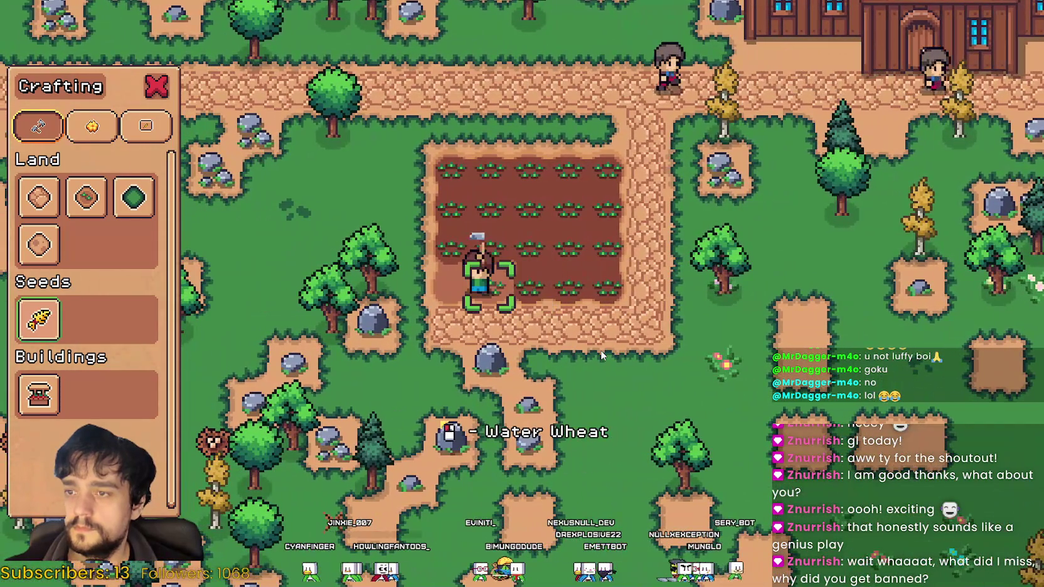
click(601, 355)
key(a)
key(s)
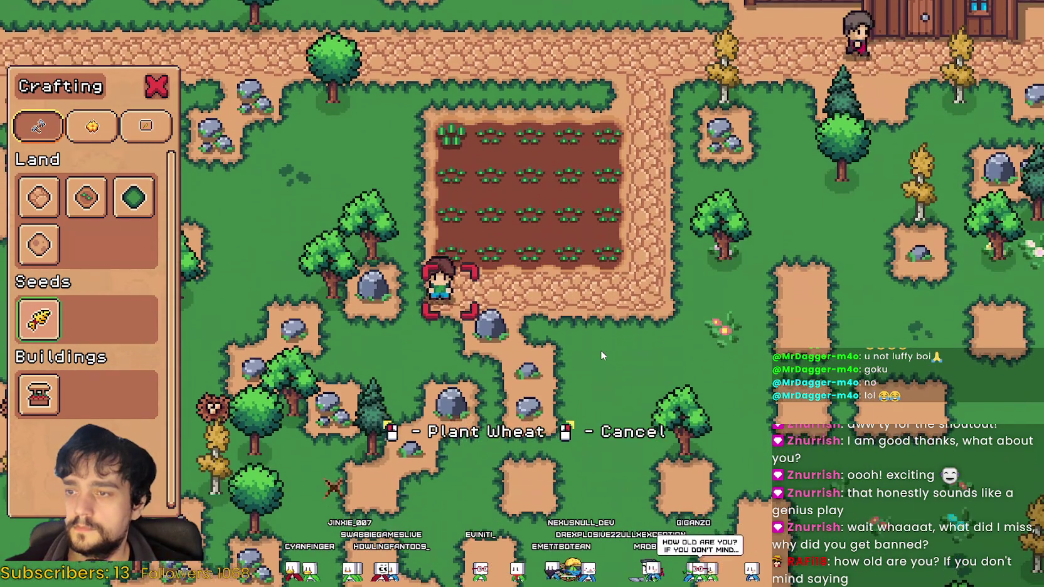
right_click(600, 350)
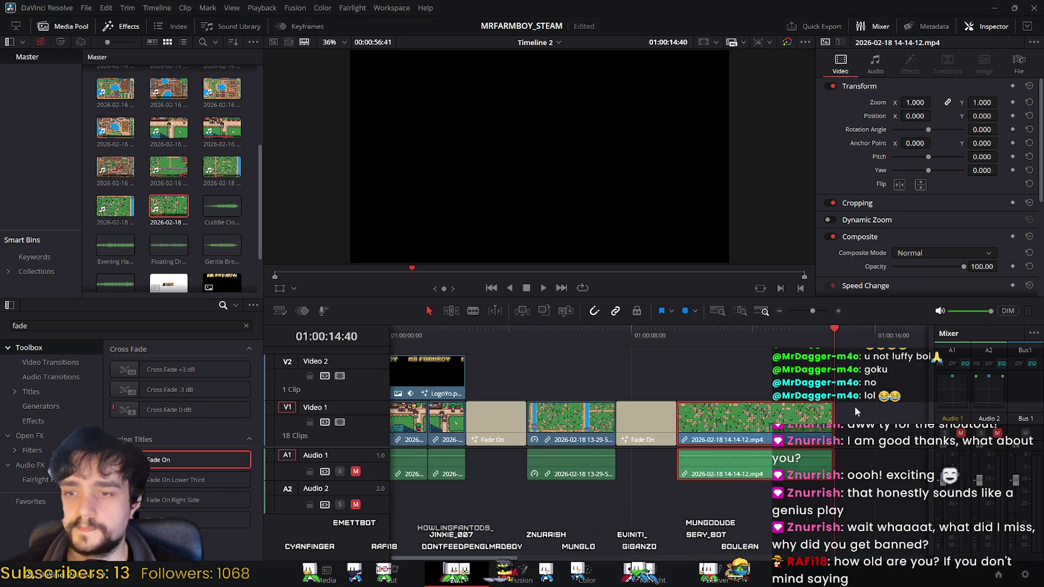
Box-select the clips after 14-14-12 on V1/A1 and drag them far right, leaving a gap.
scroll(505, 370, right, 5)
scroll(561, 410, right, 5)
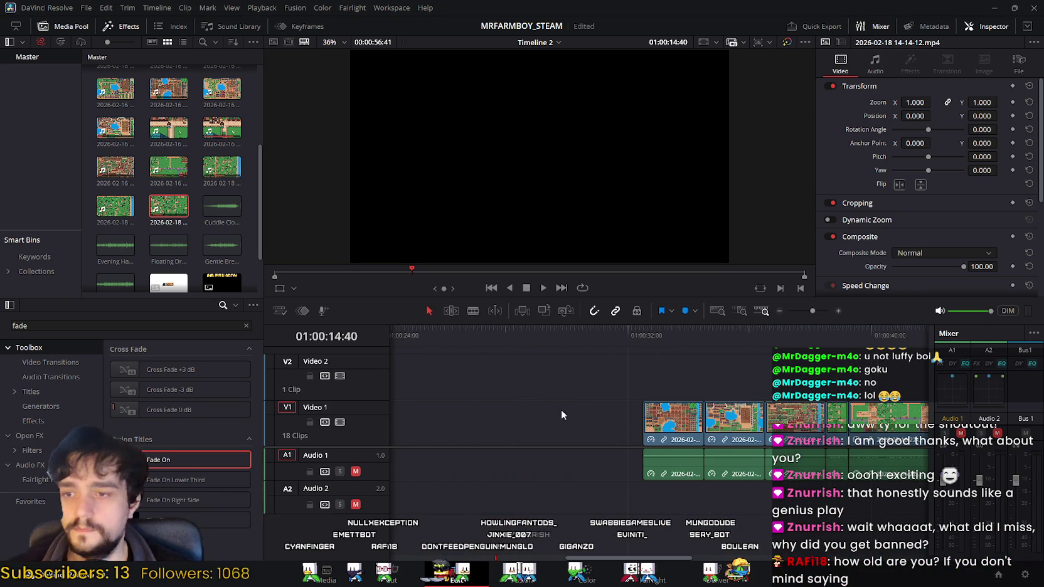
scroll(475, 400, right, 2)
key(ctrl+a)
scroll(547, 408, right, 10)
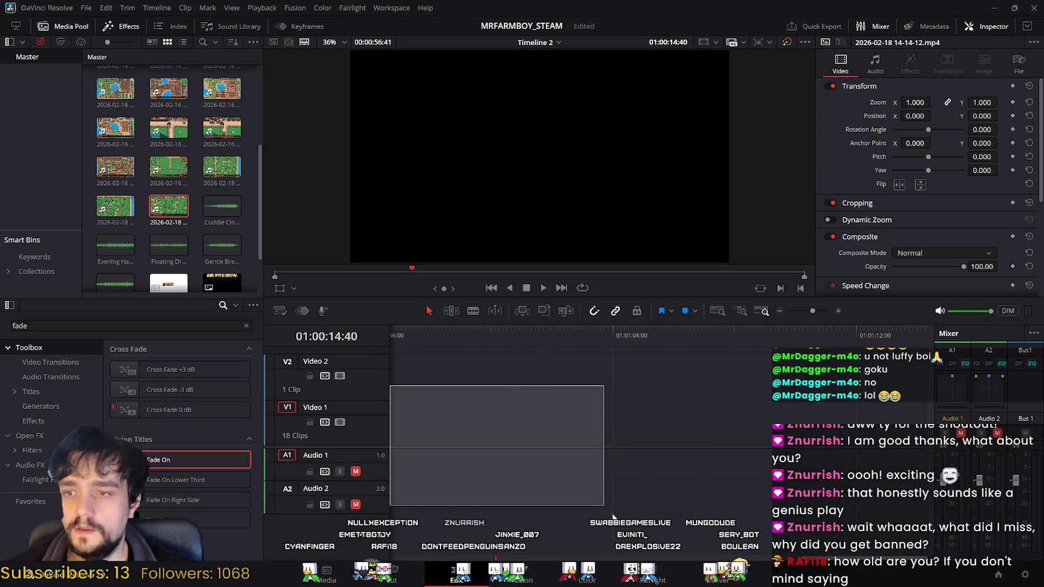
click(586, 555)
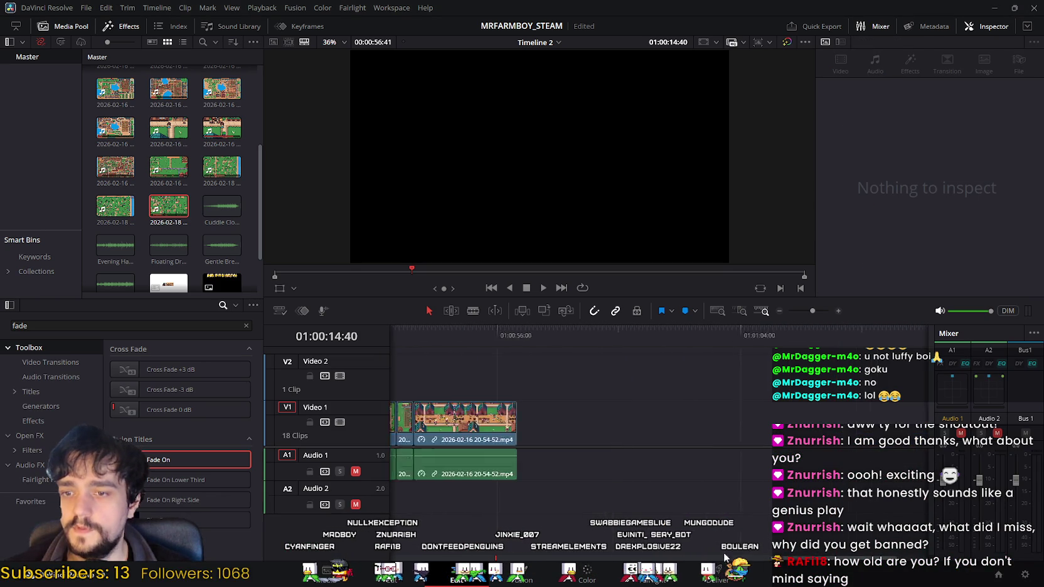
scroll(475, 388, left, 10)
drag(475, 388, 654, 495)
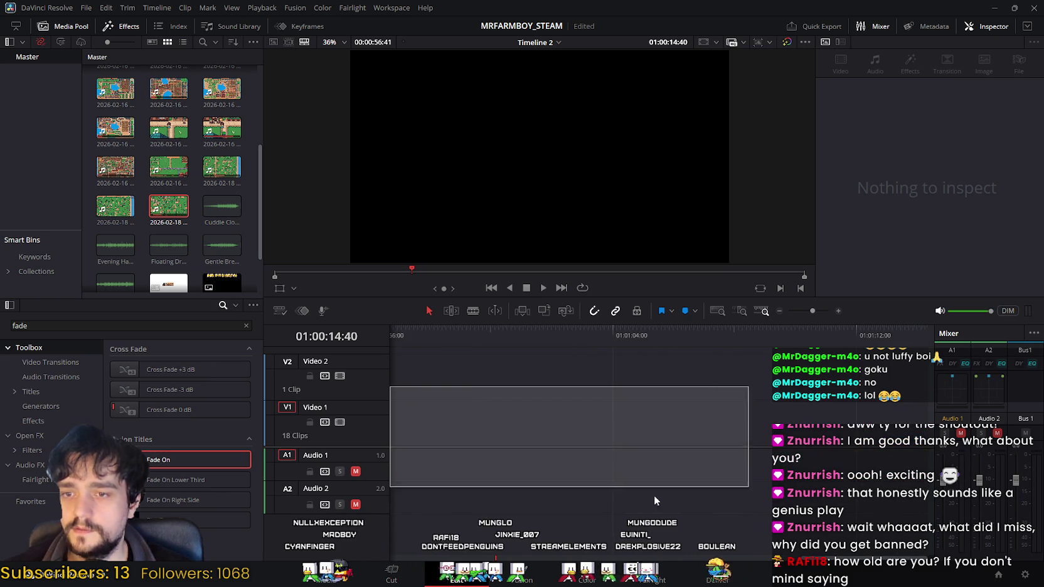
scroll(552, 406, left, 10)
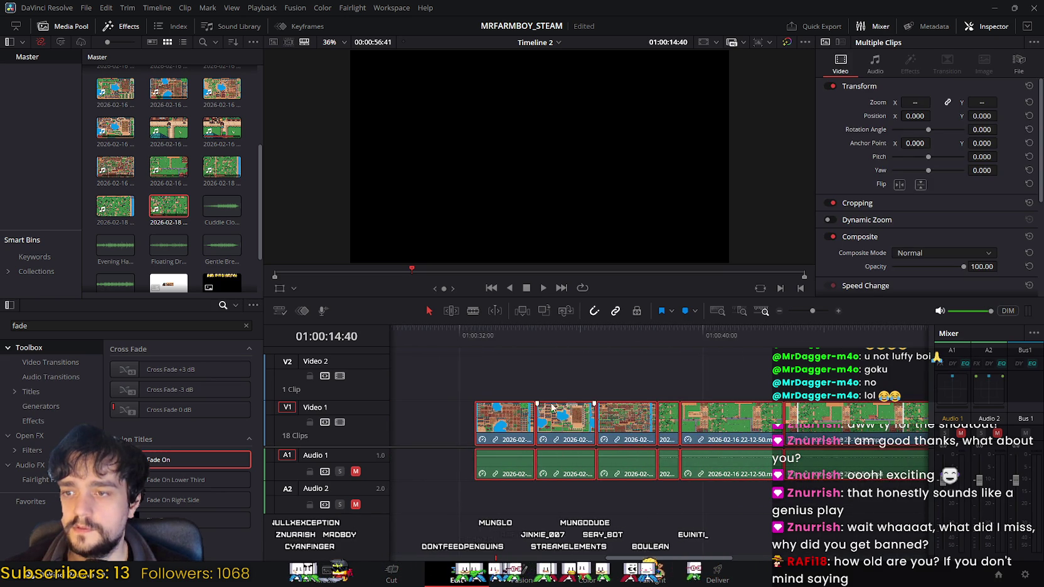
mouse_move(504, 419)
mouse_down()
mouse_move(627, 426)
mouse_move(509, 432)
mouse_up()
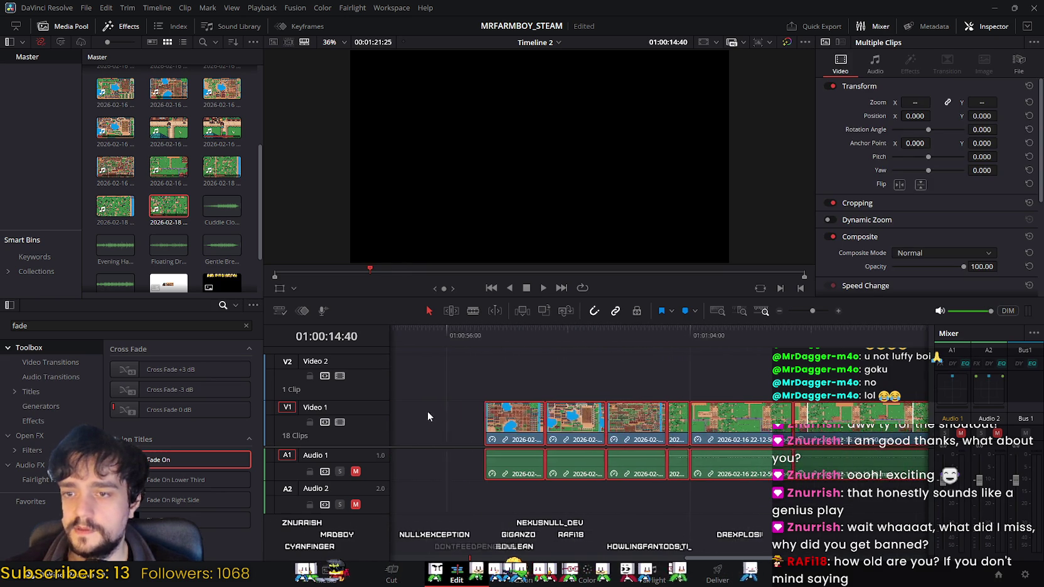
mouse_move(509, 431)
mouse_down()
mouse_move(694, 430)
mouse_move(714, 413)
mouse_up()
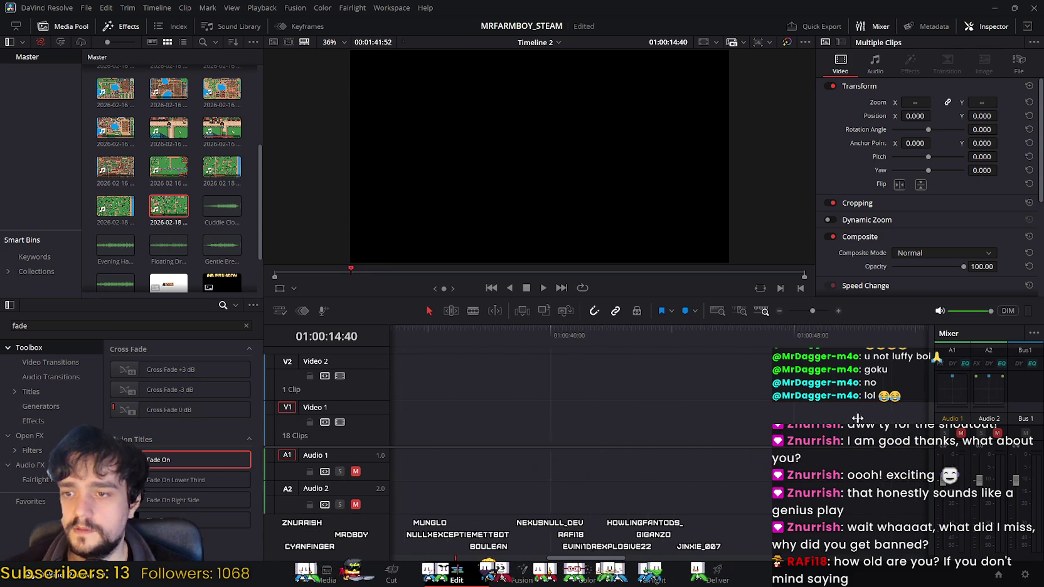
click(716, 417)
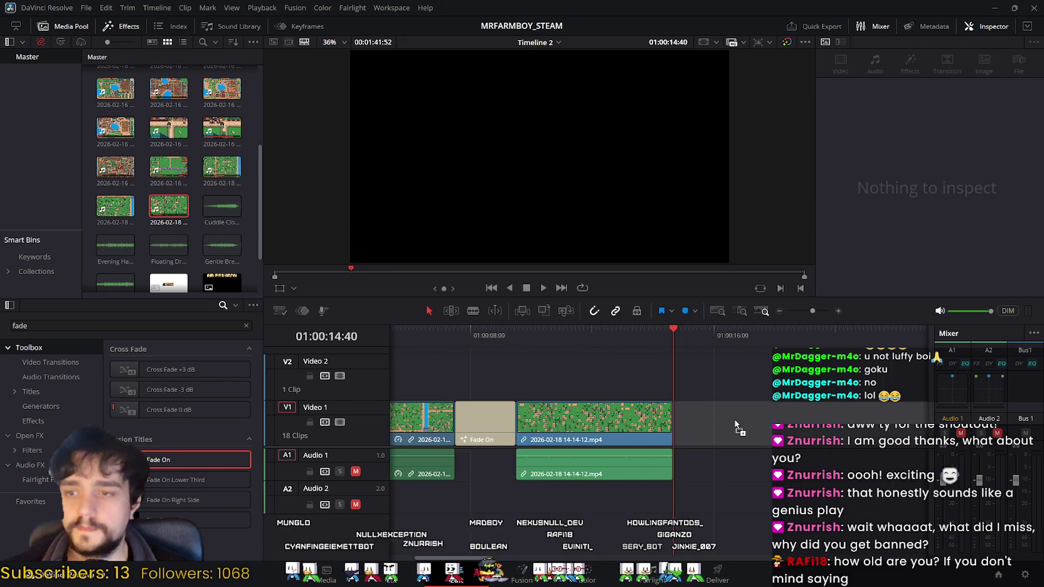
drag(931, 460, 697, 431)
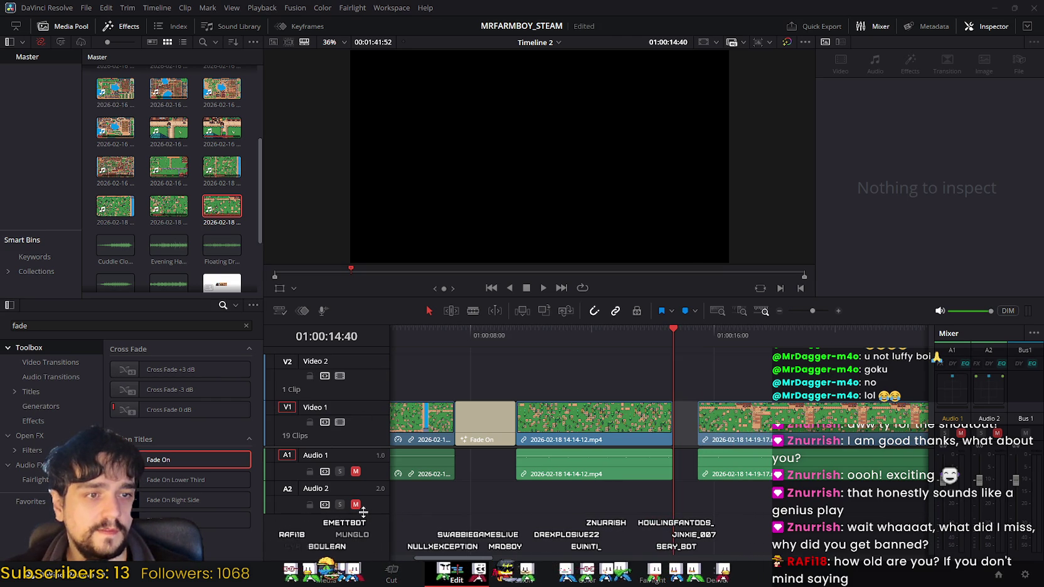
scroll(660, 378, right, 3)
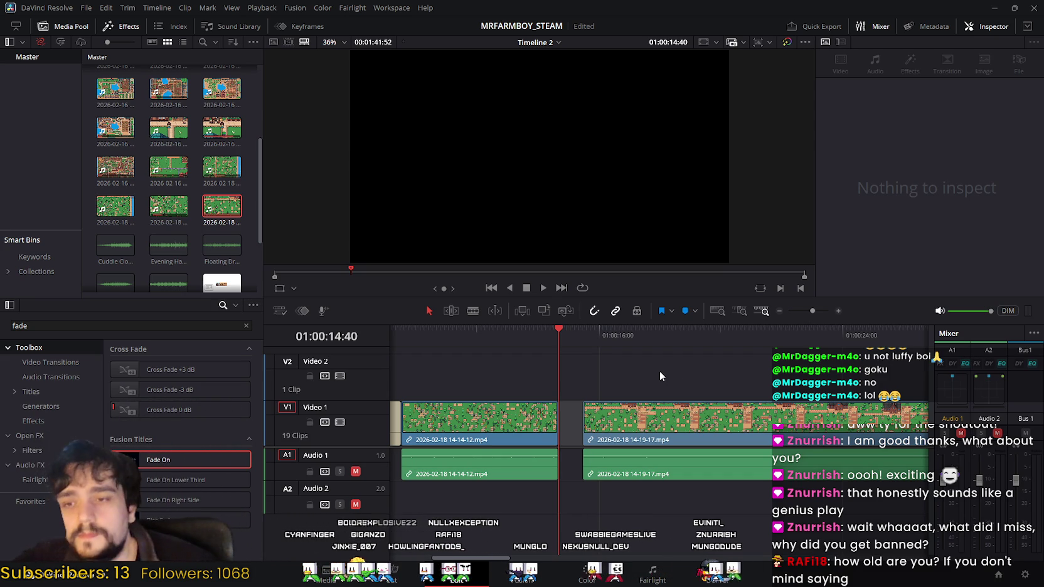
Scroll through the full length of the 14-19-17 clip, select it, and scroll back.
scroll(660, 375, right, 3)
scroll(569, 351, right, 3)
scroll(655, 379, right, 2)
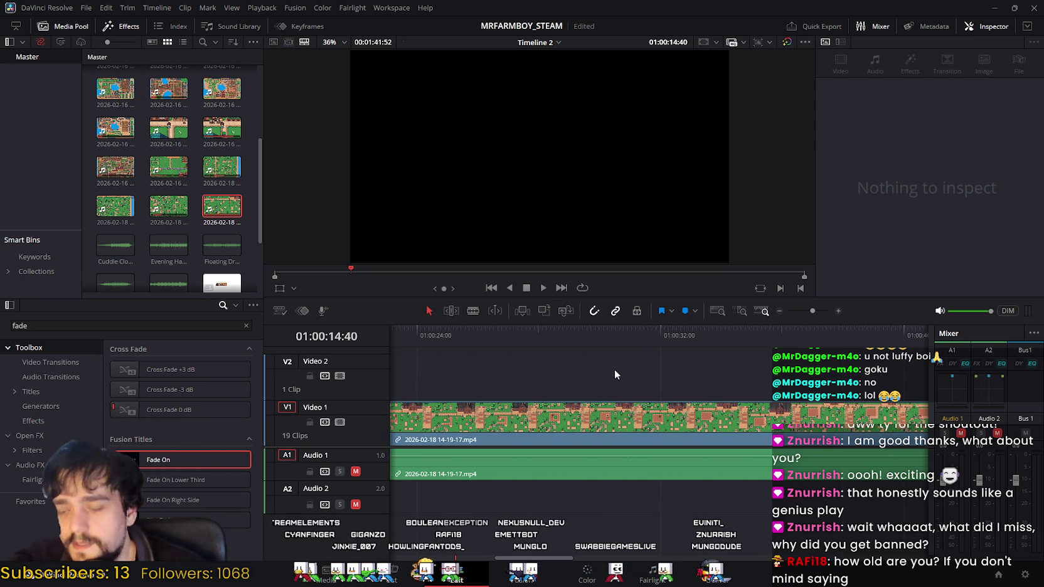
scroll(498, 377, right, 3)
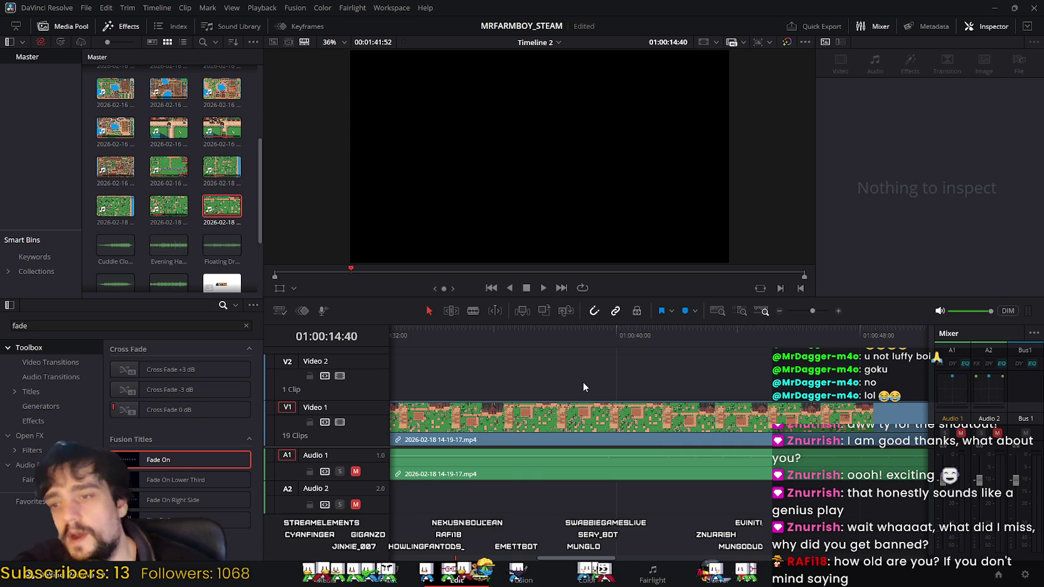
click(621, 411)
scroll(506, 359, right, 3)
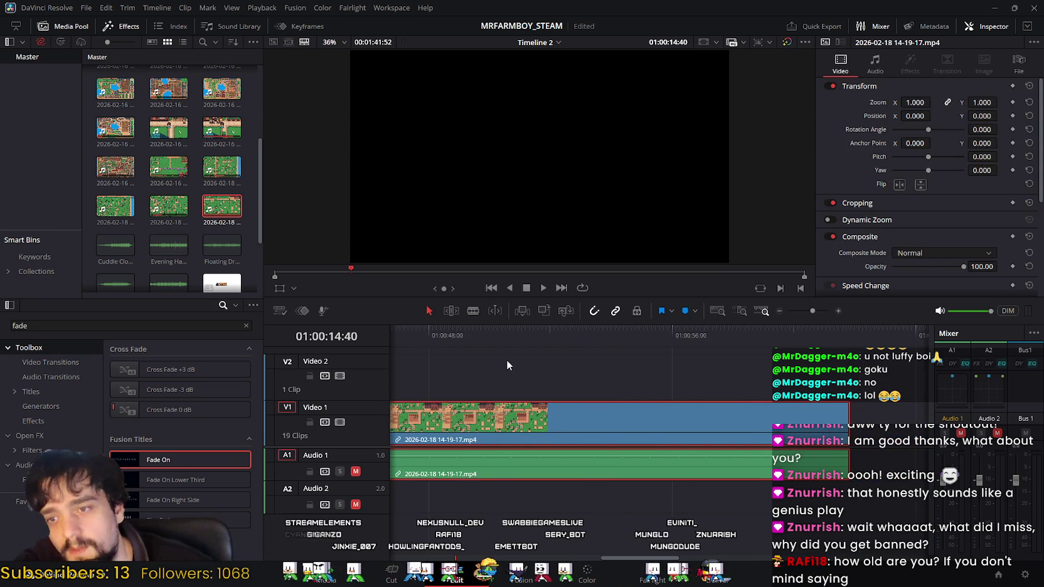
scroll(709, 436, left, 2)
scroll(711, 430, left, 2)
scroll(713, 424, left, 2)
scroll(715, 415, left, 2)
scroll(690, 410, left, 3)
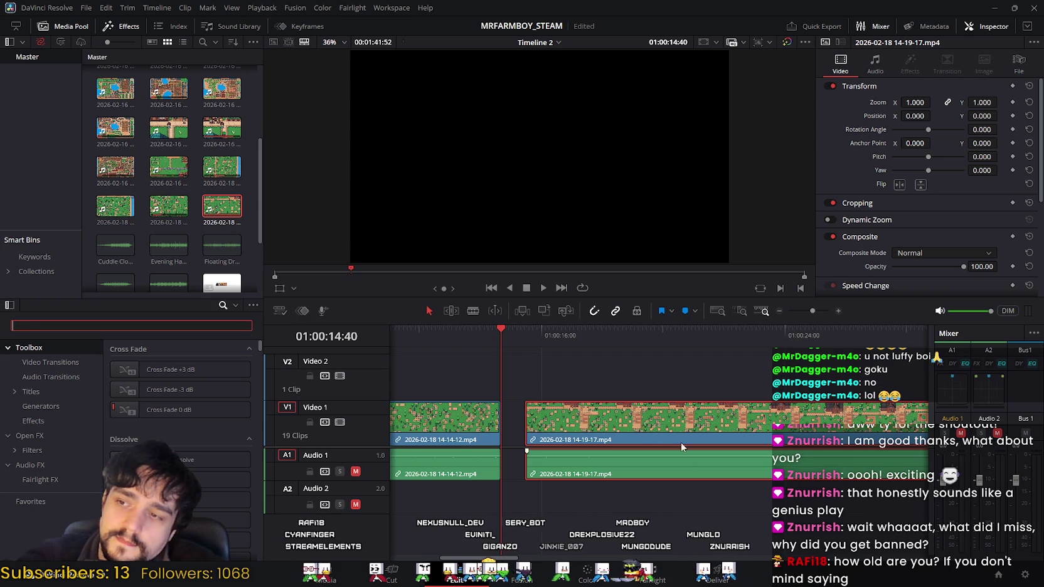
scroll(628, 432, right, 2)
scroll(690, 411, right, 1)
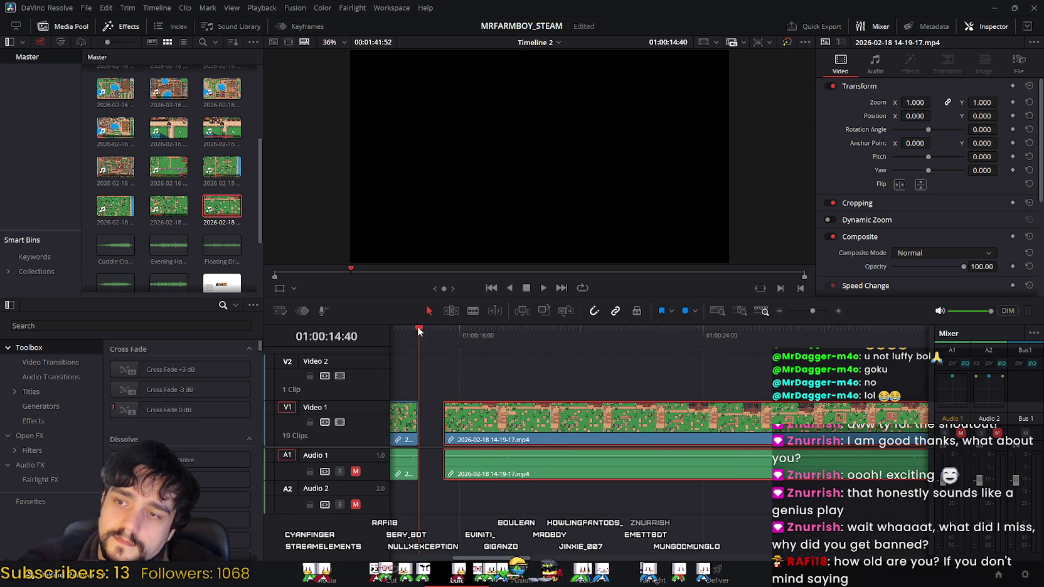
Scrub into the 14-19-17 clip, nudging it left and then right to leave a small gap.
drag(439, 337, 453, 339)
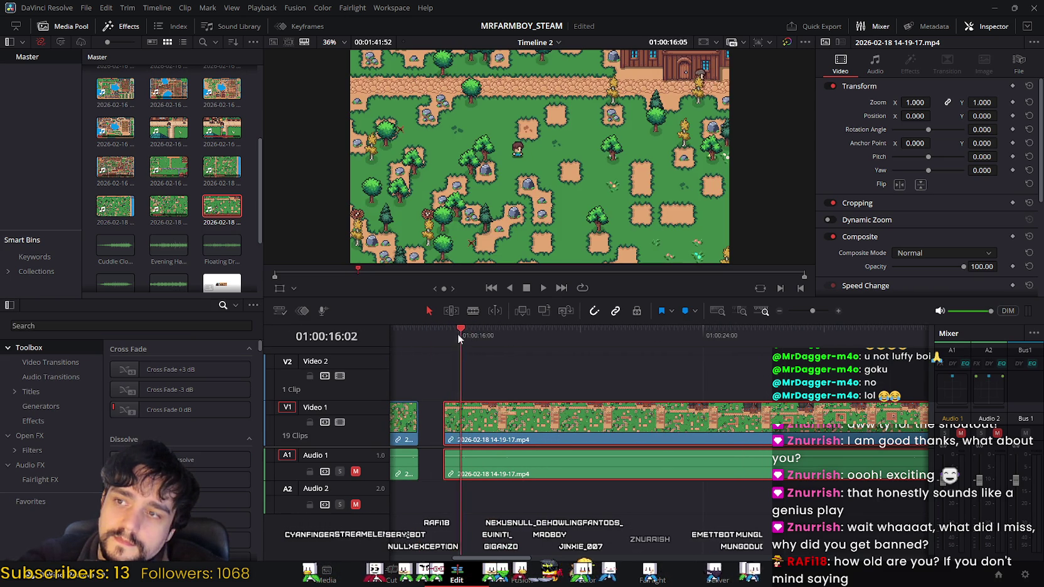
scroll(617, 416, left, 1)
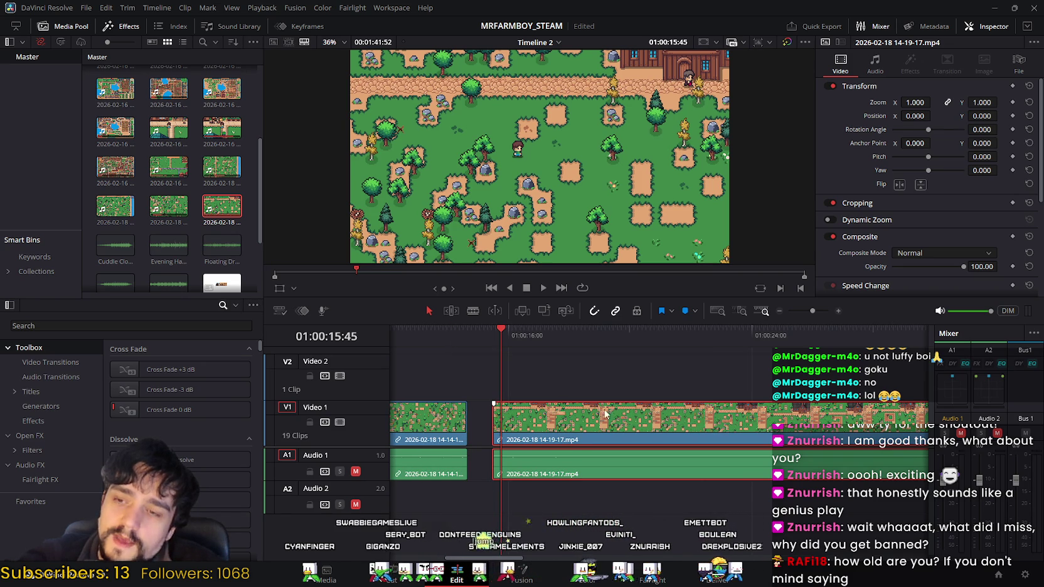
scroll(573, 379, left, 1)
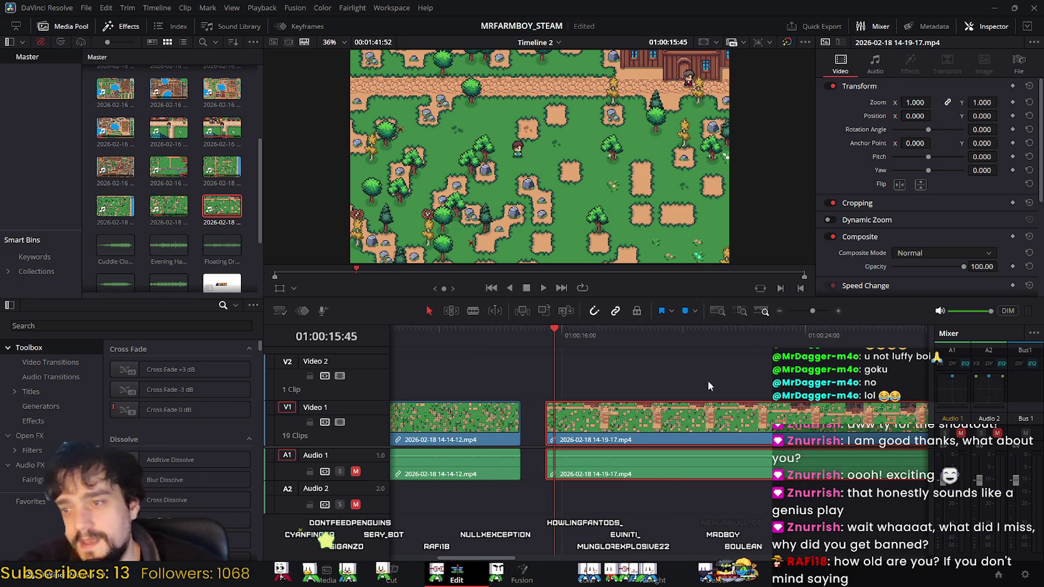
scroll(749, 375, left, 1)
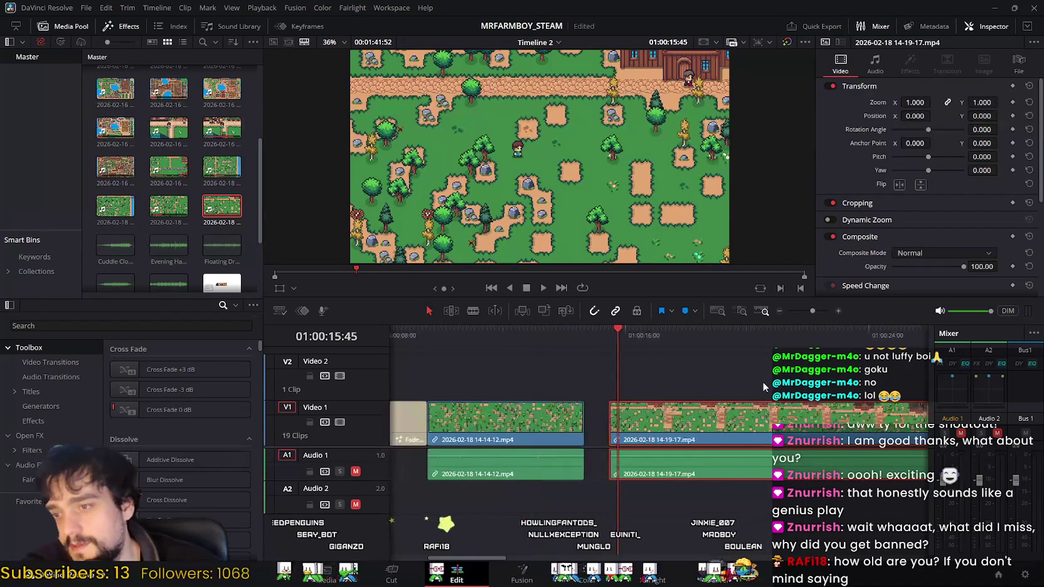
scroll(756, 380, right, 1)
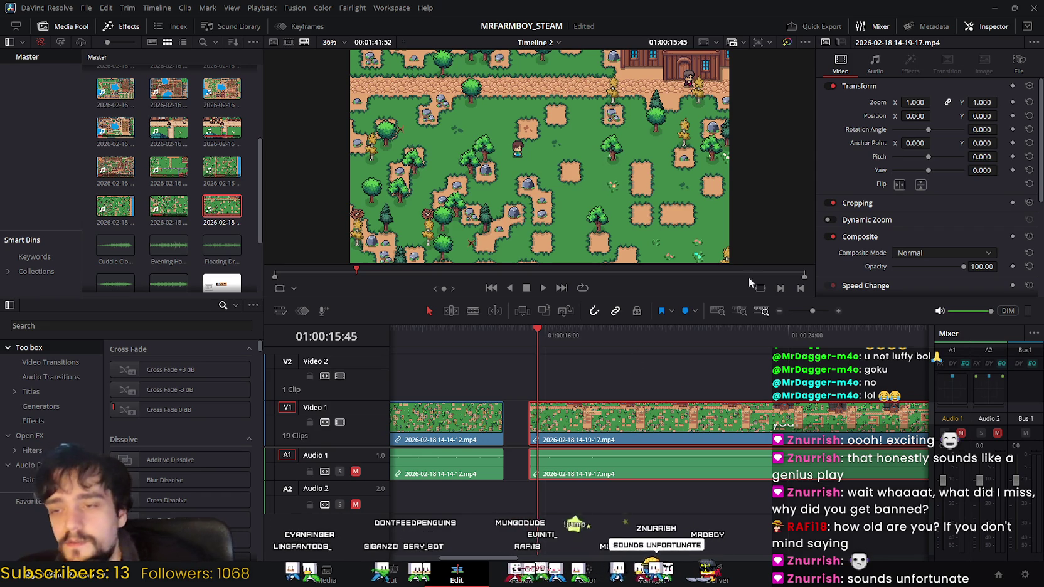
scroll(590, 353, left, 1)
drag(594, 414, 665, 411)
scroll(627, 414, left, 5)
scroll(702, 380, left, 1)
mouse_move(641, 337)
mouse_down()
mouse_move(567, 378)
mouse_move(505, 391)
mouse_move(768, 391)
mouse_up()
scroll(607, 353, right, 2)
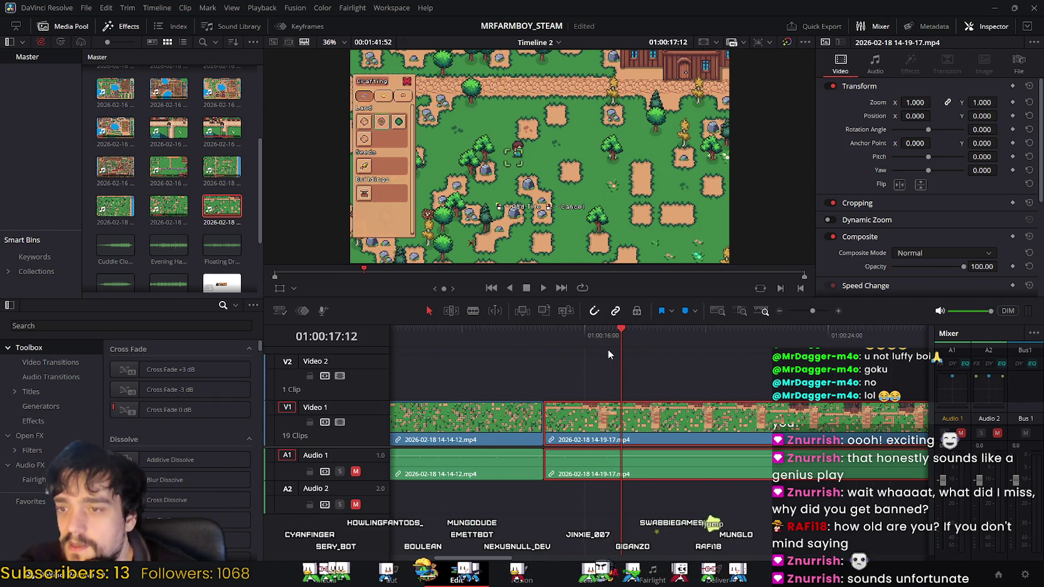
mouse_move(672, 346)
mouse_down()
mouse_move(755, 364)
mouse_move(591, 389)
mouse_up()
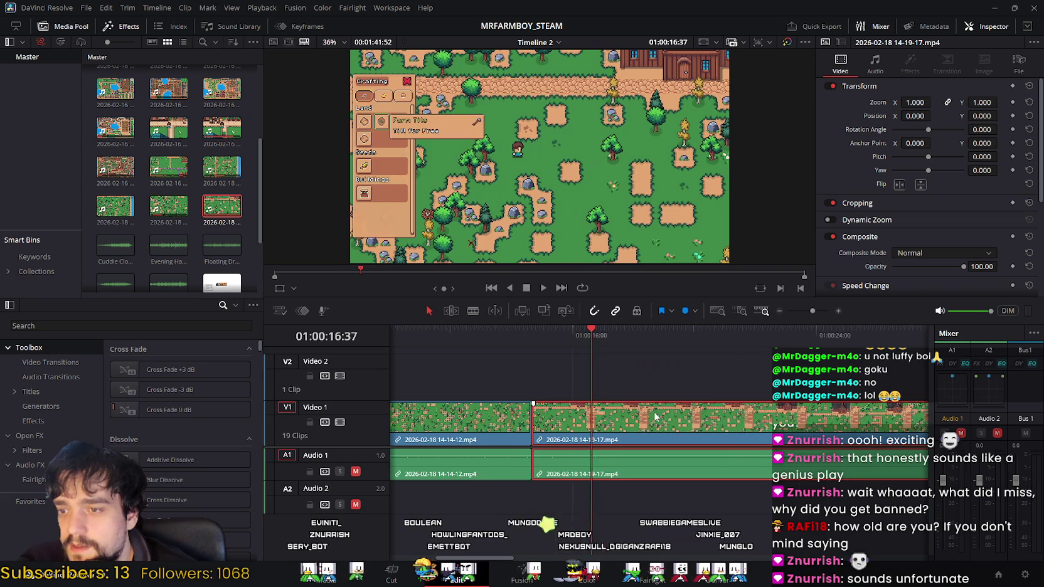
drag(655, 417, 676, 417)
Scrub through 01:00:24:00 and 01:00:28:45 to the tilled plot, then switch to the trailer browser.
scroll(609, 379, right, 1)
mouse_move(571, 335)
mouse_down()
mouse_move(552, 335)
mouse_move(583, 346)
mouse_move(502, 349)
mouse_move(577, 367)
mouse_up()
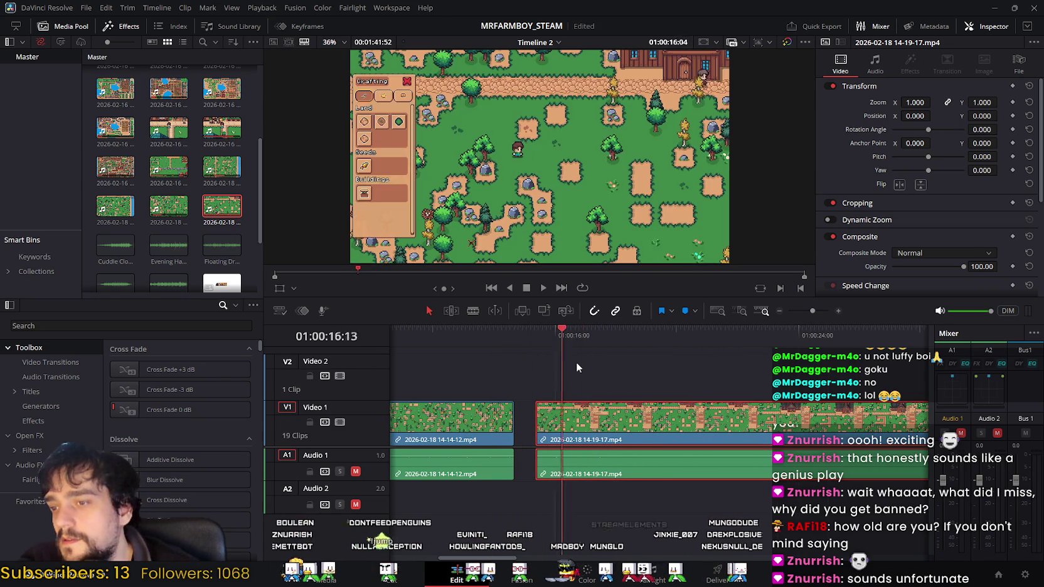
drag(678, 375, 800, 387)
mouse_move(490, 375)
mouse_down()
mouse_move(536, 362)
mouse_move(668, 365)
mouse_move(827, 389)
mouse_move(632, 378)
mouse_move(744, 366)
mouse_move(828, 383)
mouse_up()
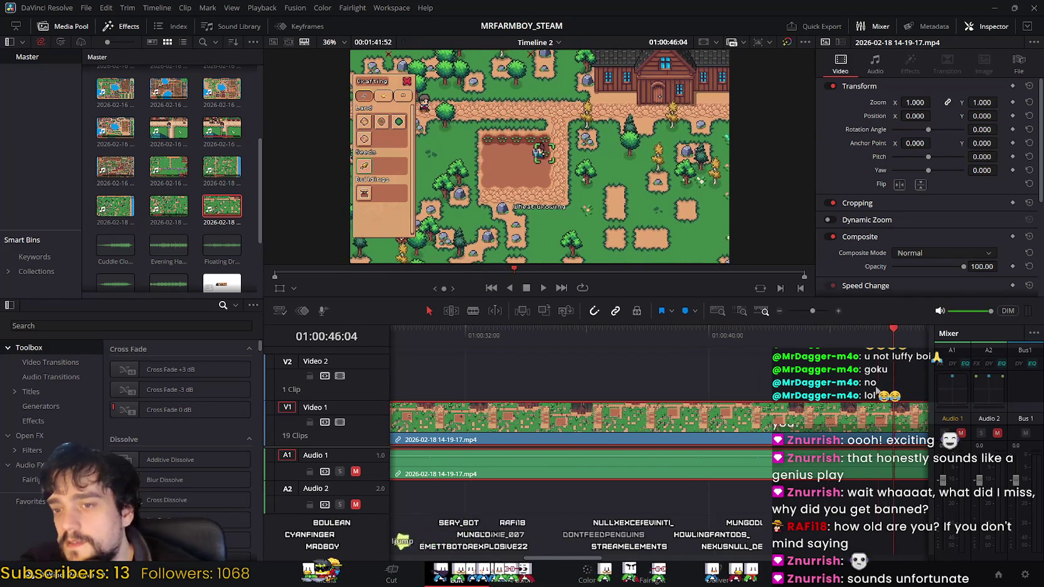
drag(569, 358, 660, 364)
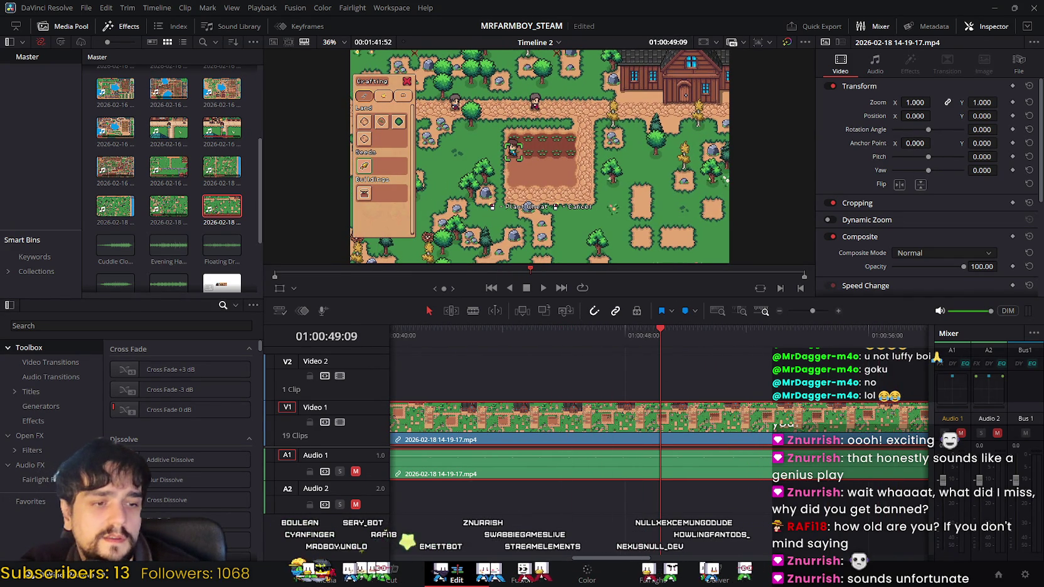
key(alt+Tab)
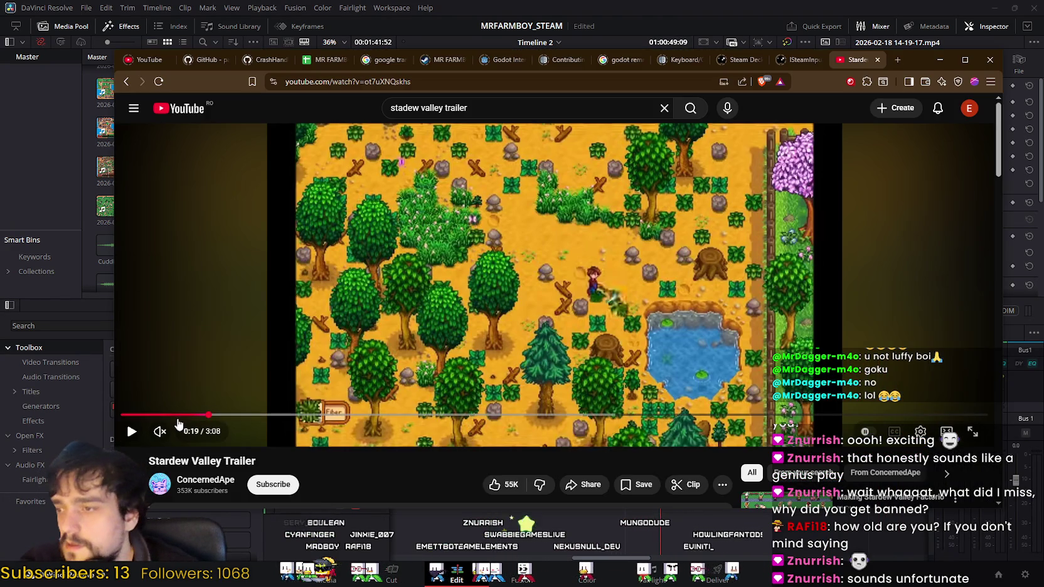
Watch the Stardew Valley trailer's farm scene near 0:27, then return to Resolve around 01:00:42.
key(space)
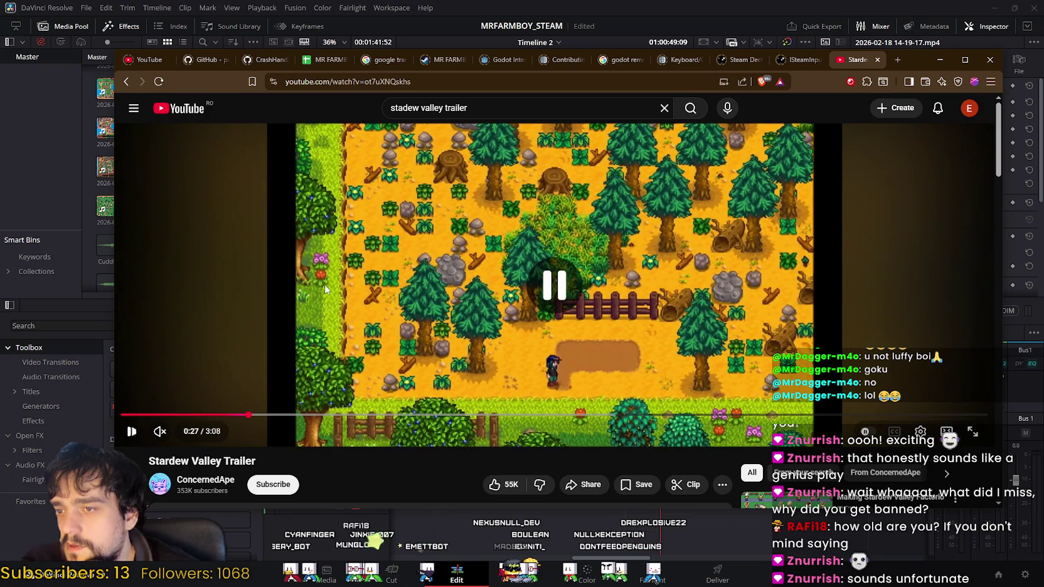
click(555, 342)
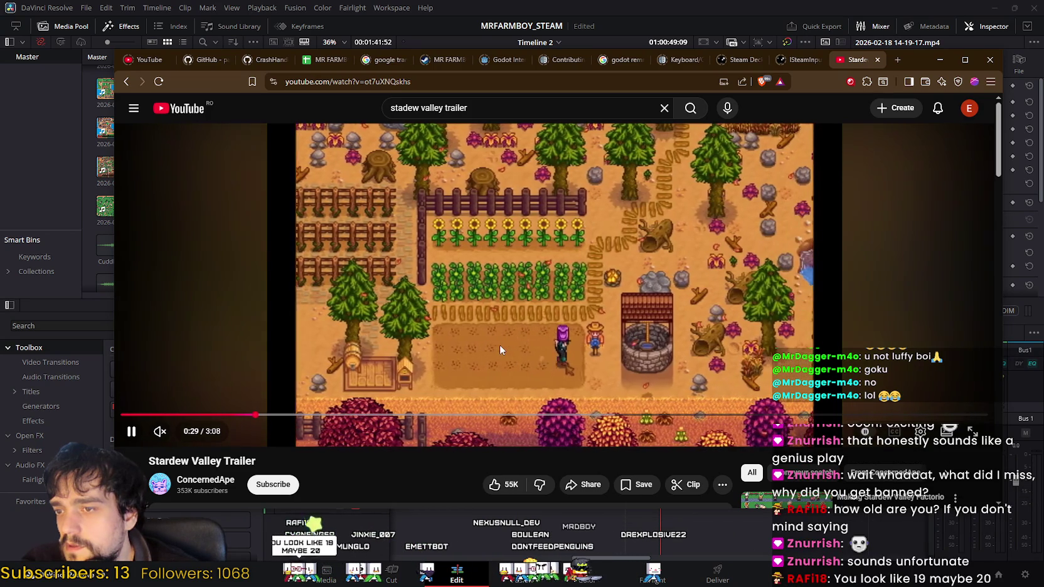
click(499, 350)
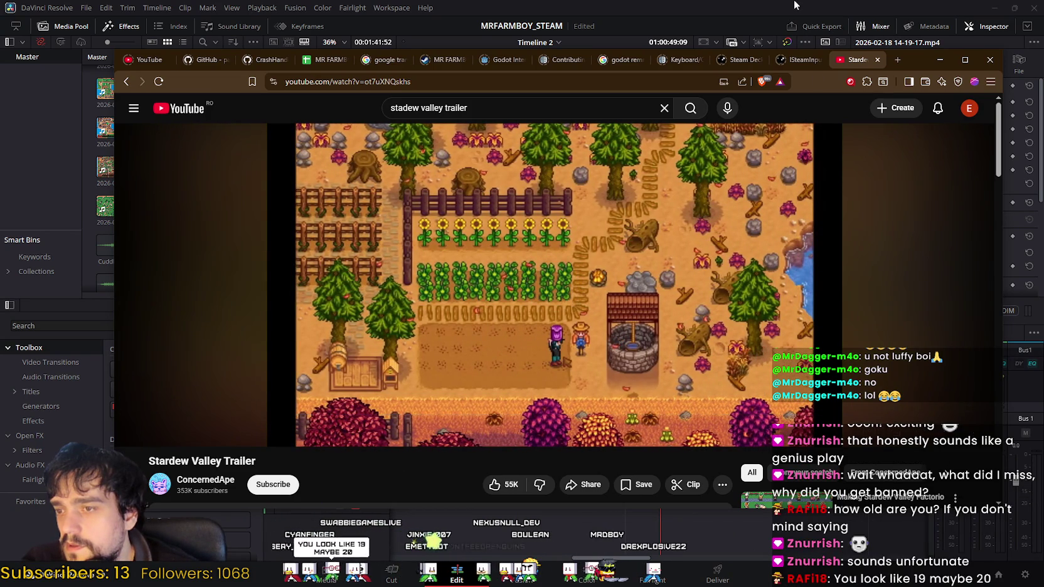
click(613, 5)
drag(661, 345, 428, 377)
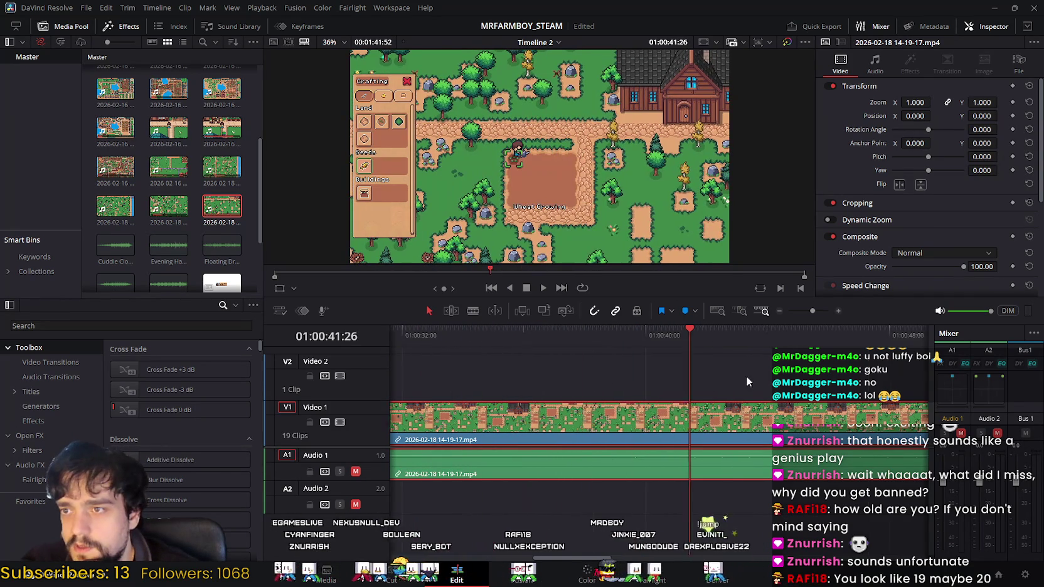
Scrub the 14-19-17 farming clip back to 01:00:18:08 and show it on the Cut page.
drag(692, 333, 441, 332)
drag(652, 332, 569, 349)
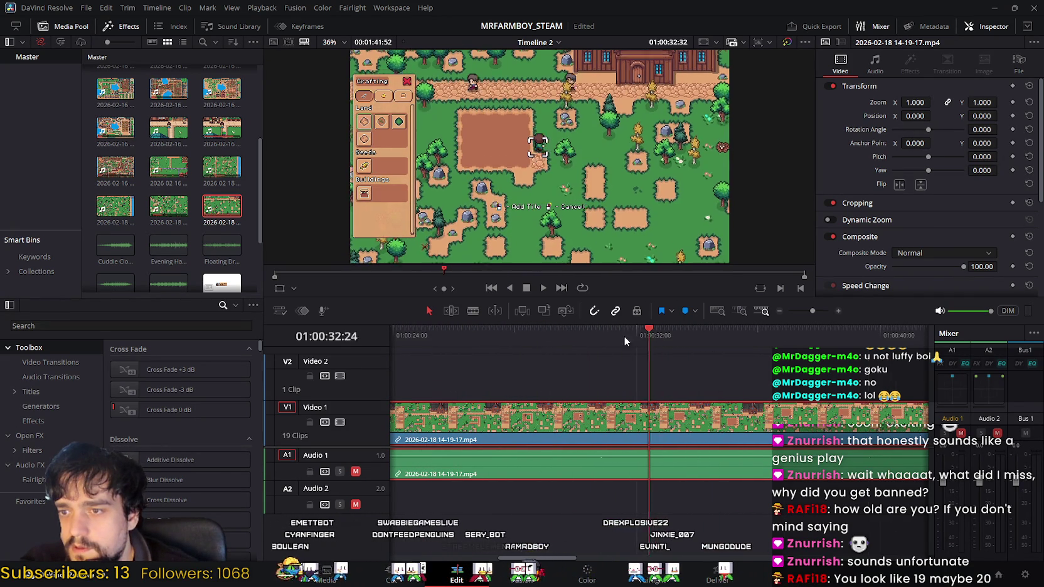
drag(690, 335, 456, 345)
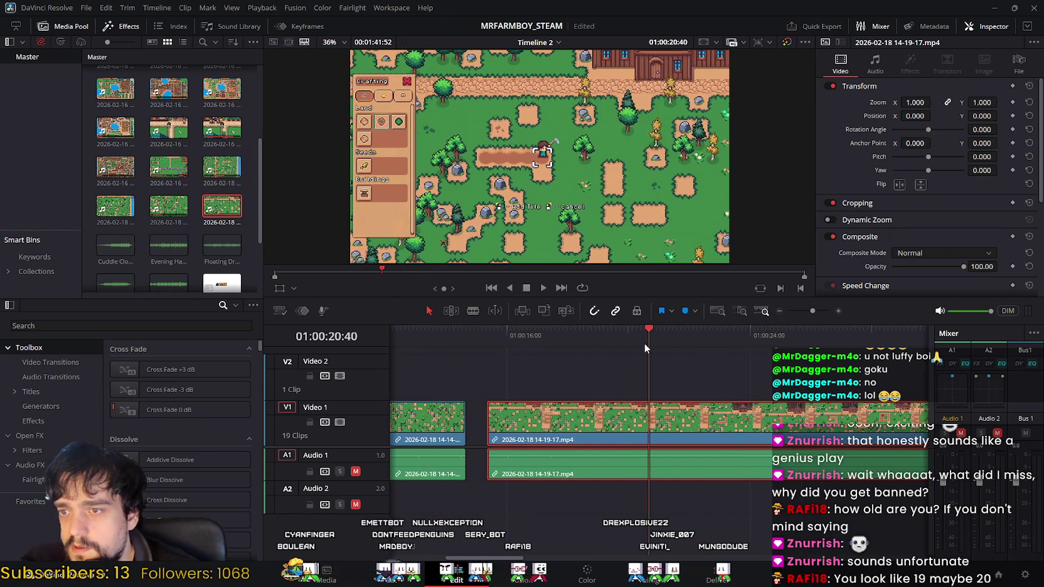
mouse_move(648, 341)
mouse_down()
mouse_move(531, 349)
mouse_move(550, 357)
mouse_up()
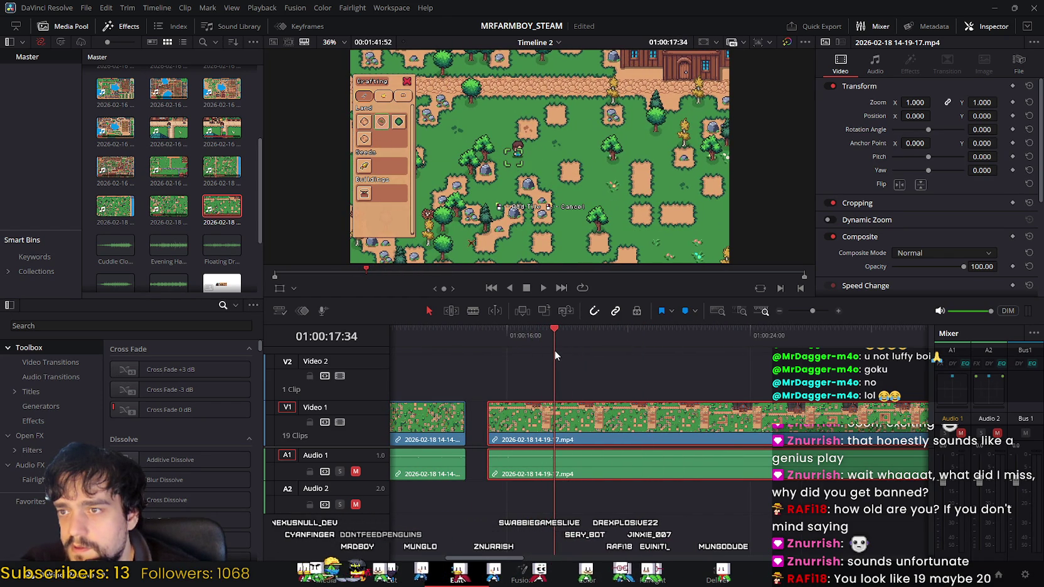
drag(551, 352, 572, 355)
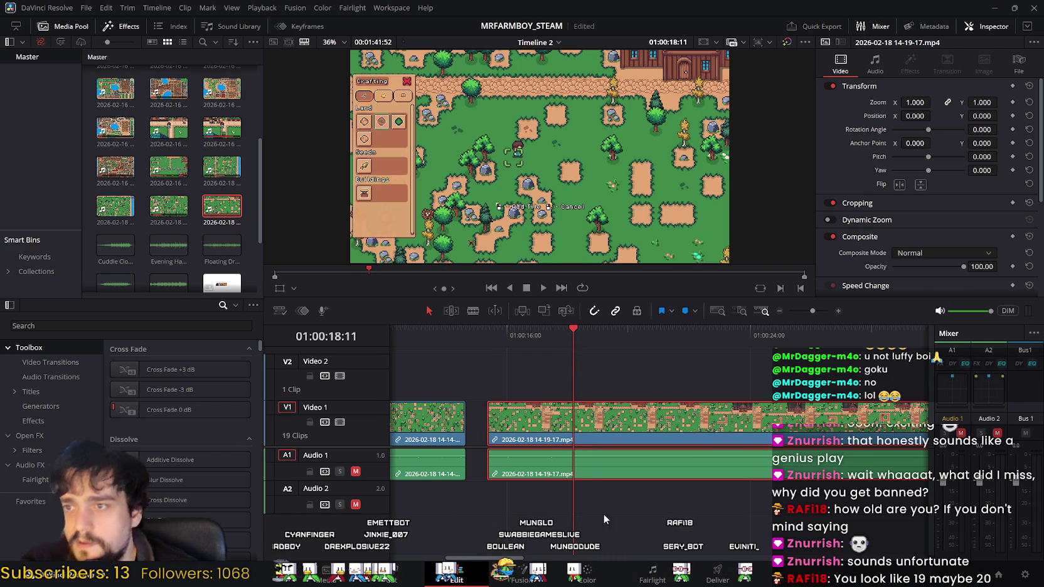
click(389, 577)
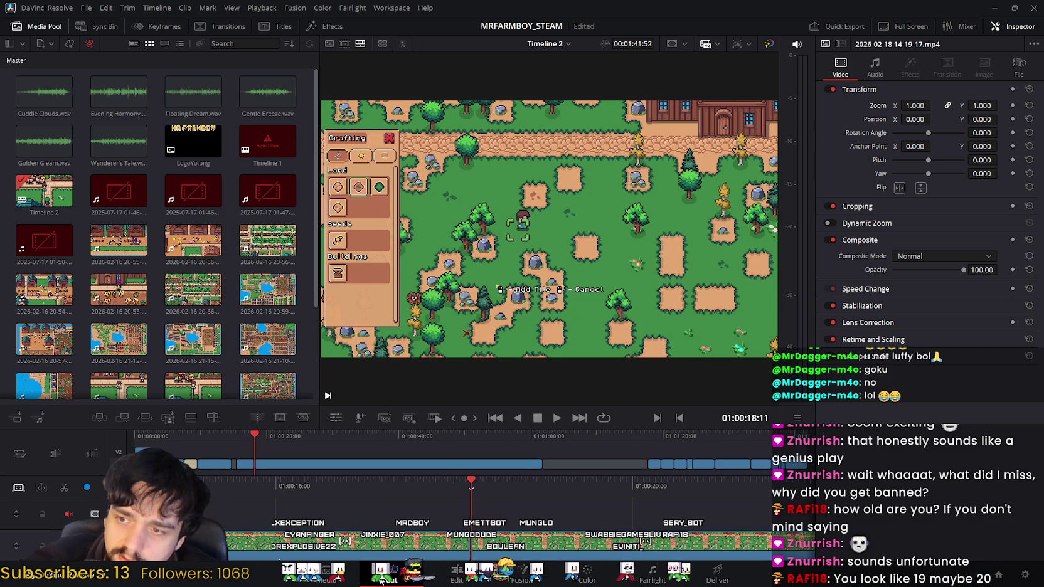
Ripple delete the farming clip's opening before 01:00:18:11, then preview the footage to 01:00:22.
click(457, 576)
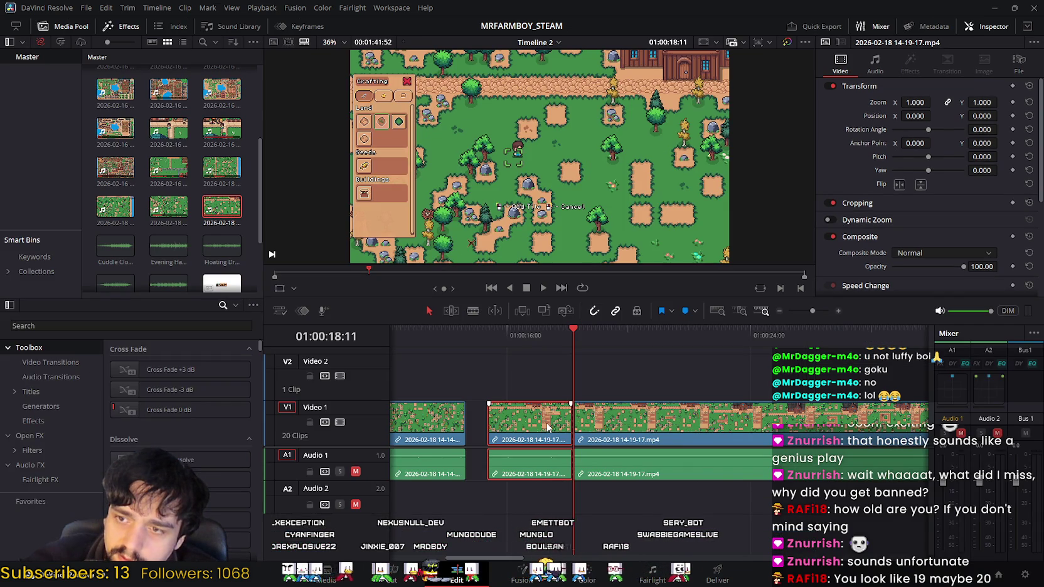
key(Delete)
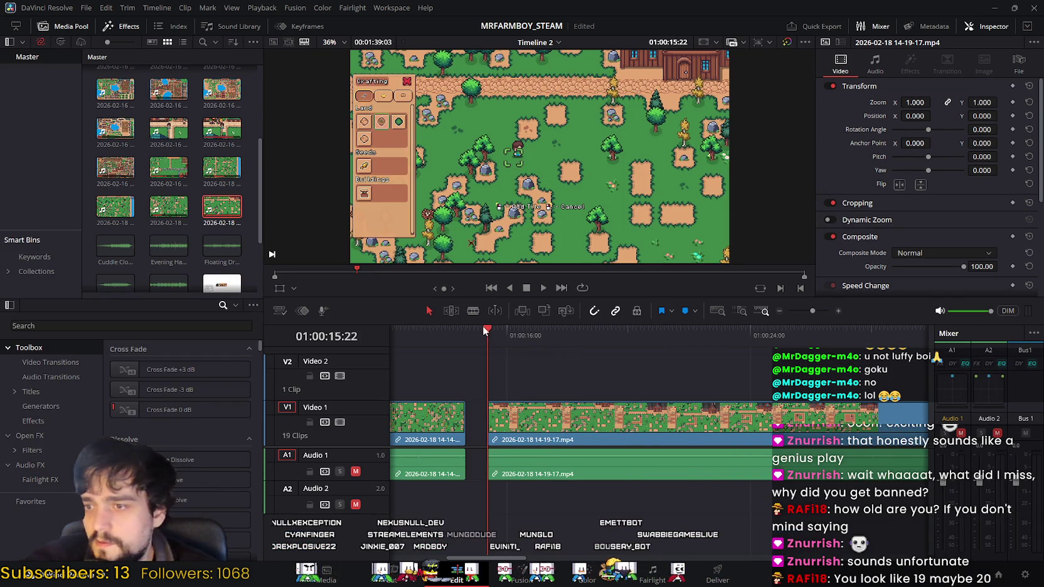
drag(490, 329, 591, 353)
drag(608, 361, 848, 391)
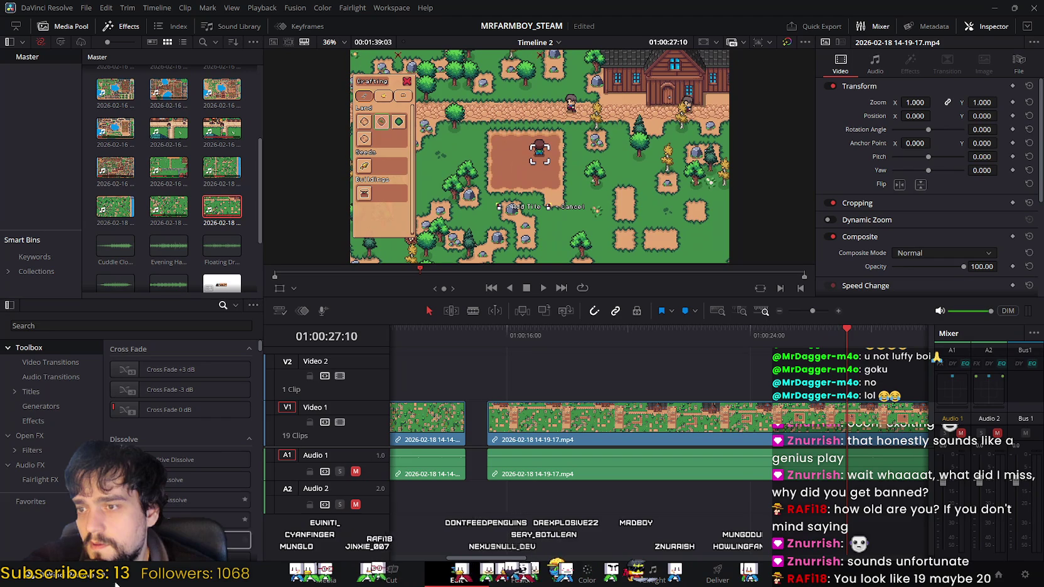
key(shift+3)
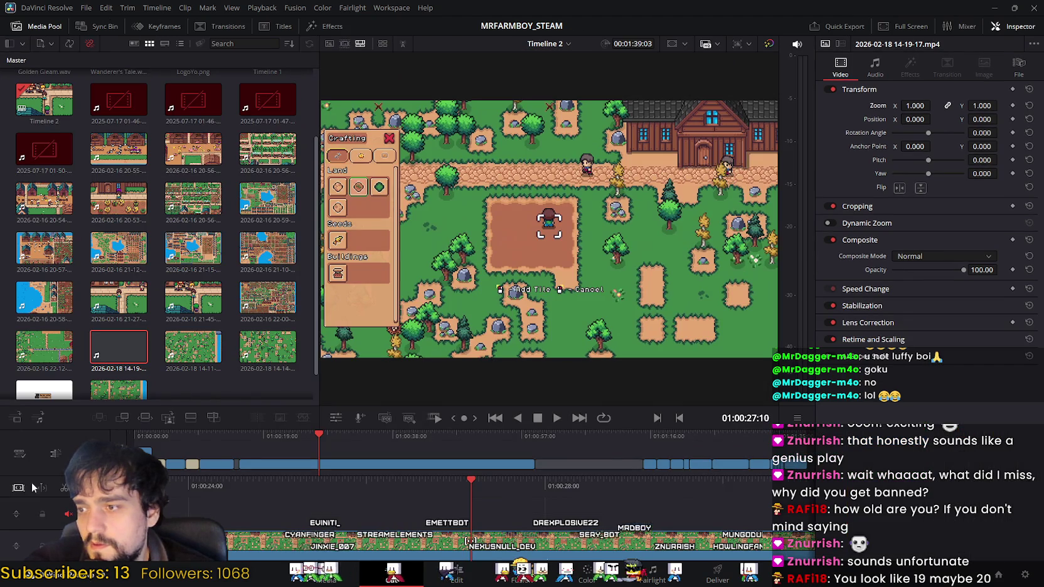
Split the farming clip at 01:00:27:10 and preview the footage just past the split.
click(66, 489)
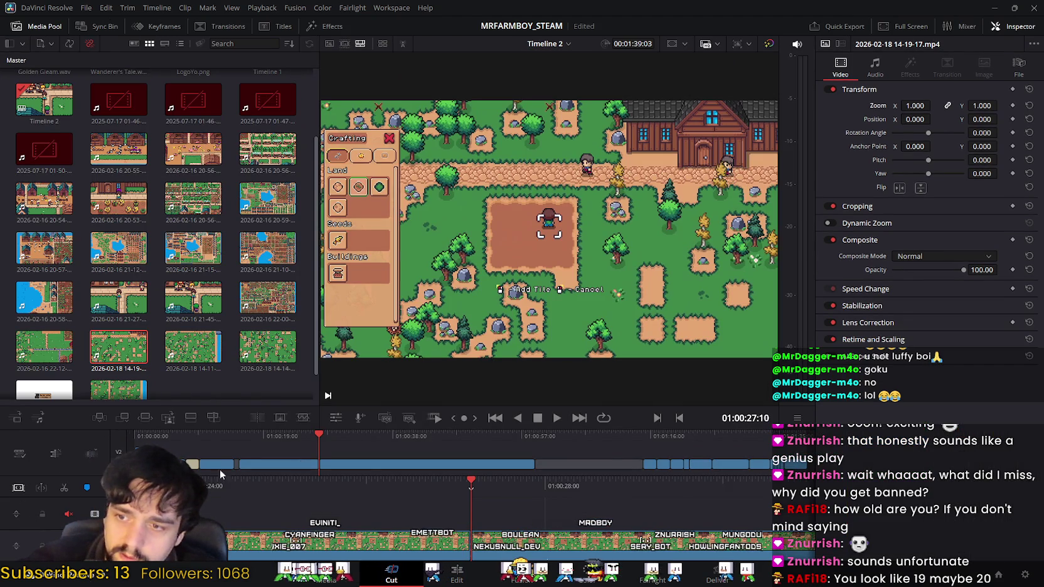
click(456, 572)
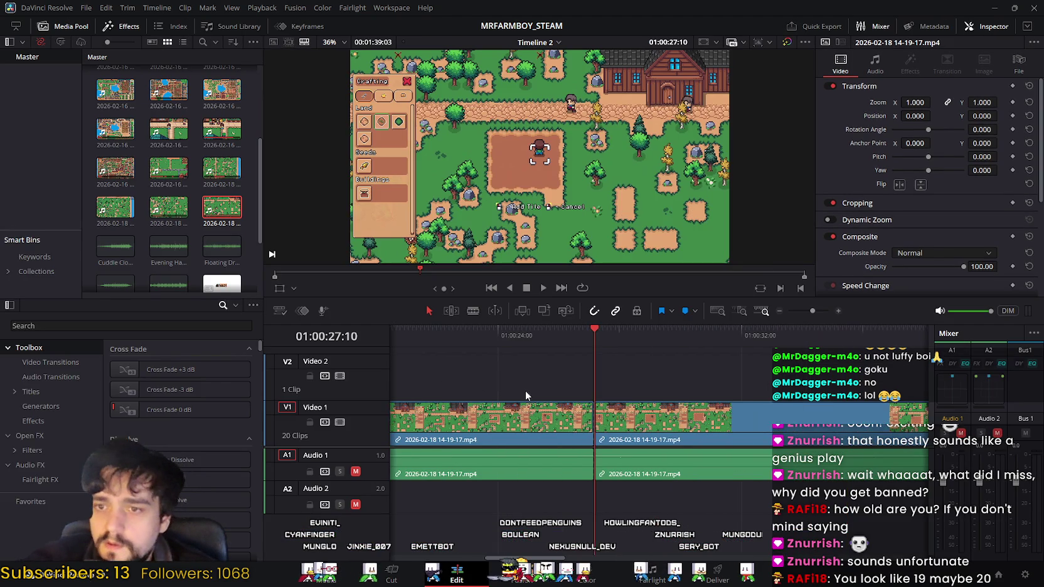
mouse_move(591, 327)
mouse_down()
mouse_move(682, 342)
mouse_move(622, 355)
mouse_move(660, 369)
mouse_move(650, 372)
mouse_up()
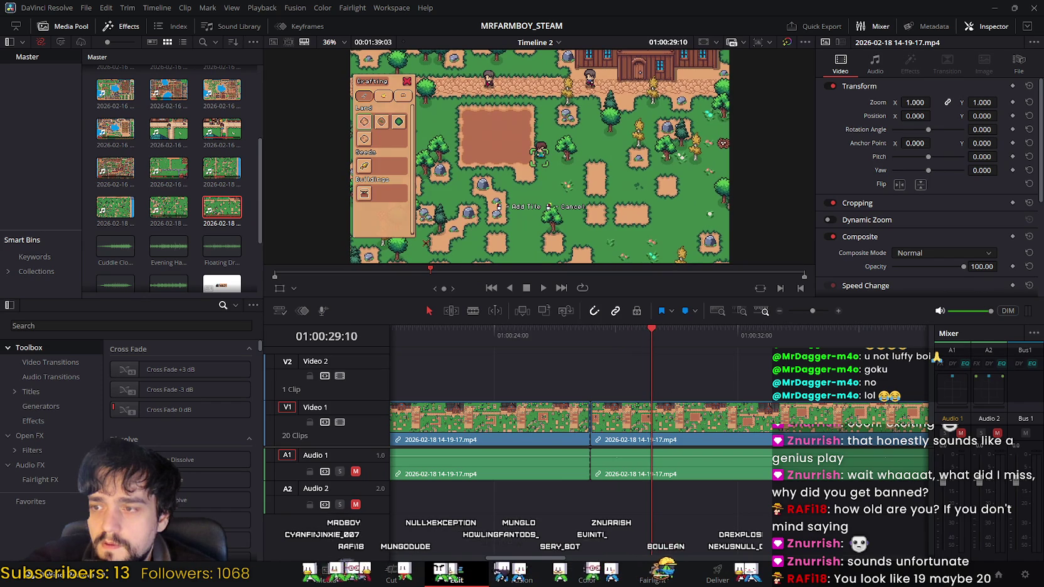
Ripple delete the short stretch up to 01:00:29:10 and save the project.
click(399, 579)
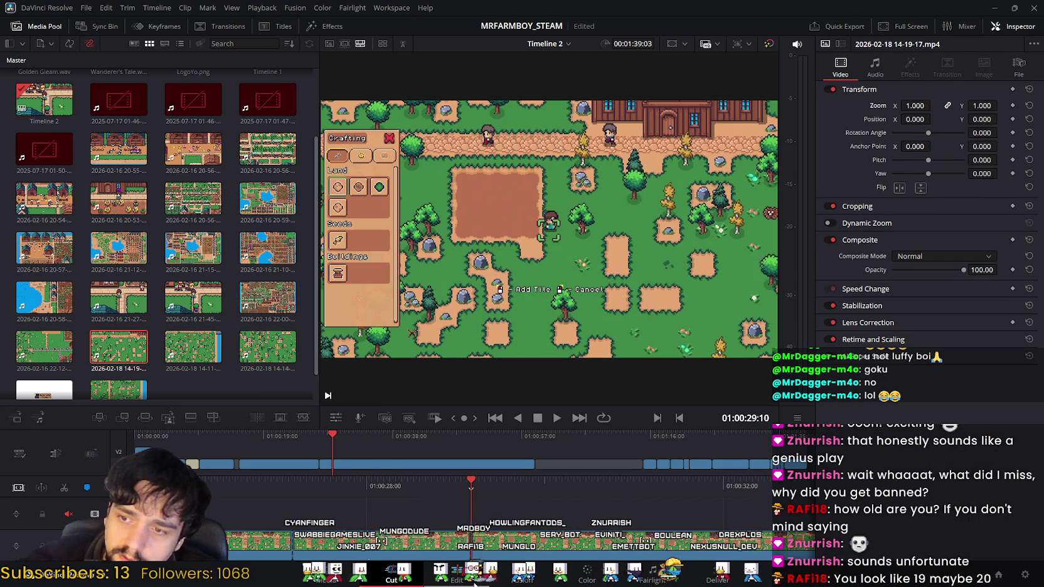
key(shift+4)
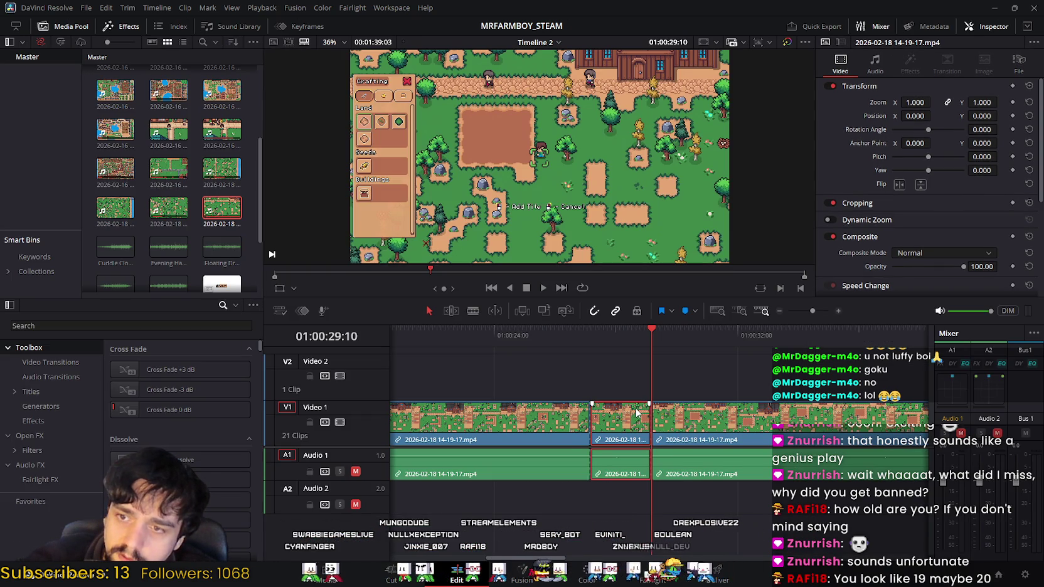
key(Delete)
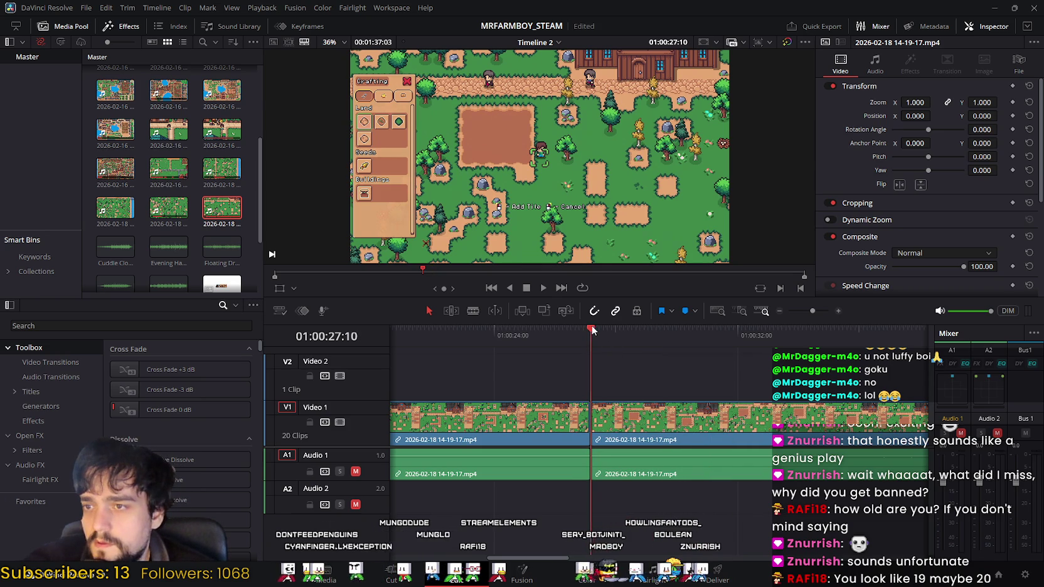
key(ctrl+s)
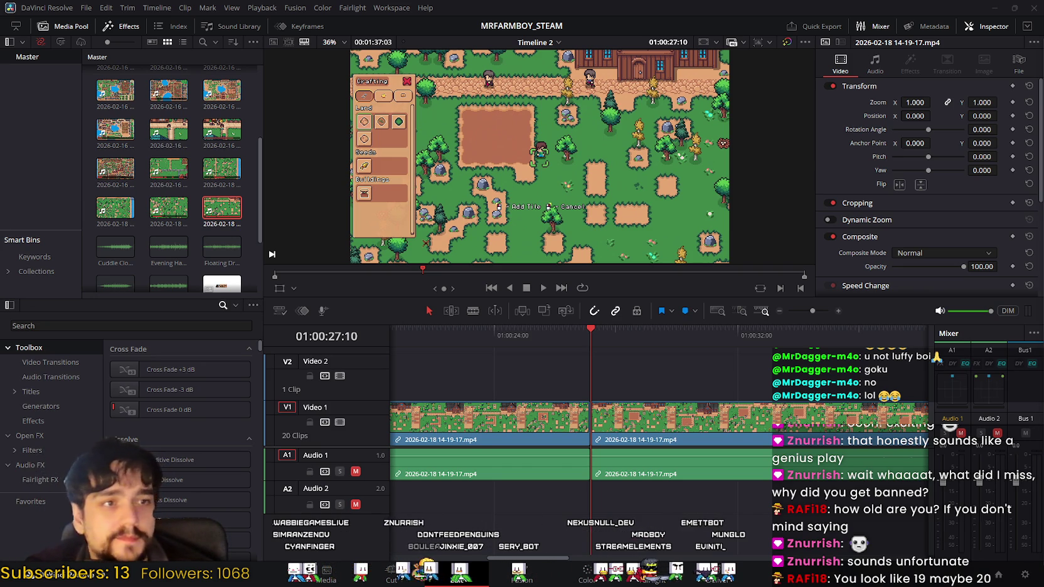
drag(589, 331, 601, 332)
click(544, 289)
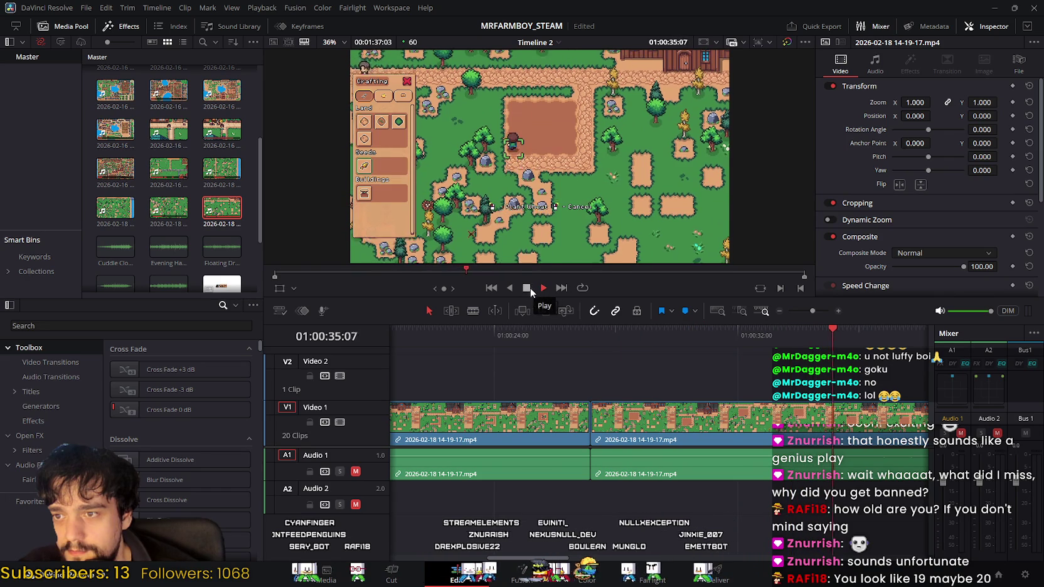
click(528, 288)
mouse_move(843, 337)
mouse_down()
mouse_move(595, 349)
mouse_move(610, 350)
mouse_up()
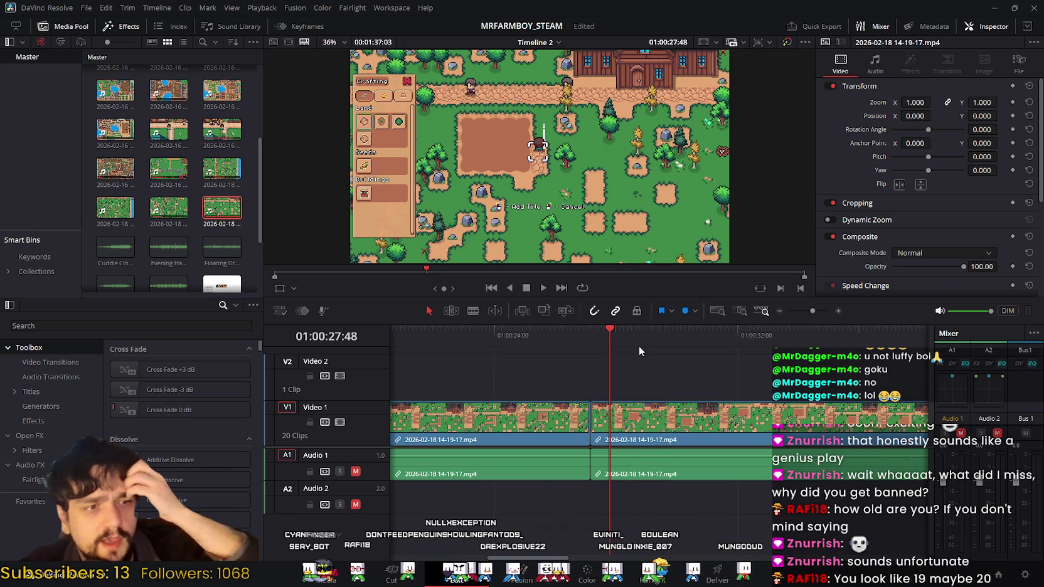